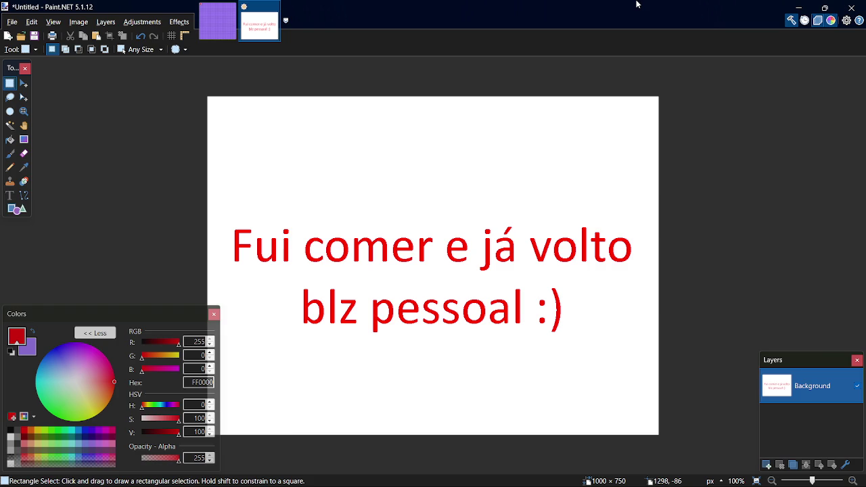
Step: Unmute the Mic/Aux input in OBS, then bring the YouTube browser window forward
{"action": "key", "text": "alt+Tab"}
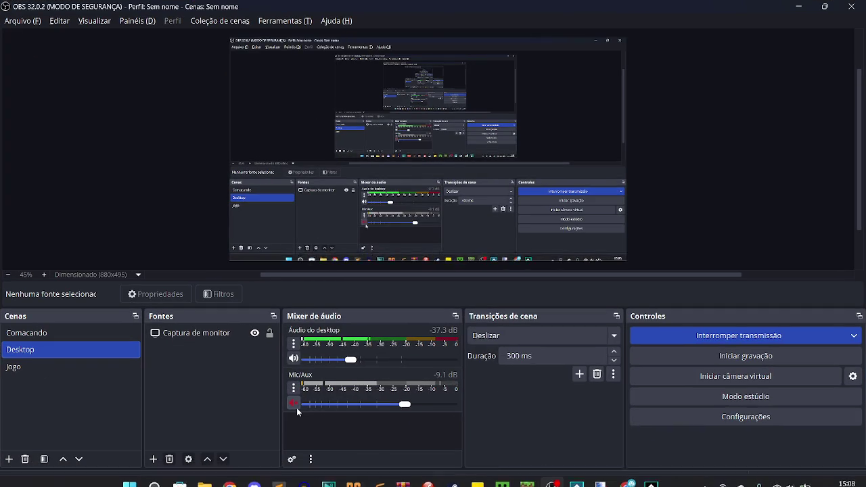
{"action": "left_click", "coordinate": [296, 406]}
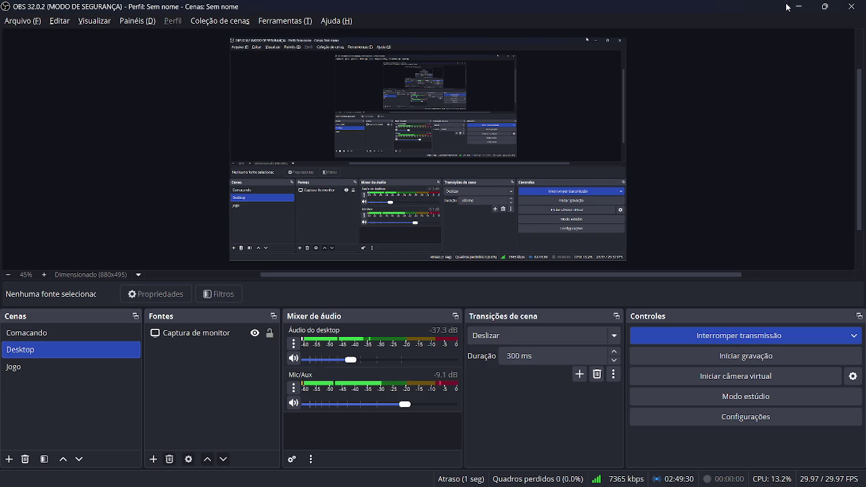
{"action": "key", "text": "alt+Tab"}
{"action": "key", "text": "alt+Tab"}
{"action": "key", "text": "alt+Tab"}
{"action": "key", "text": "Tab"}
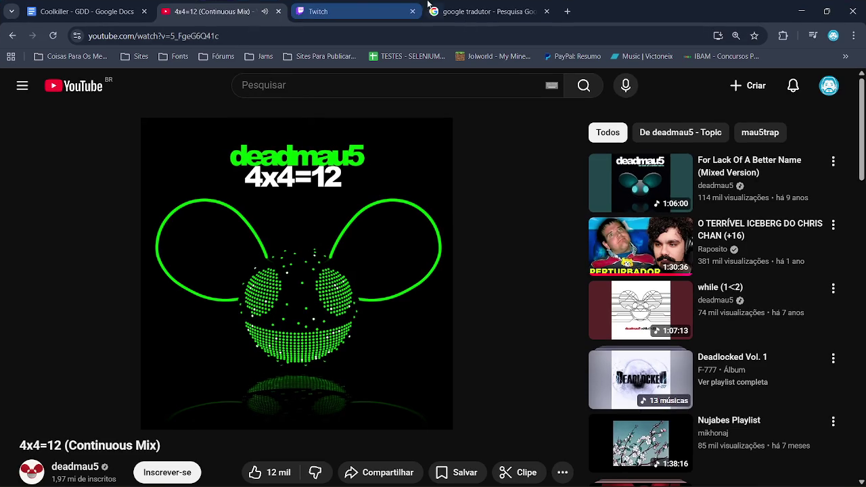
Step: Glance at the Twitch stream manager, return to the YouTube tab, and minimise the browser
{"action": "left_click", "coordinate": [365, 4]}
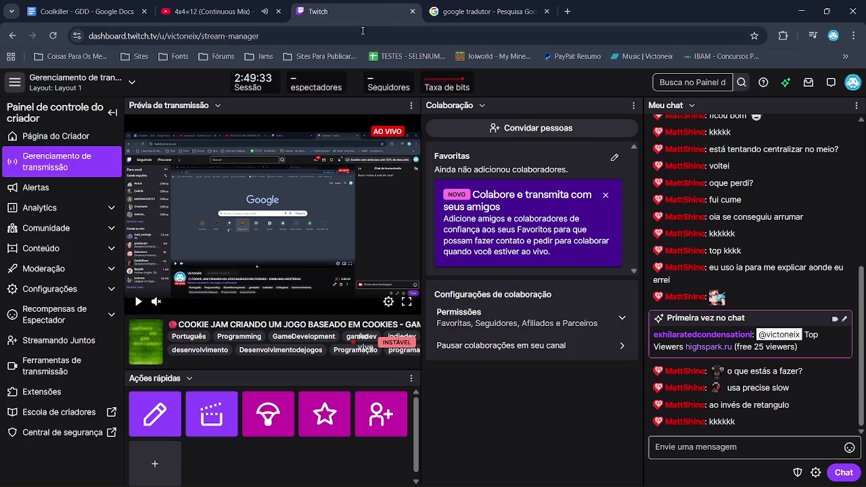
{"action": "left_click", "coordinate": [214, 4]}
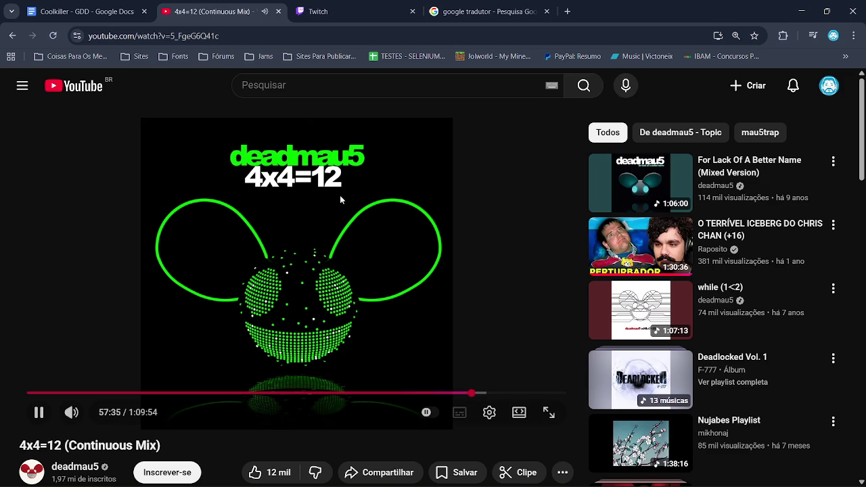
{"action": "left_click", "coordinate": [800, 9]}
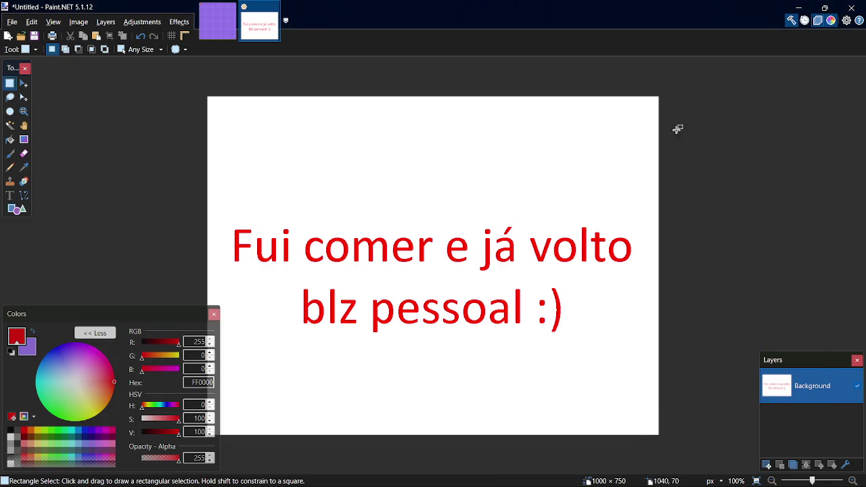
Step: Show the assets.png tile sheet in Paint.NET, then switch to the Cookiller GameMaker project
{"action": "left_click", "coordinate": [218, 21]}
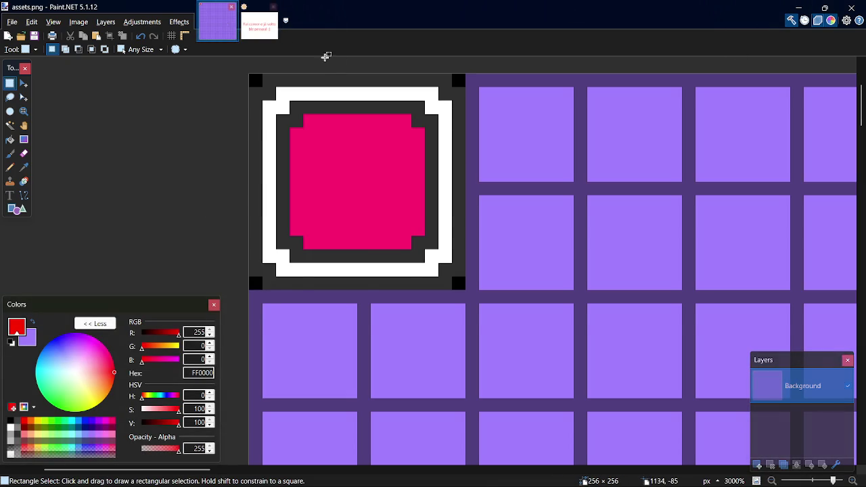
{"action": "key", "text": "alt+Tab"}
{"action": "key", "text": "alt+Tab"}
{"action": "key", "text": "alt+Tab"}
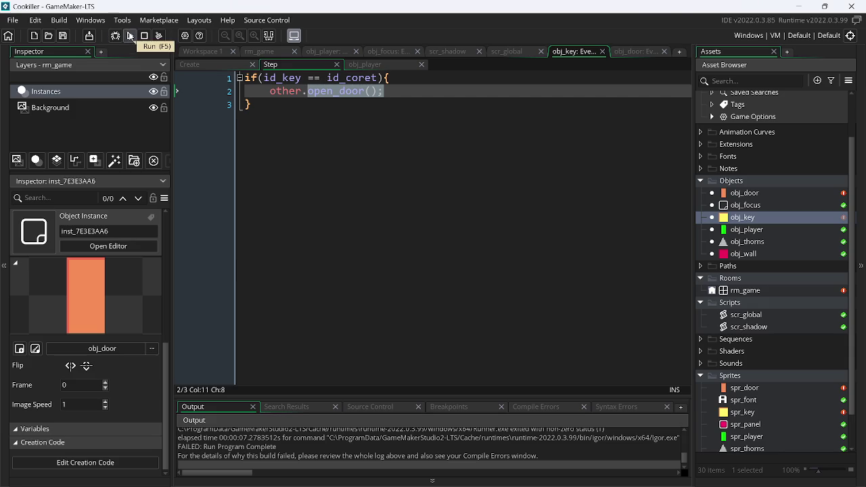
Step: Run the game, walk the player into the key, and abort the open_door code error
{"action": "left_click", "coordinate": [130, 36]}
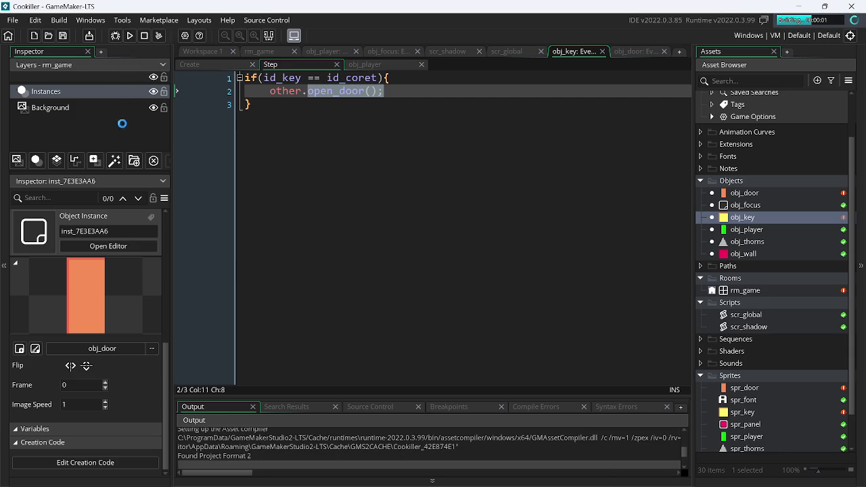
{"action": "key", "text": "Left"}
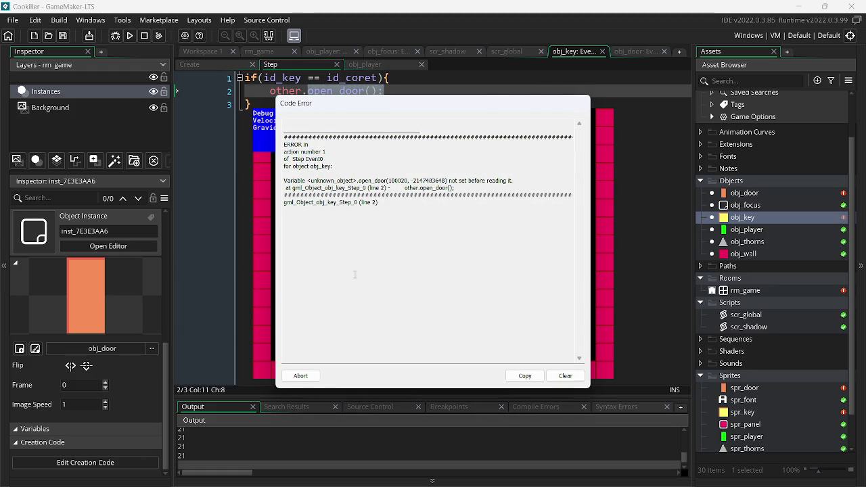
{"action": "left_click", "coordinate": [314, 376]}
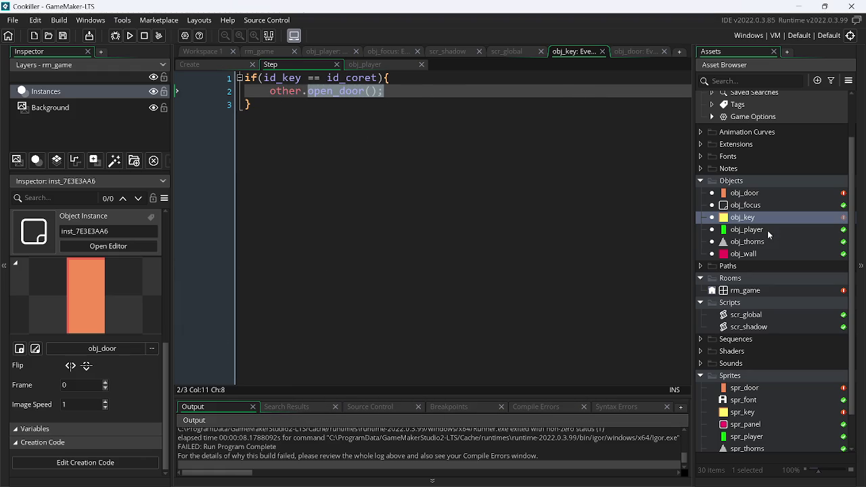
{"action": "left_click", "coordinate": [213, 65]}
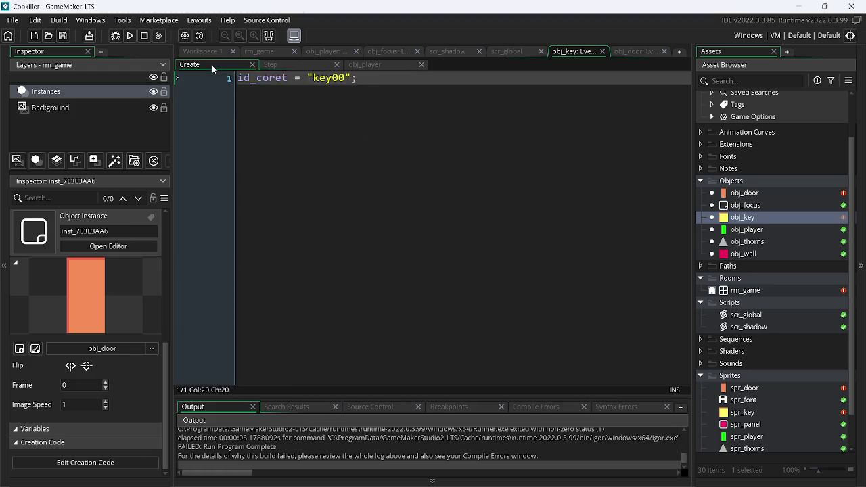
Step: Delete obj_key's id_key and id_my variable definitions
{"action": "double_click", "coordinate": [762, 218]}
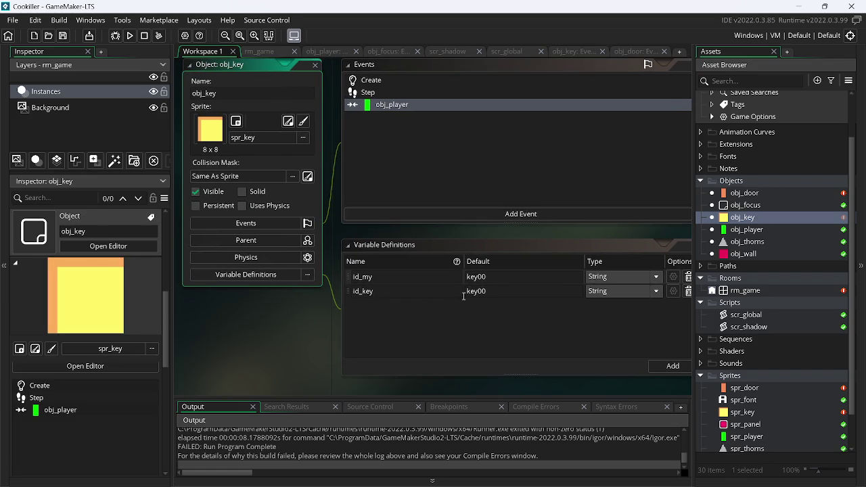
{"action": "left_click", "coordinate": [691, 293]}
{"action": "left_click", "coordinate": [691, 276]}
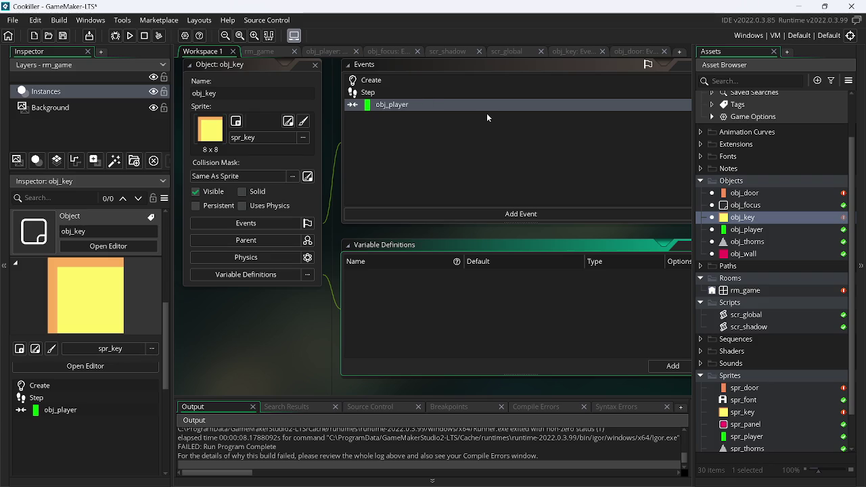
Step: Cut all code out of obj_door's Create and Step events and save
{"action": "left_click", "coordinate": [636, 52]}
{"action": "left_click", "coordinate": [352, 174]}
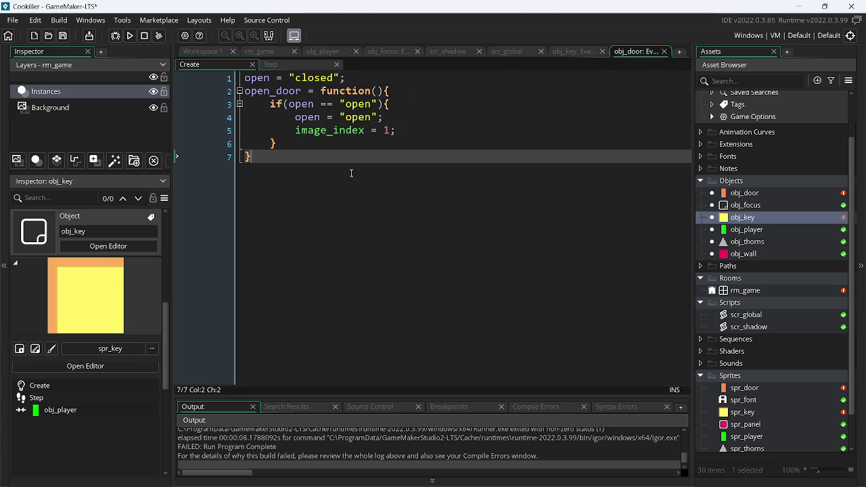
{"action": "key", "text": "ctrl+a"}
{"action": "key", "text": "ctrl+x"}
{"action": "key", "text": "ctrl+Tab"}
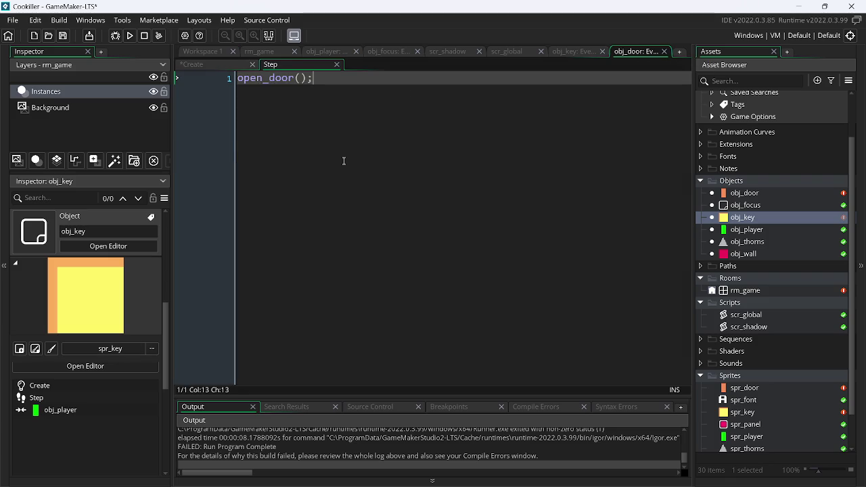
{"action": "key", "text": "ctrl+a"}
{"action": "key", "text": "ctrl+x"}
{"action": "key", "text": "ctrl+s"}
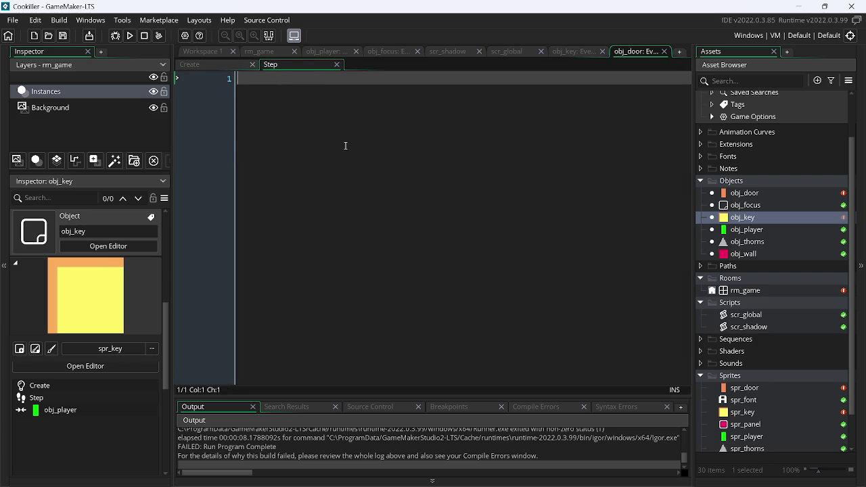
Step: Rename the obj_key object to obj_button
{"action": "double_click", "coordinate": [745, 217]}
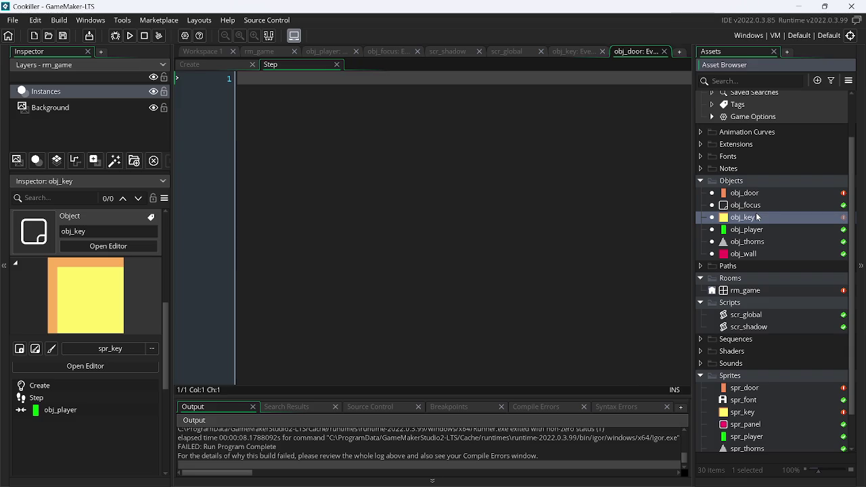
{"action": "left_click", "coordinate": [253, 93]}
{"action": "key", "text": "BackSpace"}
{"action": "key", "text": "BackSpace"}
{"action": "key", "text": "BackSpace"}
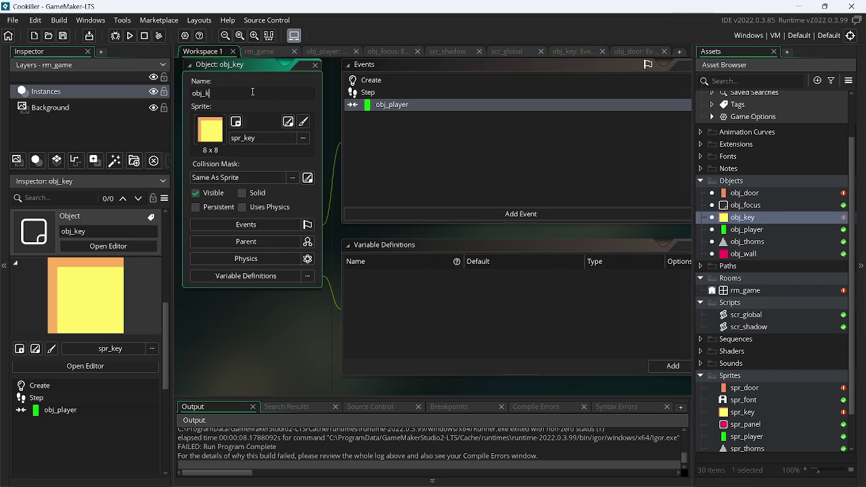
{"action": "type", "text": "button"}
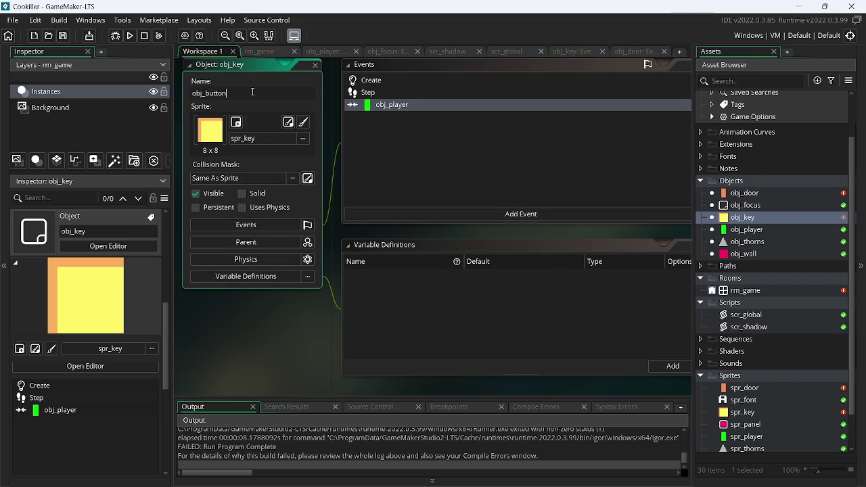
{"action": "key", "text": "Return"}
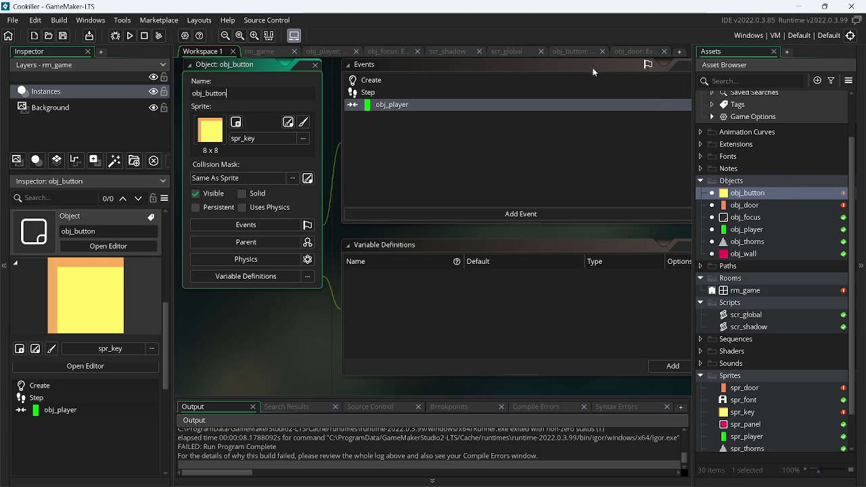
{"action": "left_click", "coordinate": [572, 54]}
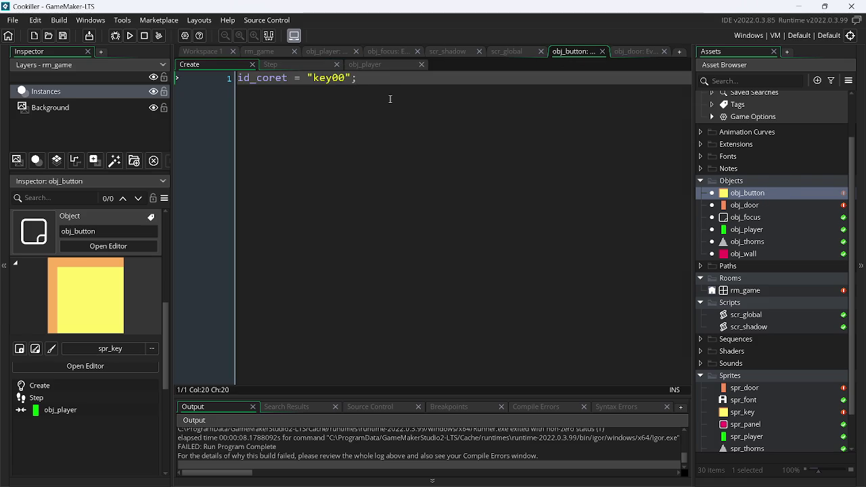
Step: Delete all code from obj_button's Step and obj_player collision events
{"action": "left_click", "coordinate": [299, 66]}
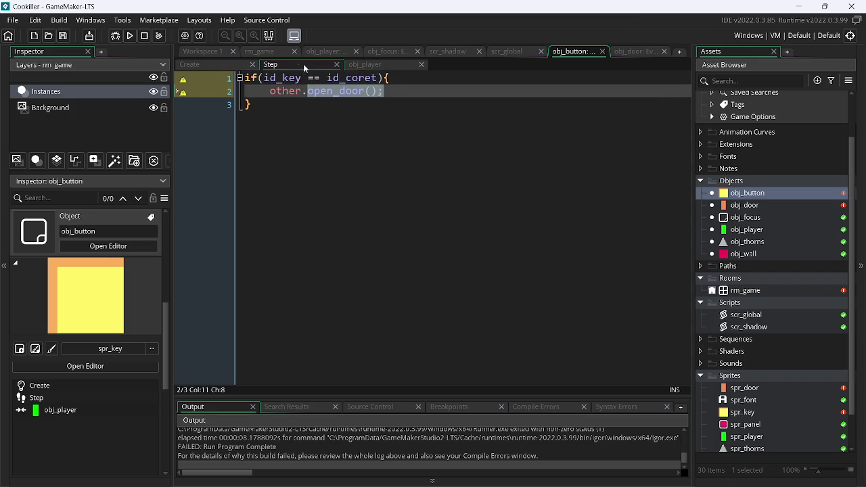
{"action": "key", "text": "ctrl+a"}
{"action": "key", "text": "Delete"}
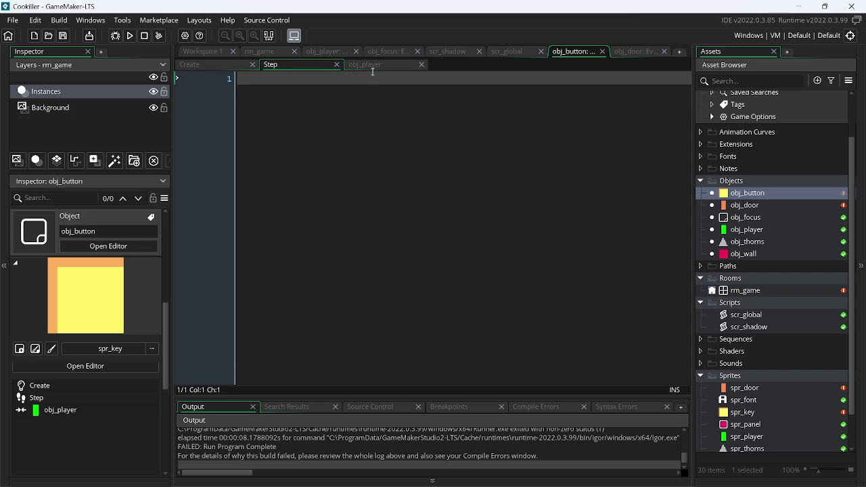
{"action": "left_click", "coordinate": [370, 65]}
{"action": "key", "text": "ctrl+a"}
{"action": "key", "text": "Delete"}
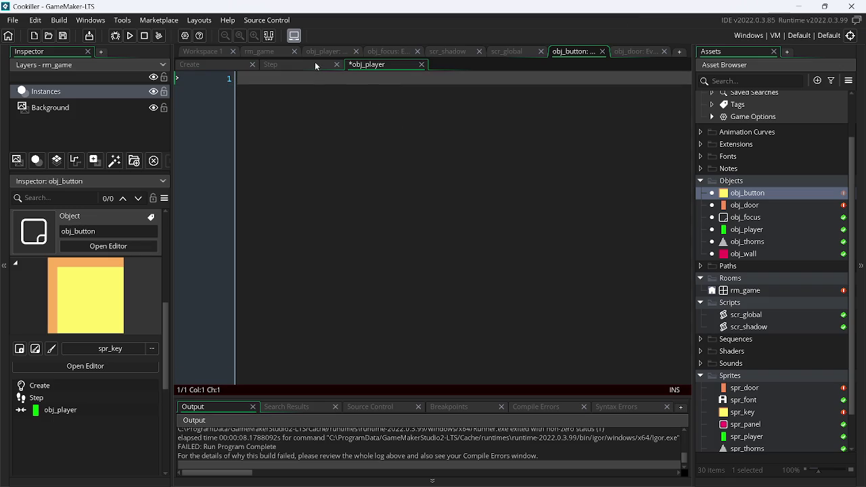
{"action": "left_click", "coordinate": [315, 63]}
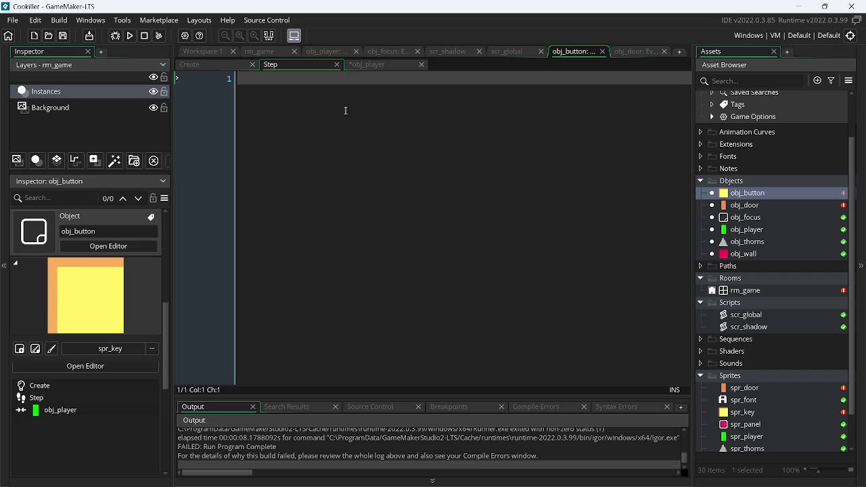
Step: Start obj_door's Step condition as if(instance_number(obj_button) >= and save
{"action": "left_click", "coordinate": [624, 51]}
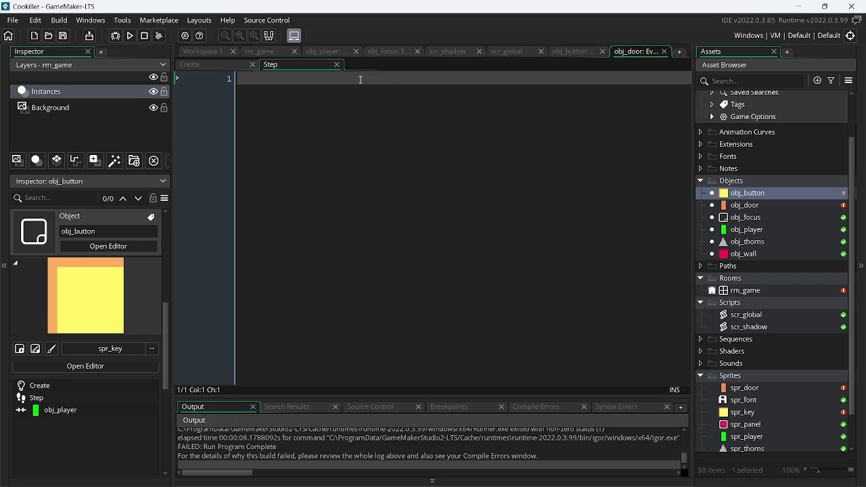
{"action": "type", "text": "if("}
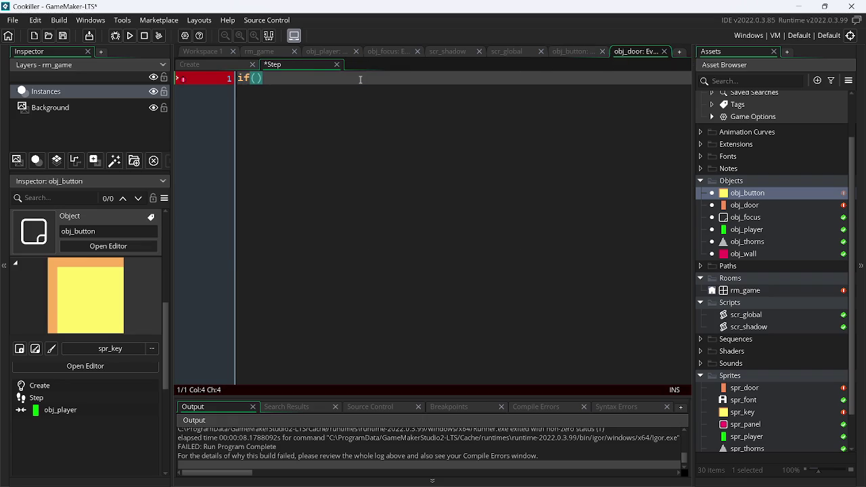
{"action": "type", "text": "ins"}
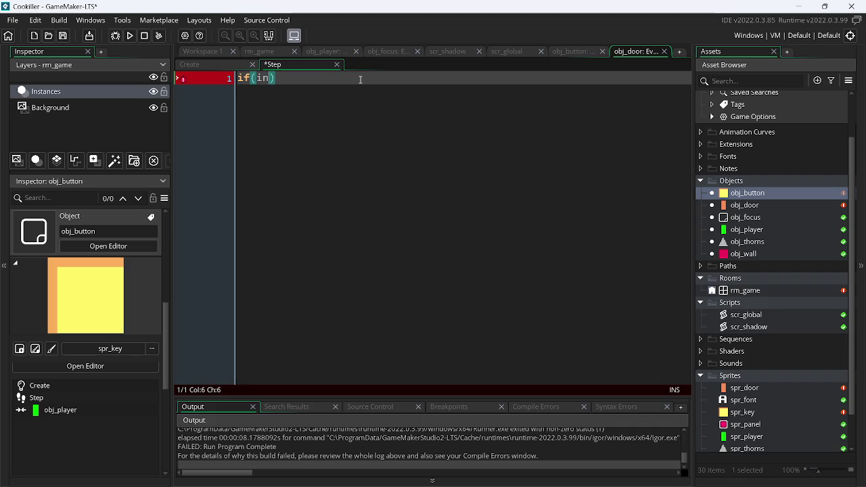
{"action": "key", "text": "Down"}
{"action": "key", "text": "Down"}
{"action": "key", "text": "Down"}
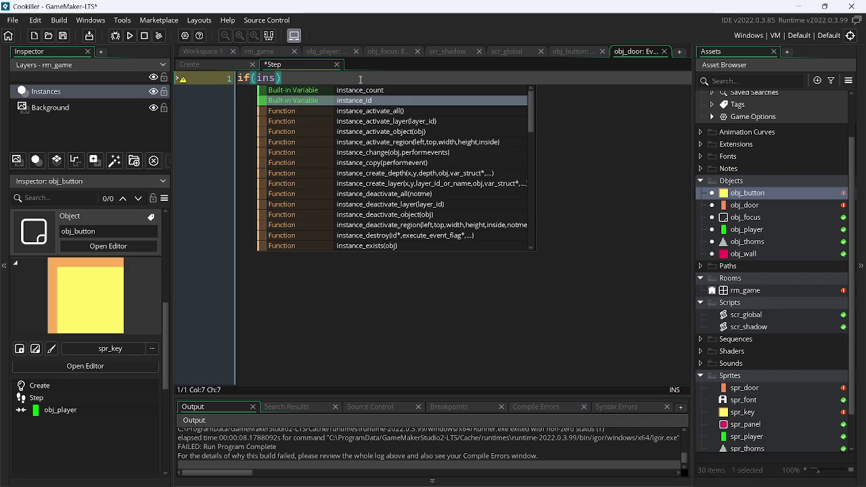
{"action": "key", "text": "Down"}
{"action": "key", "text": "Down"}
{"action": "key", "text": "Down"}
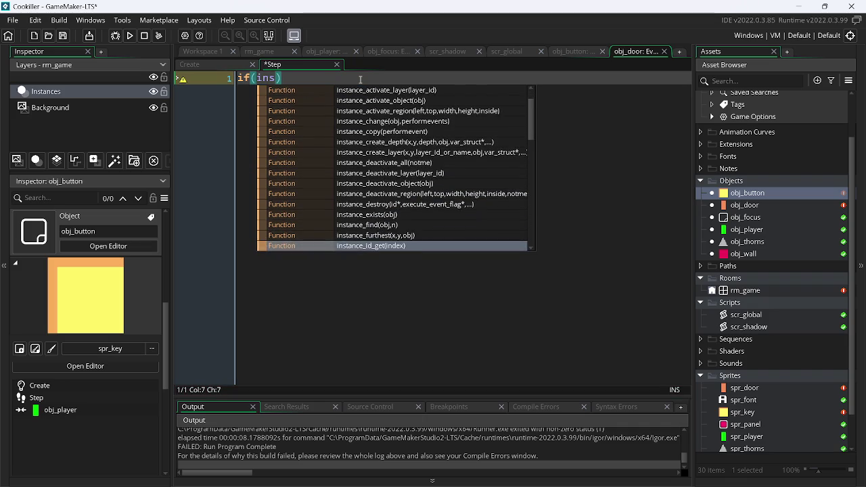
{"action": "key", "text": "Return"}
{"action": "type", "text": "obj_"}
{"action": "key", "text": "Return"}
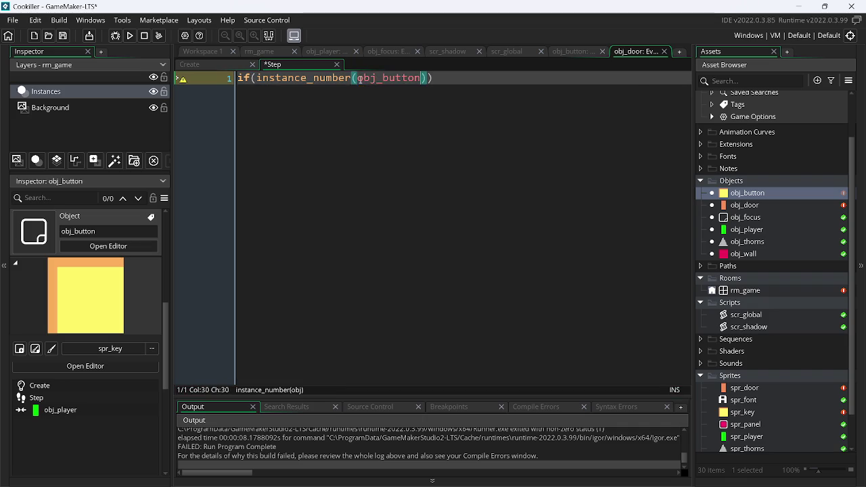
{"action": "key", "text": "Right"}
{"action": "type", "text": ">="}
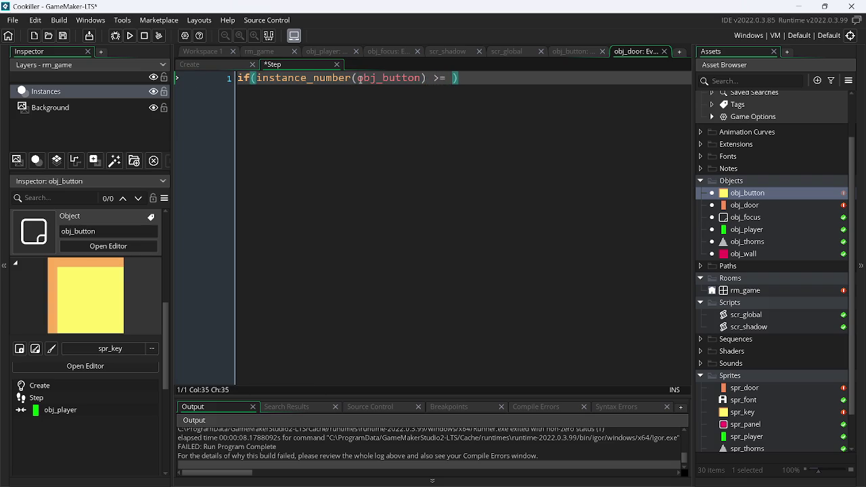
{"action": "key", "text": "ctrl+s"}
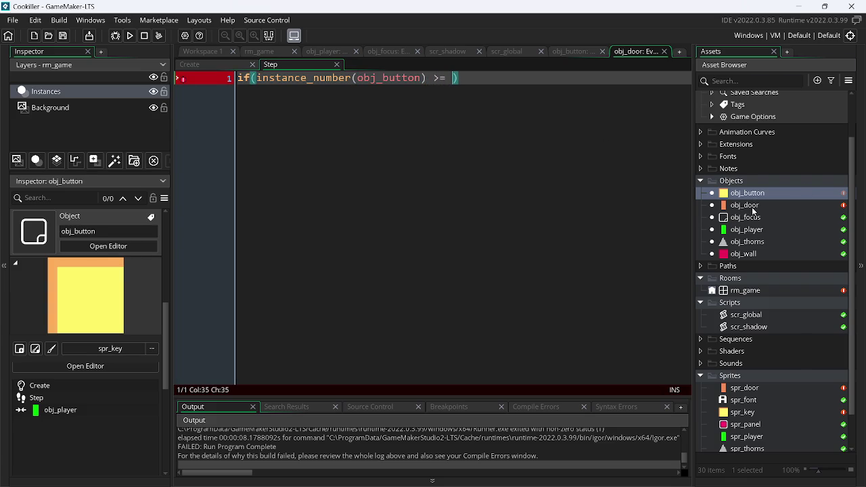
{"action": "double_click", "coordinate": [748, 206]}
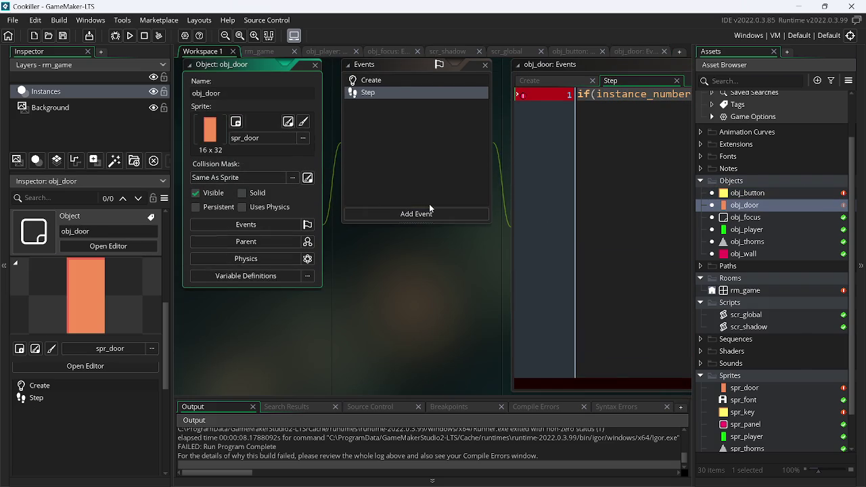
Step: Add a new variable definition to obj_door, then bring up Google Translate and clear its input
{"action": "left_click", "coordinate": [246, 276]}
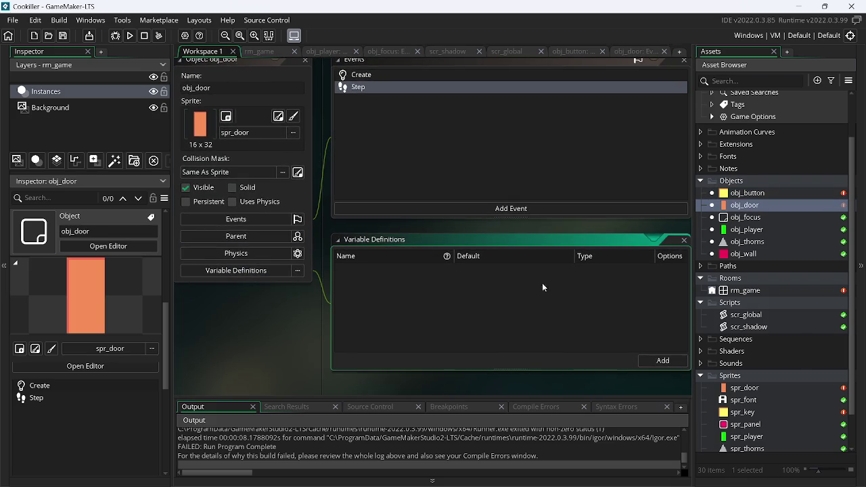
{"action": "left_click", "coordinate": [664, 361]}
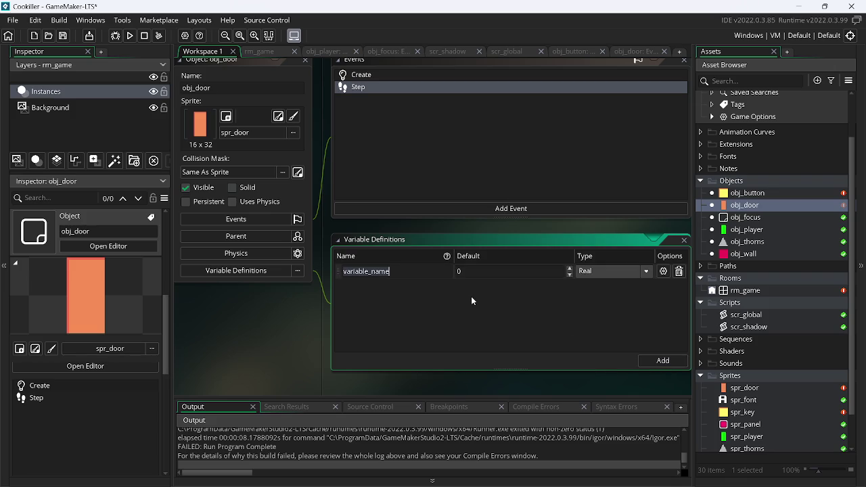
{"action": "key", "text": "alt+Tab"}
{"action": "left_click", "coordinate": [446, 258]}
{"action": "left_click", "coordinate": [487, 11]}
{"action": "left_click", "coordinate": [283, 201]}
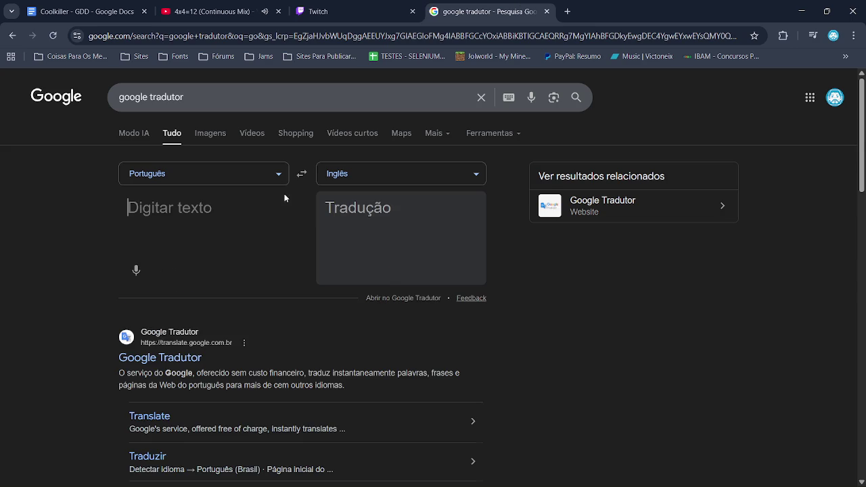
Step: Translate 'quantidade mínima' into English ('minimum quantity'), accepting the spelling suggestion
{"action": "type", "text": "qu"}
{"action": "key", "text": "BackSpace"}
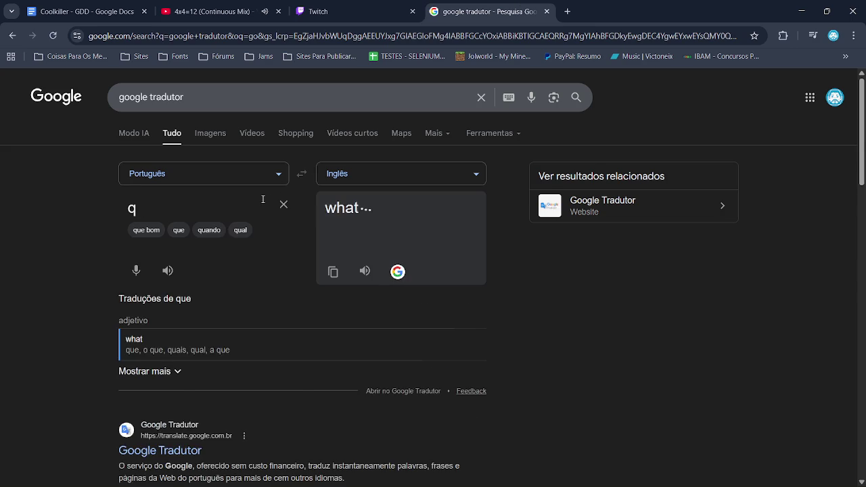
{"action": "type", "text": "au"}
{"action": "key", "text": "BackSpace"}
{"action": "key", "text": "BackSpace"}
{"action": "type", "text": "ua"}
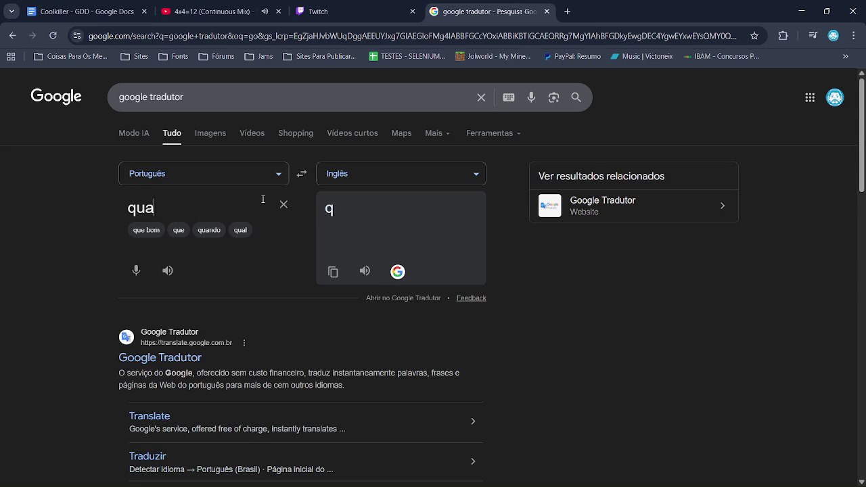
{"action": "type", "text": "ntidade"}
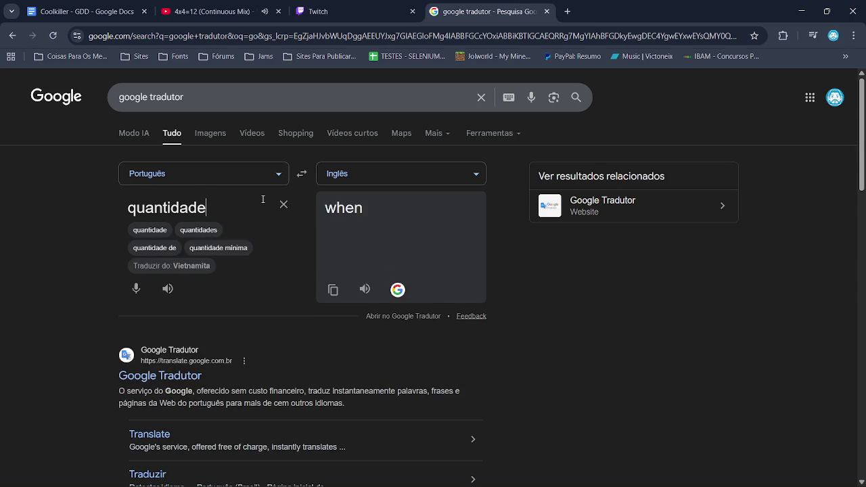
{"action": "type", "text": " minia"}
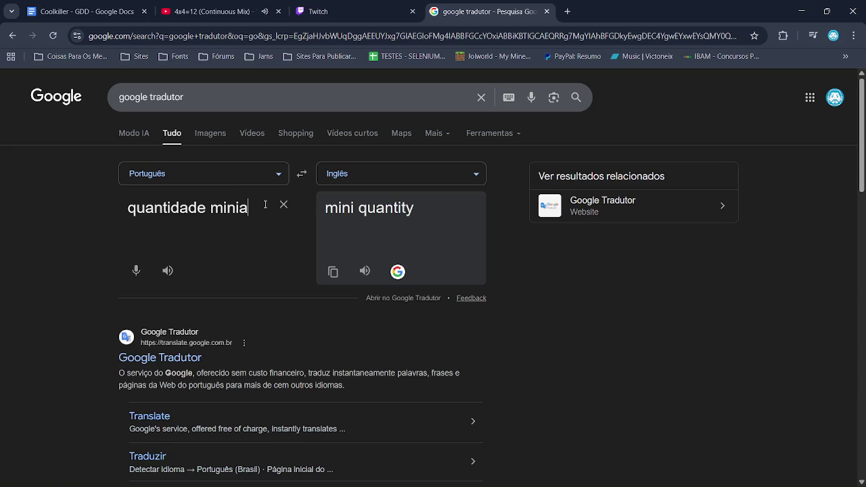
{"action": "left_click", "coordinate": [236, 233]}
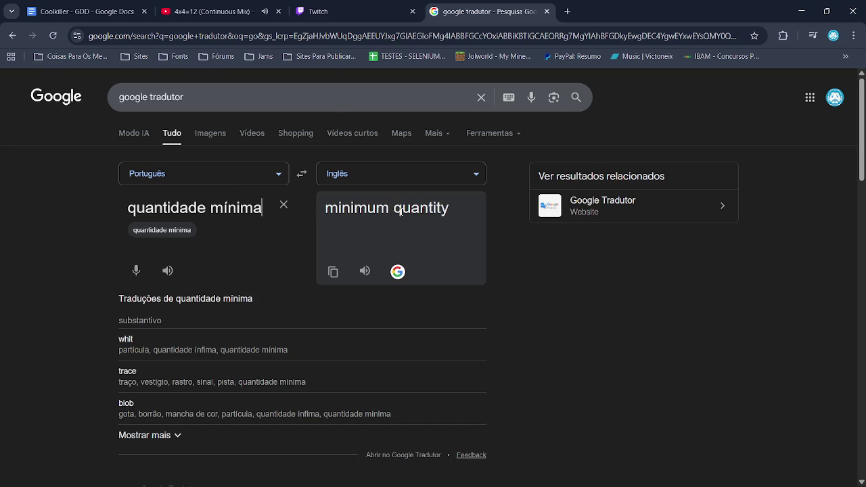
{"action": "key", "text": "alt+Tab"}
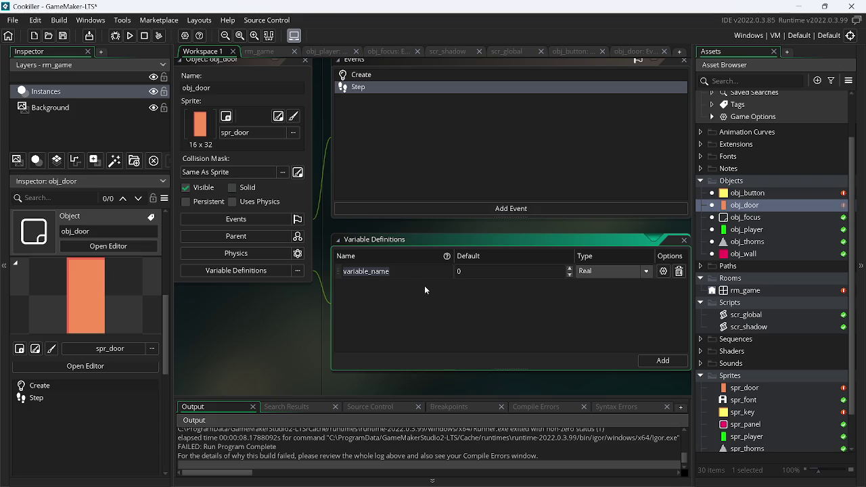
Step: Name obj_door's new variable buttons_min and set its type to Integer
{"action": "type", "text": "buttons_"}
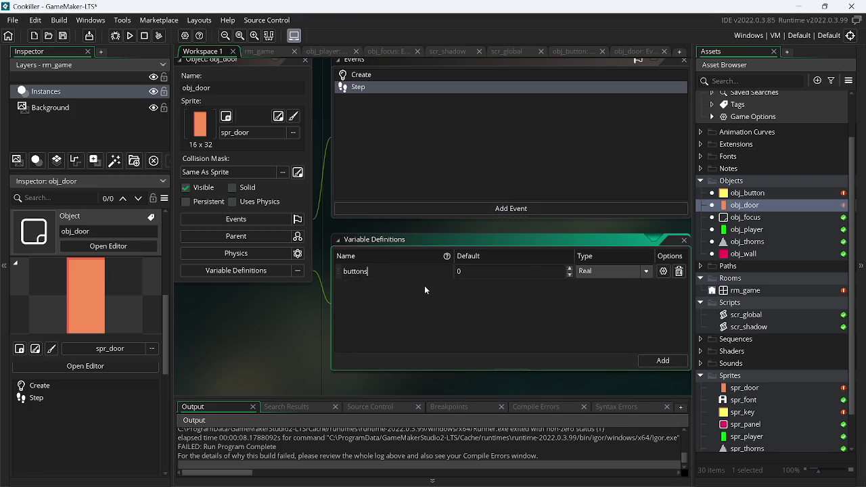
{"action": "type", "text": "min"}
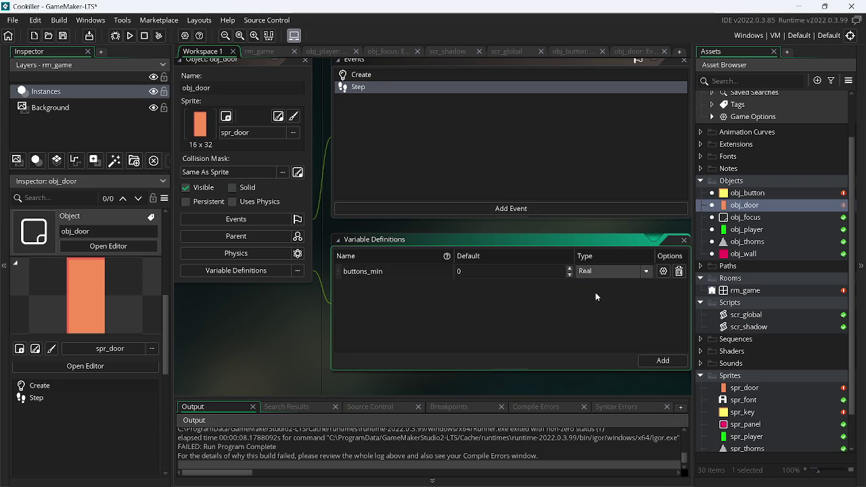
{"action": "left_click", "coordinate": [611, 273]}
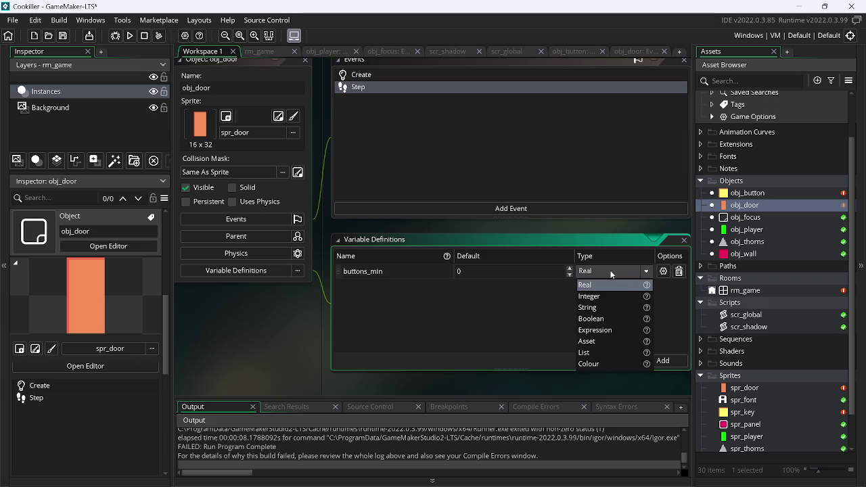
{"action": "left_click", "coordinate": [623, 296]}
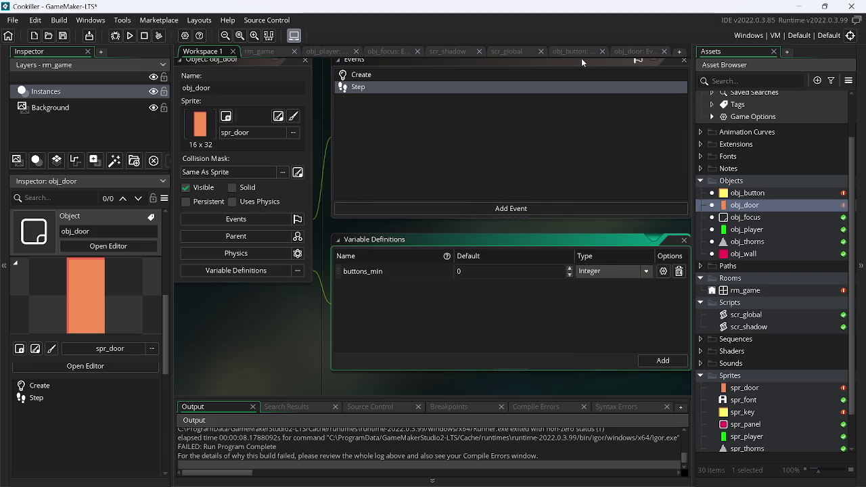
{"action": "left_click", "coordinate": [625, 53]}
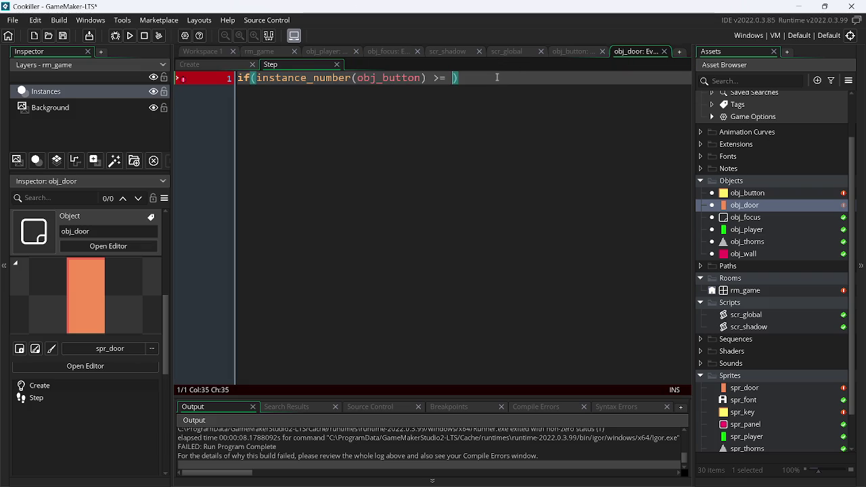
Step: Finish obj_door's Step condition with buttons_min){ image_index = 1; } and save
{"action": "type", "text": "b"}
{"action": "key", "text": "Return"}
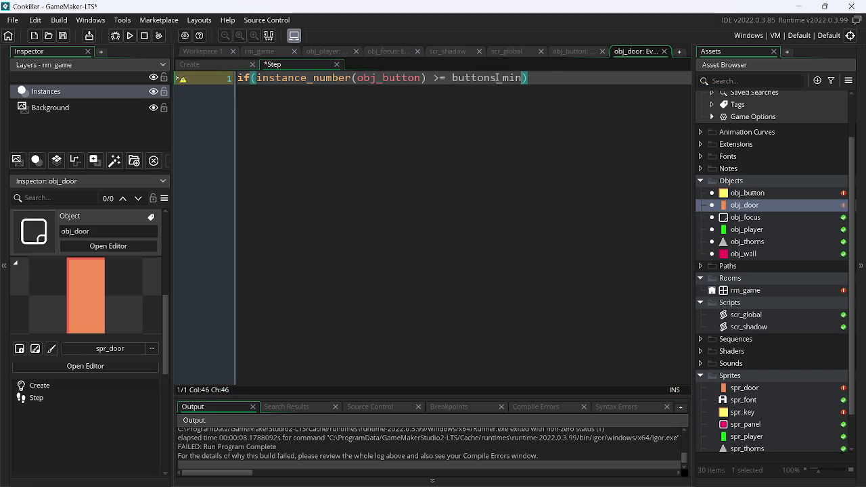
{"action": "type", "text": "{"}
{"action": "key", "text": "Return"}
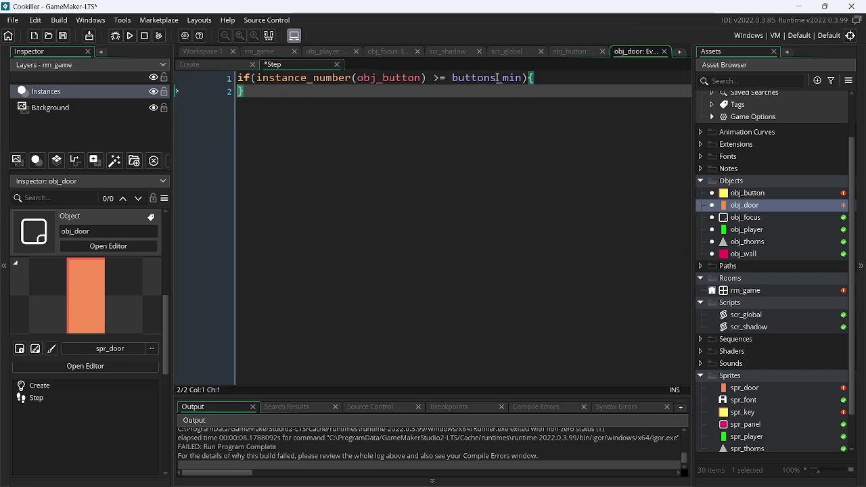
{"action": "key", "text": "Return"}
{"action": "type", "text": "i"}
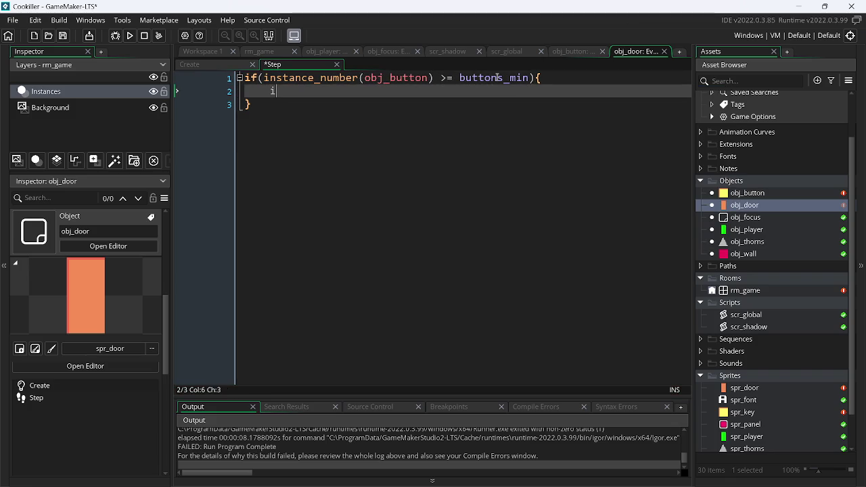
{"action": "key", "text": "Down"}
{"action": "key", "text": "Down"}
{"action": "key", "text": "Down"}
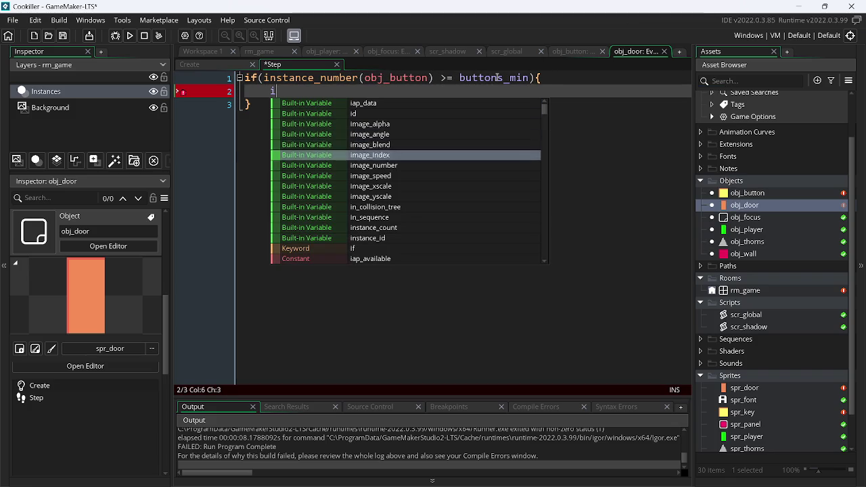
{"action": "key", "text": "Return"}
{"action": "type", "text": "= 1"}
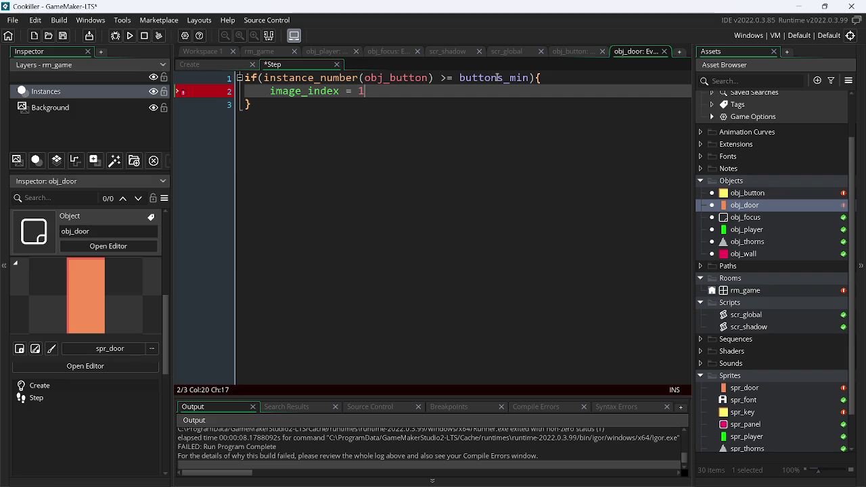
{"action": "type", "text": ";"}
{"action": "key", "text": "ctrl+s"}
Step: Set obj_door's Create event to image_index = 0 and save
{"action": "double_click", "coordinate": [277, 90]}
{"action": "key", "text": "ctrl+c"}
{"action": "left_click", "coordinate": [217, 65]}
{"action": "key", "text": "ctrl+v"}
{"action": "type", "text": "= 0"}
{"action": "key", "text": "ctrl+s"}
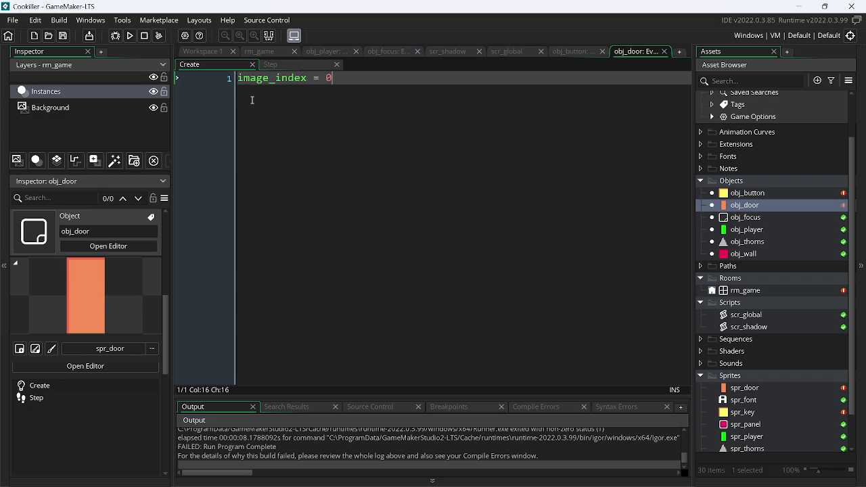
Step: Finish obj_door's image_index = 0 line with a semicolon, review obj_button and obj_player code, then show obj_door's Step event
{"action": "type", "text": ";"}
{"action": "left_click", "coordinate": [593, 50]}
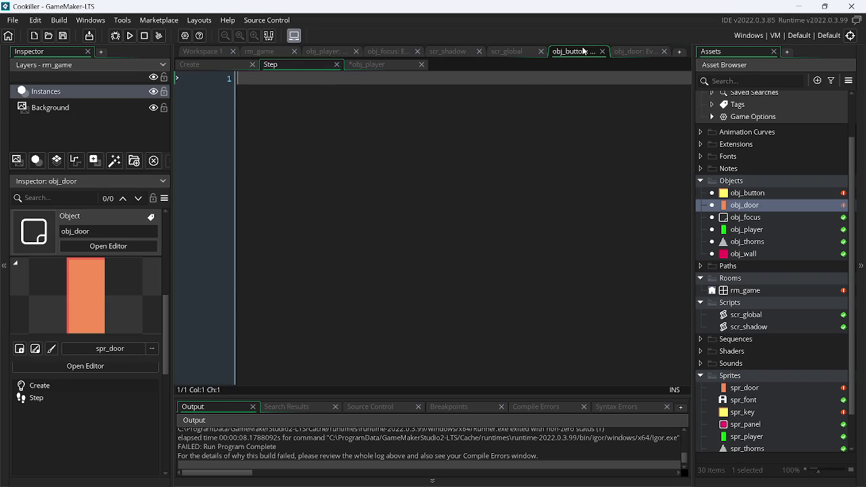
{"action": "left_click", "coordinate": [371, 65]}
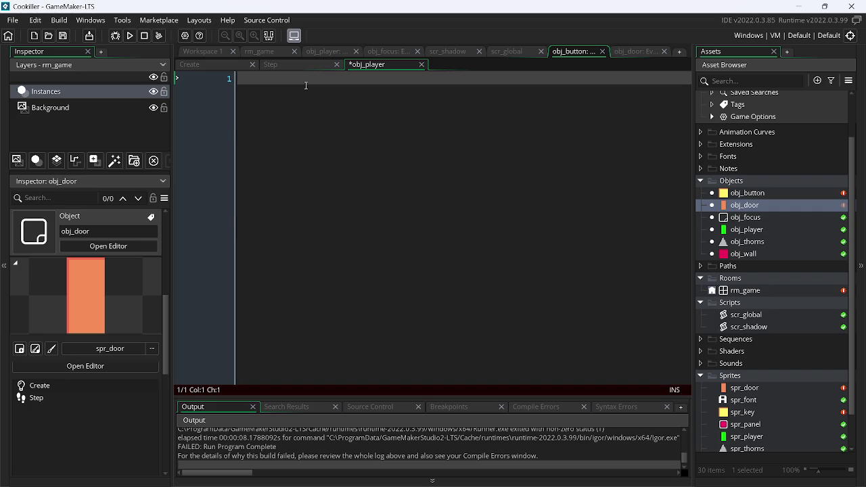
{"action": "left_click", "coordinate": [634, 50]}
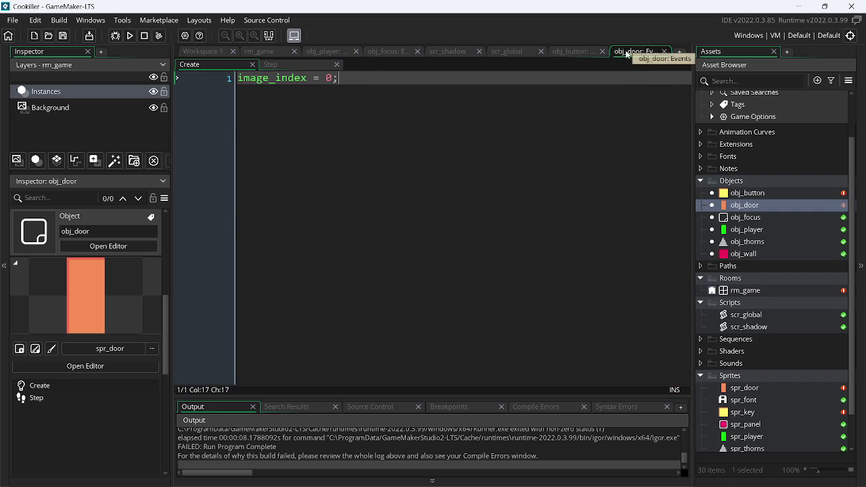
{"action": "left_click", "coordinate": [295, 63]}
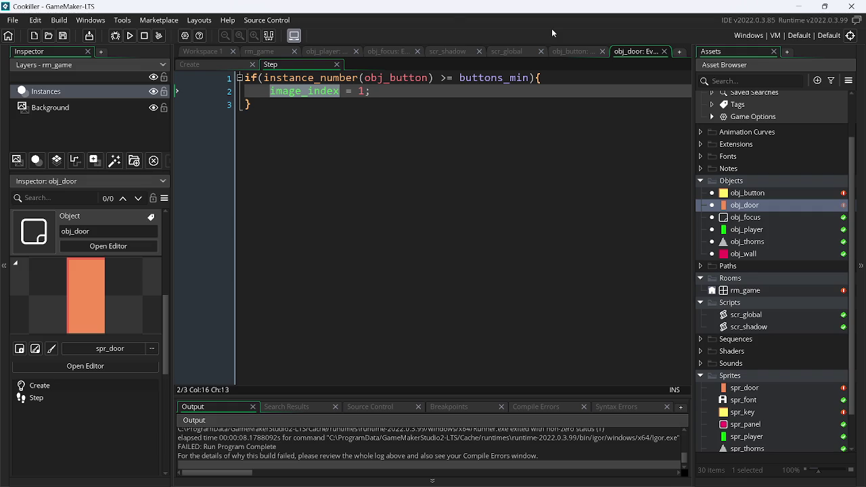
Step: Clear obj_button's Step code, try an open_door(); call, then undo back to the earlier code
{"action": "left_click", "coordinate": [338, 115]}
{"action": "key", "text": "BackSpace"}
{"action": "key", "text": "BackSpace"}
{"action": "key", "text": "BackSpace"}
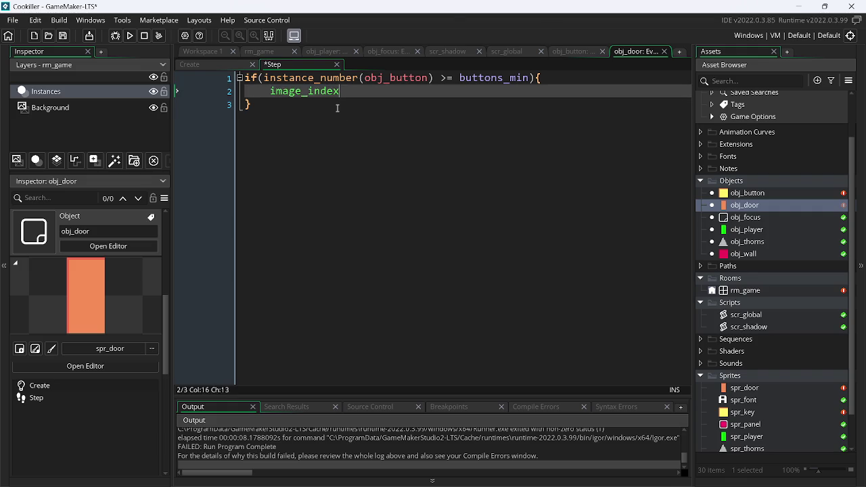
{"action": "key", "text": "Return"}
{"action": "key", "text": "Return"}
{"action": "key", "text": "Return"}
{"action": "key", "text": "ctrl+z"}
{"action": "key", "text": "ctrl+z"}
{"action": "key", "text": "ctrl+z"}
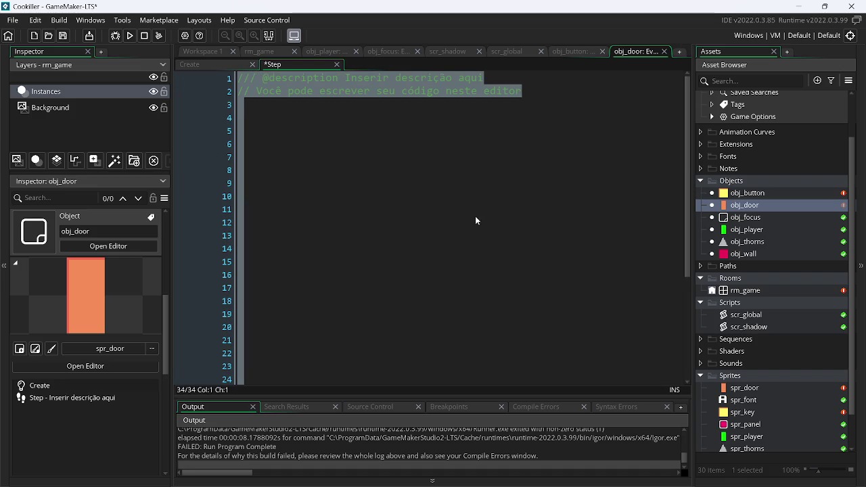
{"action": "key", "text": "BackSpace"}
{"action": "type", "text": "open_door();"}
{"action": "key", "text": "ctrl+z"}
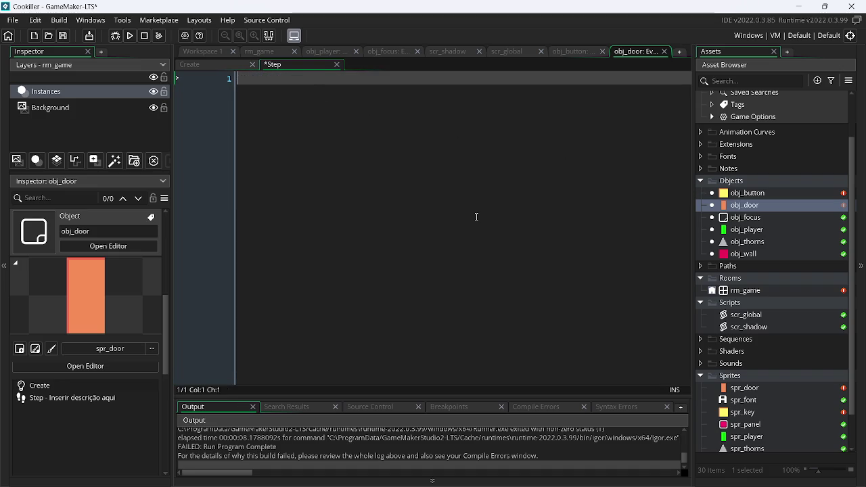
{"action": "key", "text": "ctrl+z"}
{"action": "key", "text": "ctrl+z"}
{"action": "key", "text": "ctrl+z"}
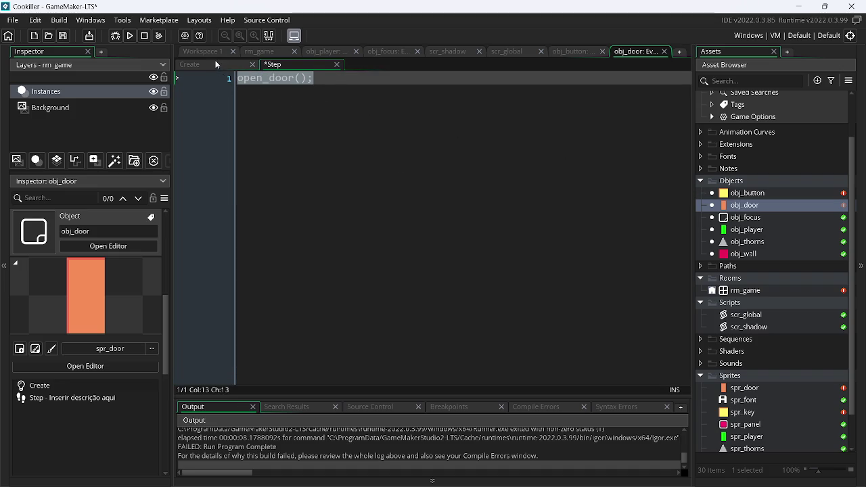
{"action": "key", "text": "ctrl+z"}
{"action": "key", "text": "ctrl+z"}
{"action": "key", "text": "ctrl+z"}
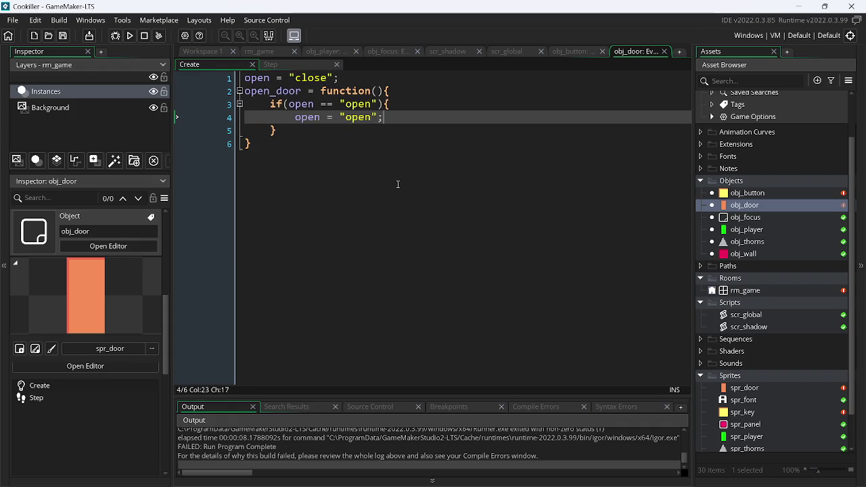
Step: Undo the collision and Step edits to restore id_coret = id_my, and open obj_button's object editor
{"action": "left_click", "coordinate": [570, 51]}
{"action": "key", "text": "ctrl+z"}
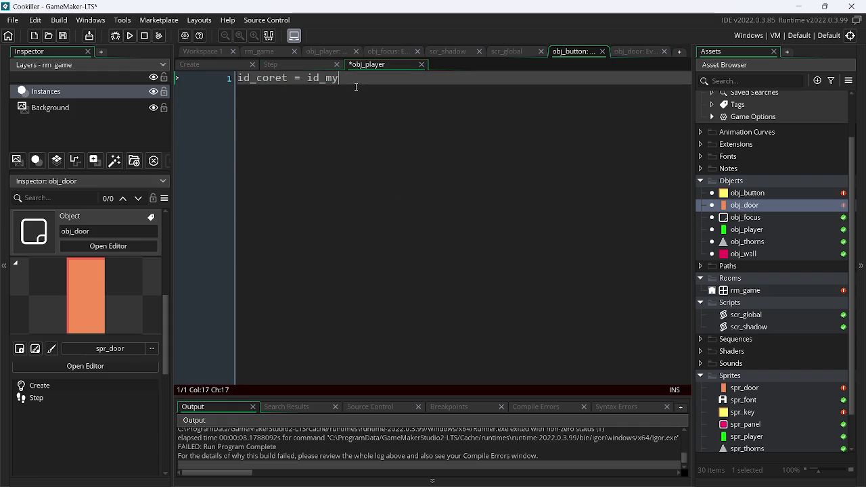
{"action": "key", "text": "ctrl+z"}
{"action": "key", "text": "ctrl+z"}
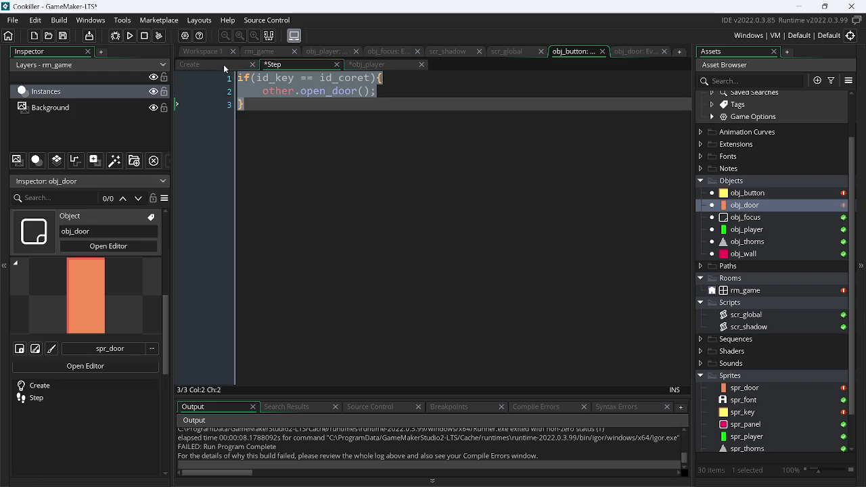
{"action": "key", "text": "ctrl+z"}
{"action": "key", "text": "ctrl+z"}
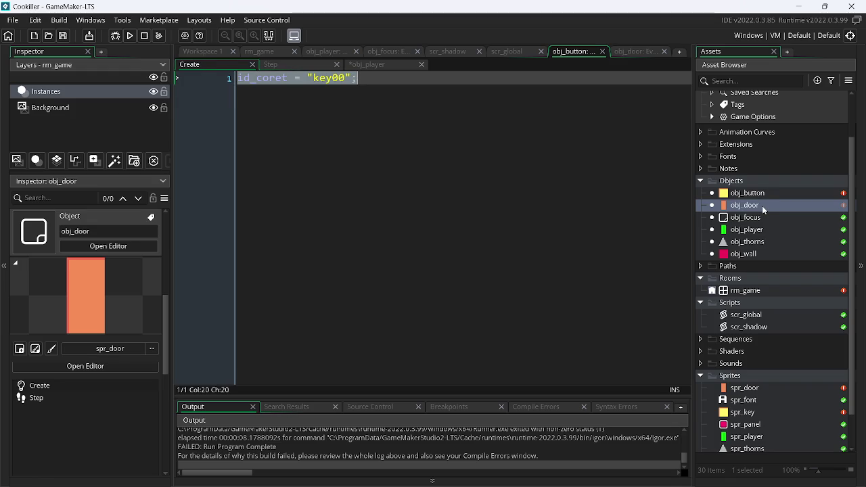
{"action": "left_click", "coordinate": [754, 230]}
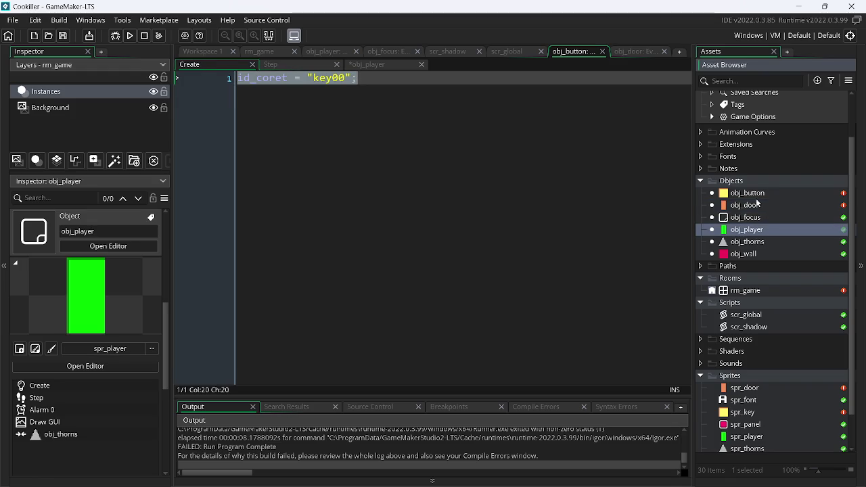
{"action": "double_click", "coordinate": [748, 194]}
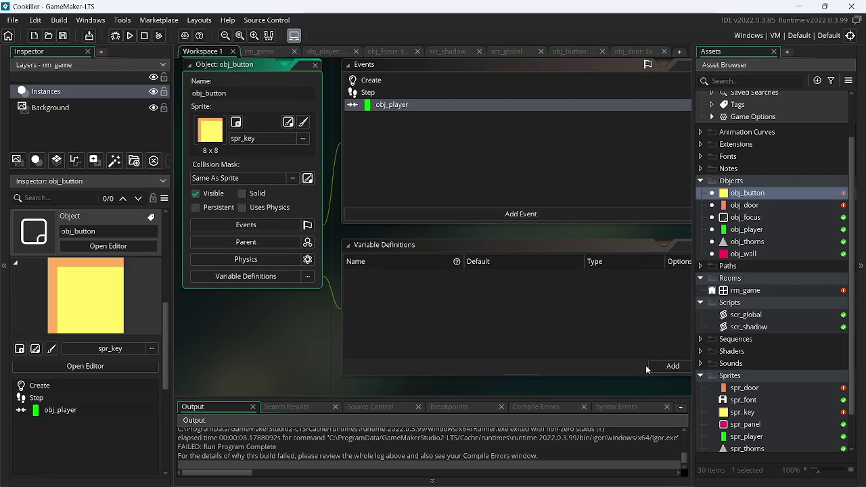
Step: Add variable definitions id_my (String, default key00) and id_key to obj_button
{"action": "left_click", "coordinate": [671, 369]}
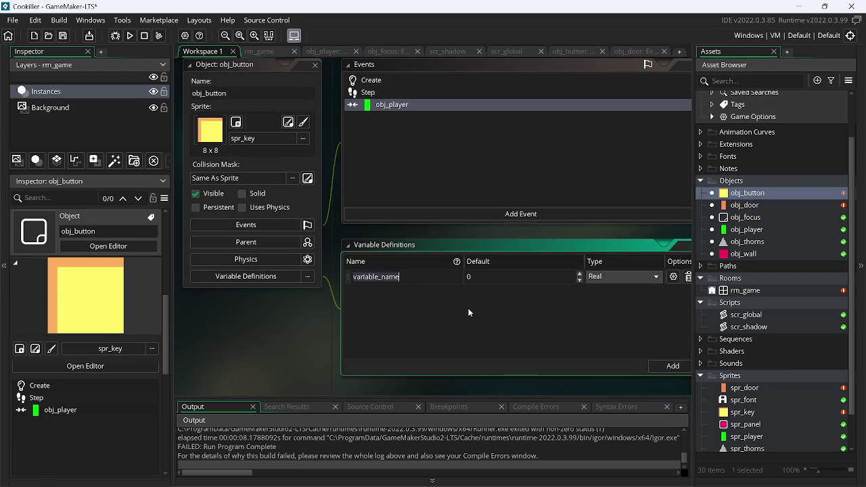
{"action": "type", "text": "id"}
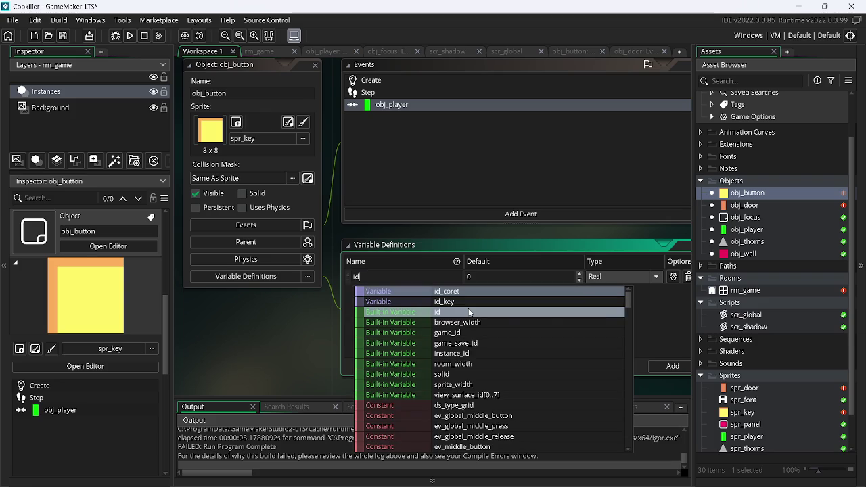
{"action": "type", "text": "_my"}
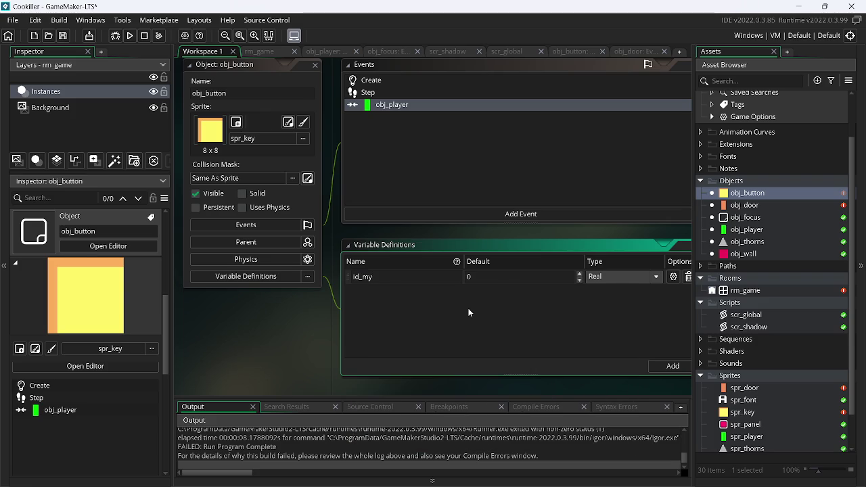
{"action": "left_click", "coordinate": [605, 277]}
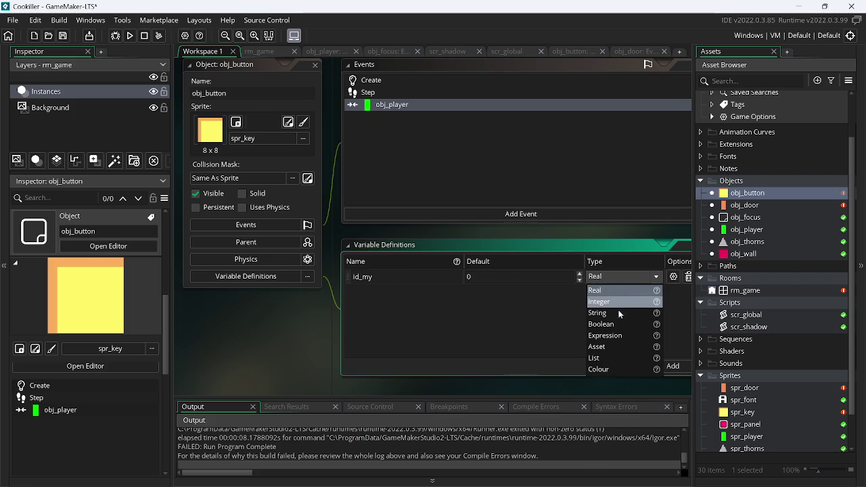
{"action": "left_click", "coordinate": [619, 313]}
{"action": "key", "text": "Home"}
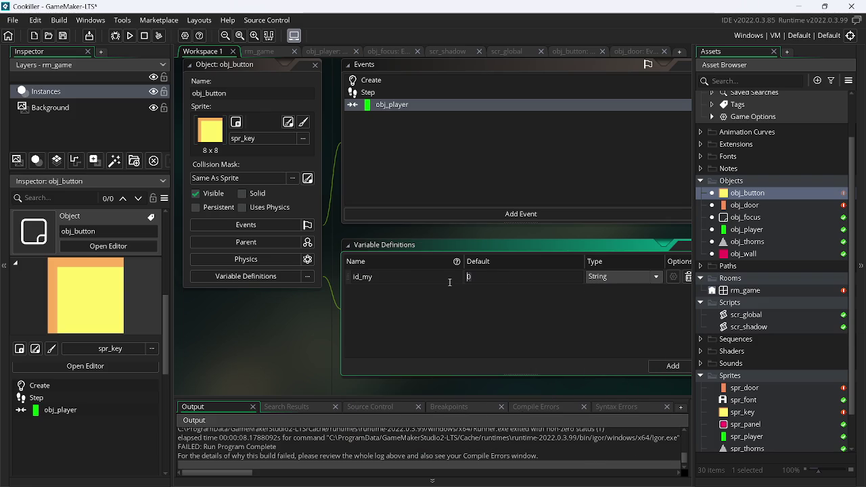
{"action": "type", "text": "key00"}
{"action": "left_click", "coordinate": [672, 366]}
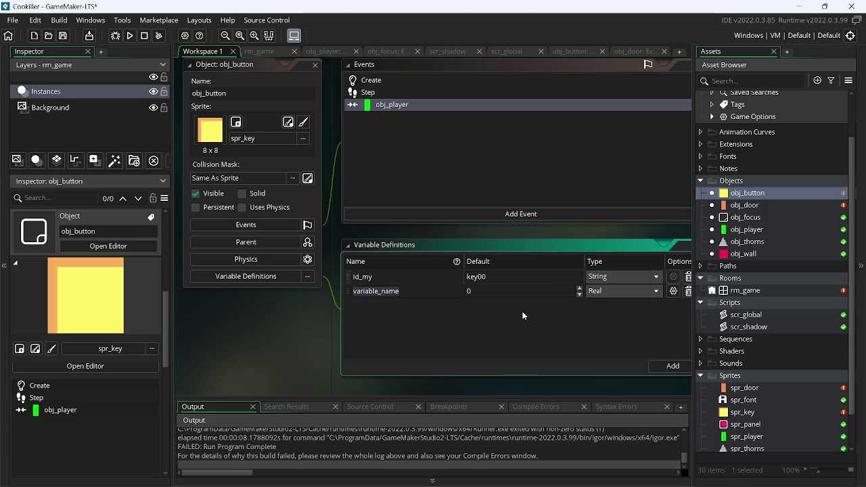
{"action": "type", "text": "id"}
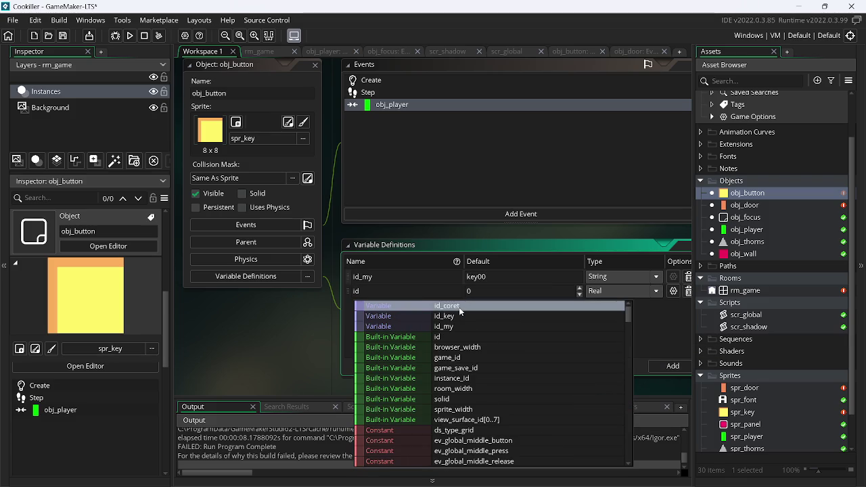
{"action": "left_click", "coordinate": [460, 315]}
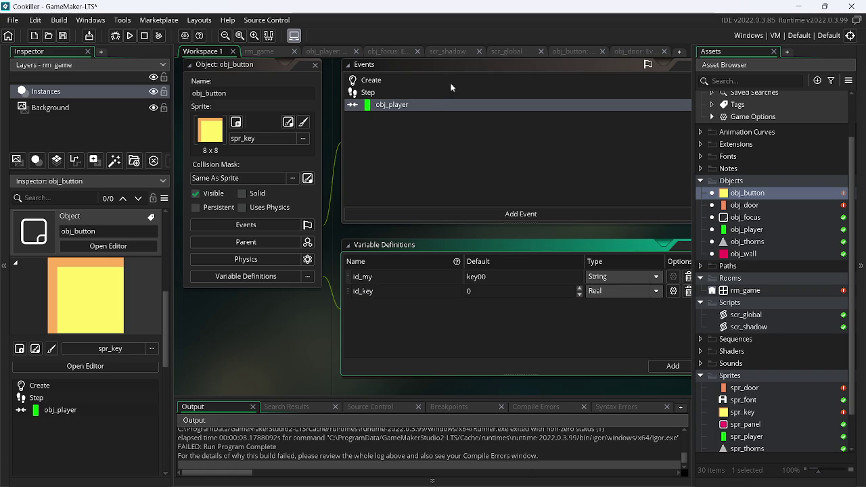
Step: Check obj_door's Create code and the id_coret reference in obj_button's Step code, then return to obj_button
{"action": "left_click", "coordinate": [627, 52]}
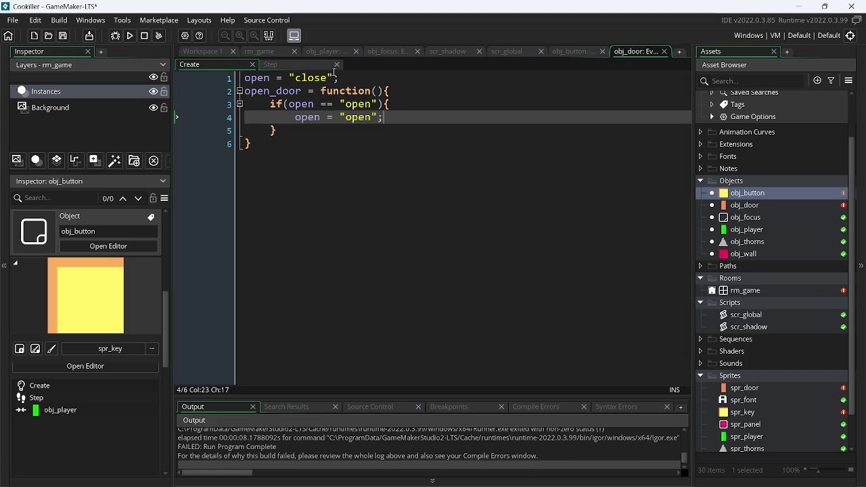
{"action": "left_click", "coordinate": [555, 52]}
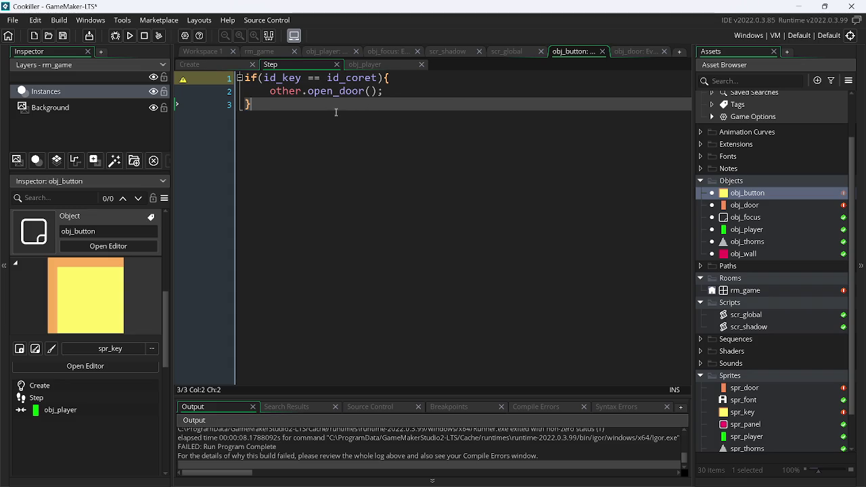
{"action": "left_click", "coordinate": [376, 78]}
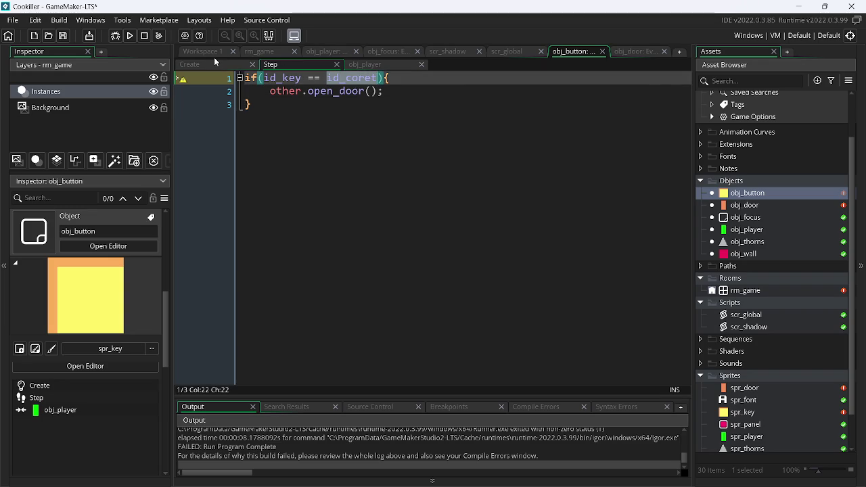
{"action": "left_click", "coordinate": [206, 57]}
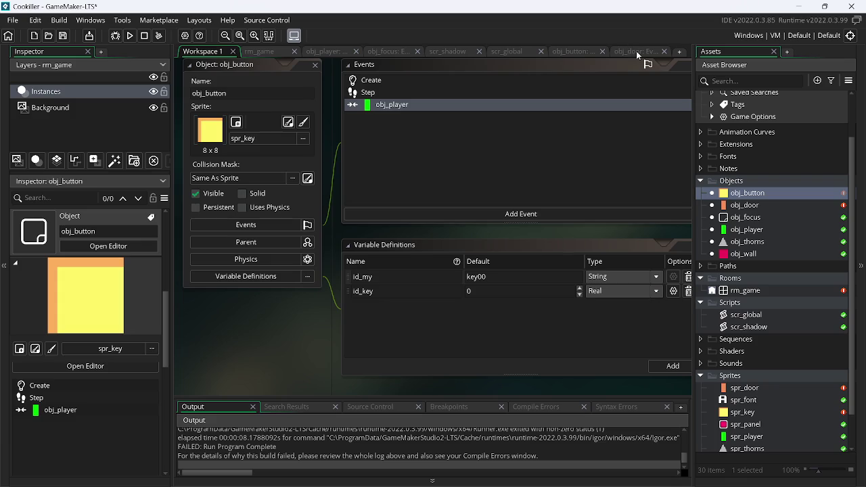
Step: Review obj_button's Step, collision and Create code and obj_door's Create code, then return to variable definitions
{"action": "left_click", "coordinate": [588, 54]}
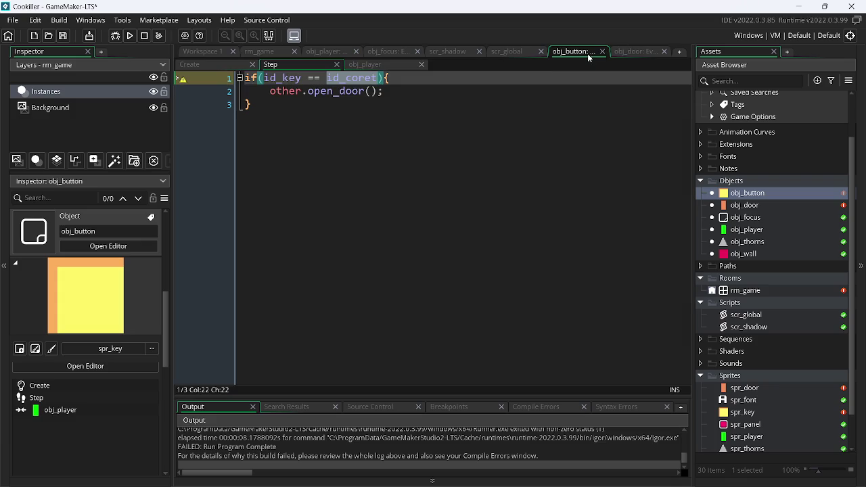
{"action": "left_click", "coordinate": [374, 65]}
{"action": "key", "text": "Left"}
{"action": "key", "text": "Left"}
{"action": "key", "text": "Left"}
{"action": "left_click", "coordinate": [643, 53]}
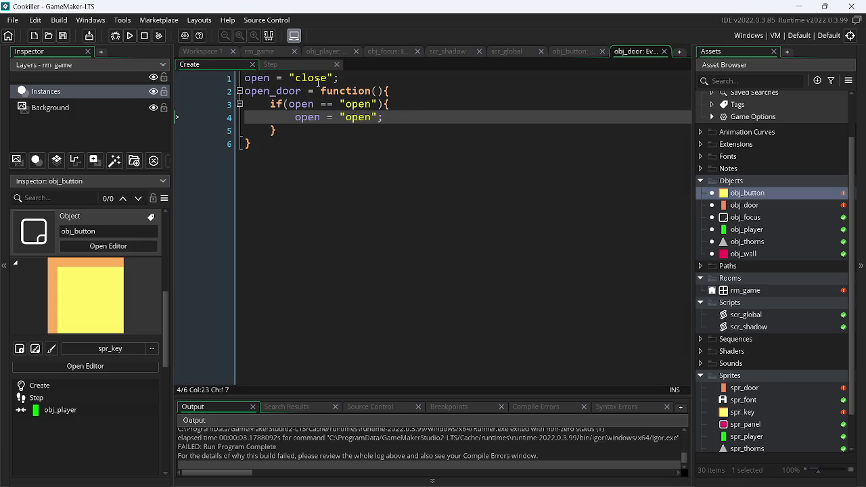
{"action": "left_click", "coordinate": [570, 51]}
{"action": "left_click", "coordinate": [289, 64]}
{"action": "left_click", "coordinate": [330, 119]}
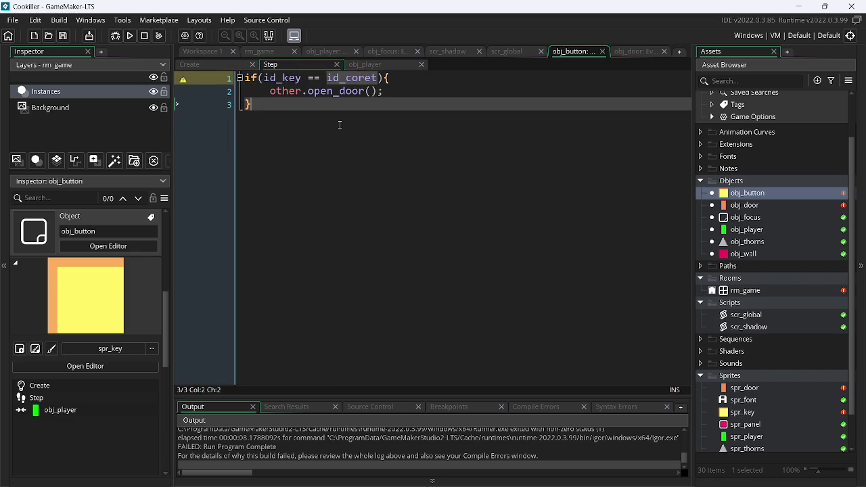
{"action": "left_click", "coordinate": [210, 63]}
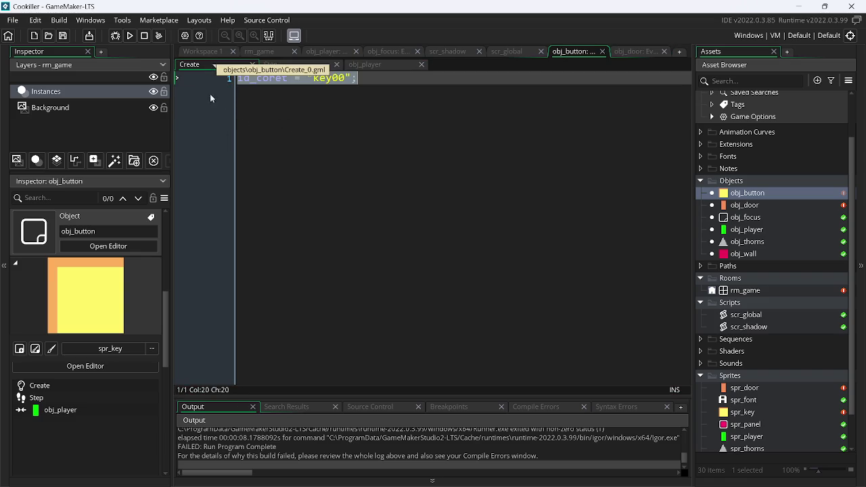
{"action": "left_click", "coordinate": [200, 54]}
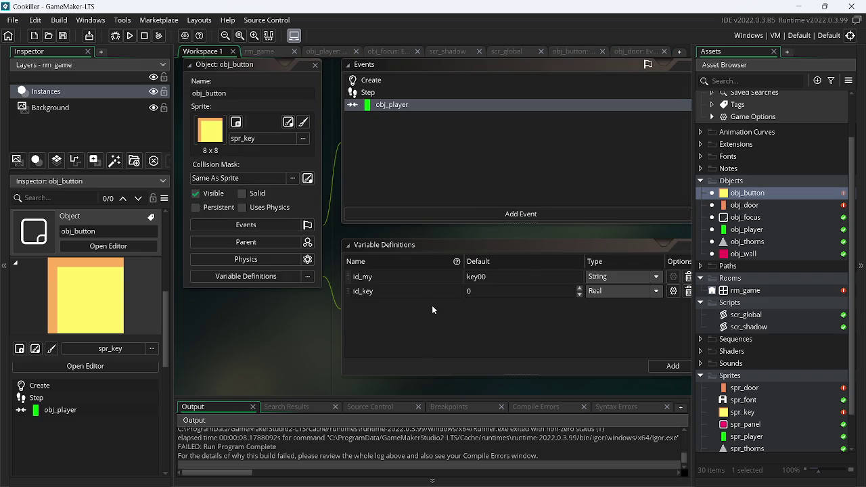
Step: Make id_key a String variable with default value key00
{"action": "left_click", "coordinate": [599, 291]}
{"action": "left_click", "coordinate": [613, 331]}
{"action": "left_click", "coordinate": [497, 291]}
{"action": "type", "text": "keyy"}
{"action": "key", "text": "BackSpace"}
{"action": "key", "text": "BackSpace"}
{"action": "type", "text": "00"}
Step: Close obj_button's code editor and reopen all its event scripts from the Asset Browser
{"action": "left_click", "coordinate": [554, 54]}
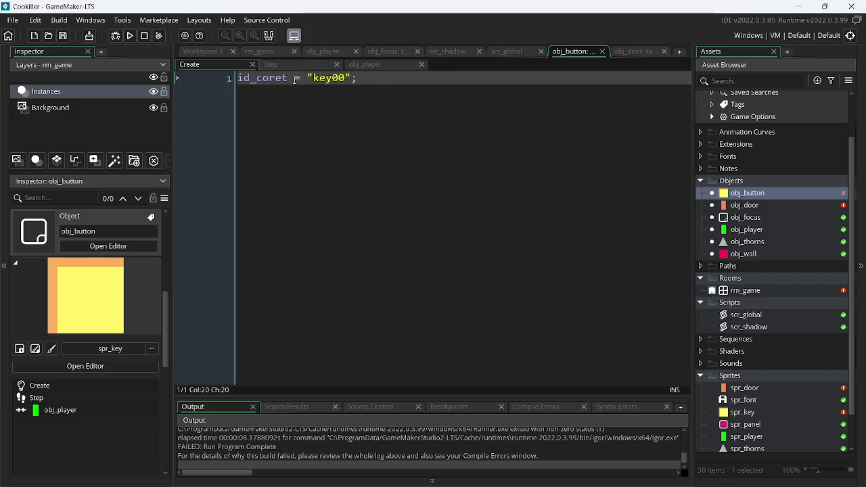
{"action": "left_click", "coordinate": [277, 66]}
{"action": "left_click", "coordinate": [376, 66]}
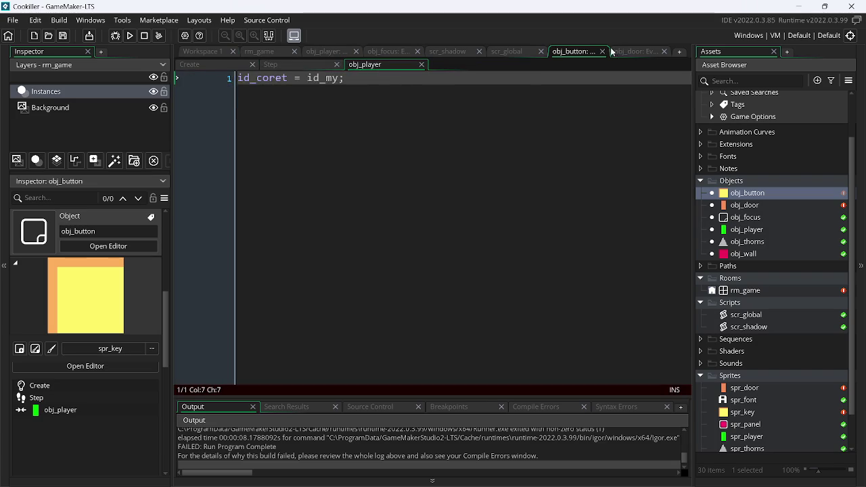
{"action": "left_click", "coordinate": [602, 51]}
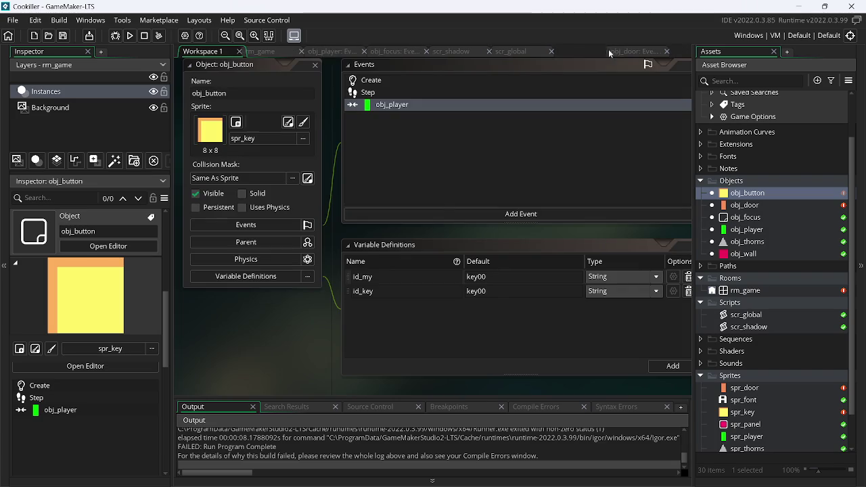
{"action": "right_click", "coordinate": [773, 194]}
{"action": "left_click", "coordinate": [712, 225]}
{"action": "left_click", "coordinate": [327, 79]}
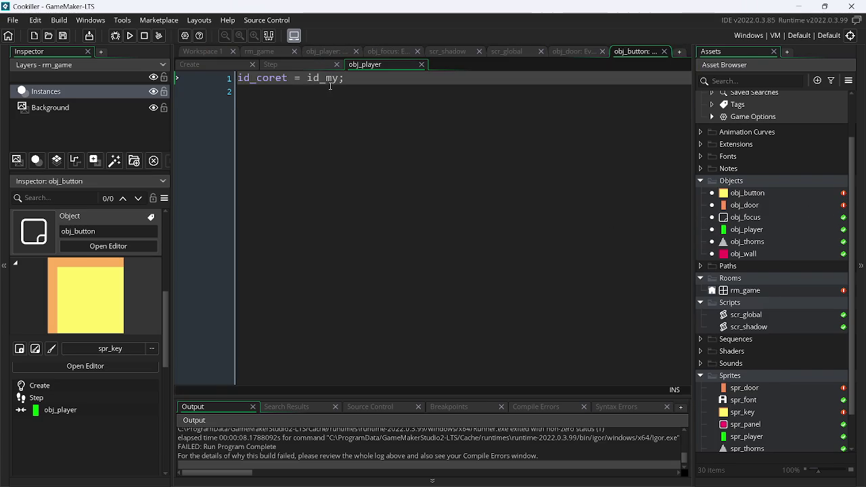
Step: Reselect id_my in the collision code's id_coret assignment and save
{"action": "key", "text": "BackSpace"}
{"action": "type", "text": "id"}
{"action": "key", "text": "Down"}
{"action": "key", "text": "Return"}
{"action": "key", "text": "ctrl+s"}
{"action": "left_click", "coordinate": [325, 116]}
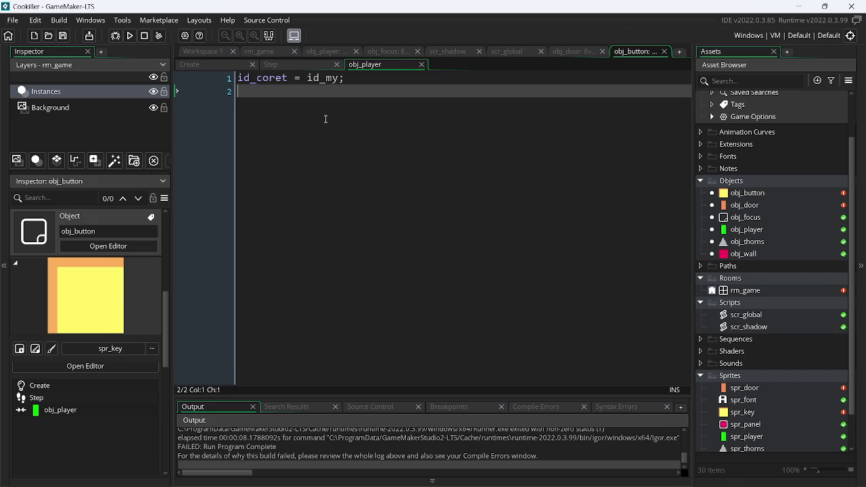
Step: Replace other.open_door(); in obj_button's Step with with(obj_door){ open = "open" }
{"action": "left_click", "coordinate": [302, 65]}
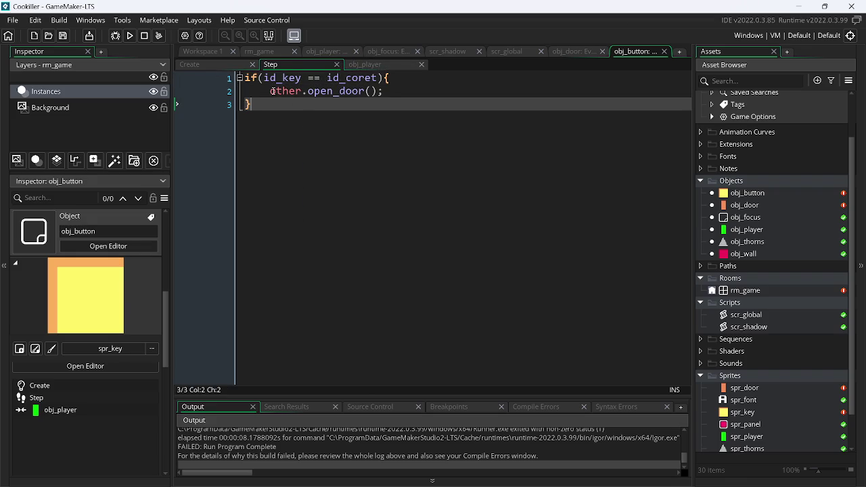
{"action": "left_click_drag", "start_coordinate": [271, 90], "coordinate": [414, 90]}
{"action": "type", "text": "w"}
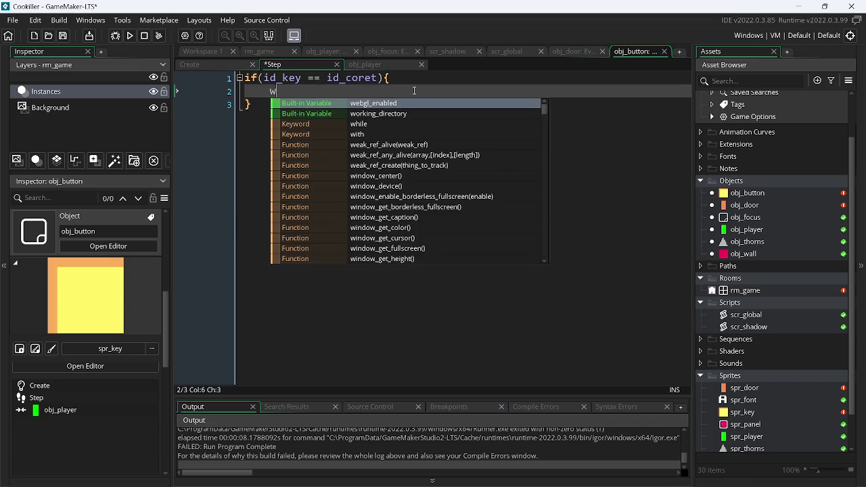
{"action": "type", "text": "ith("}
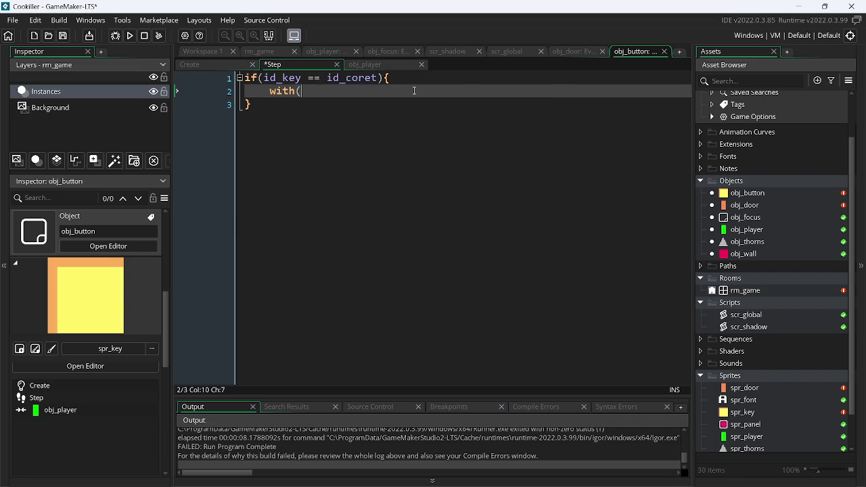
{"action": "type", "text": "o"}
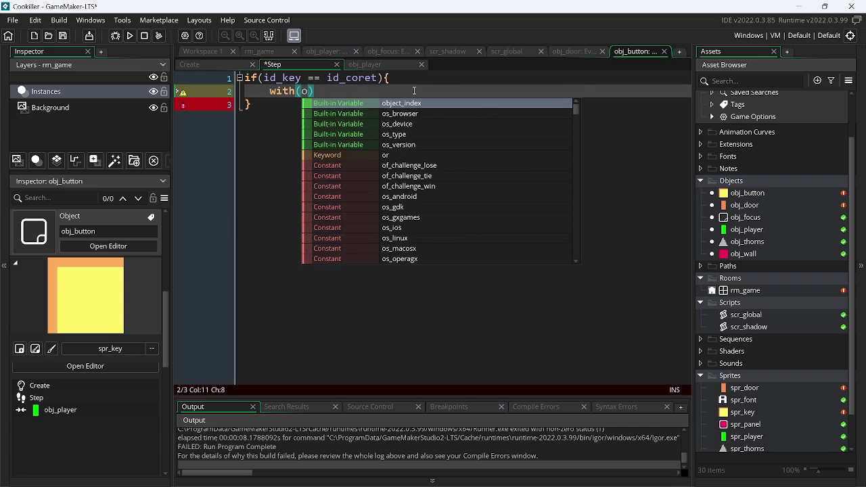
{"action": "type", "text": "bj_"}
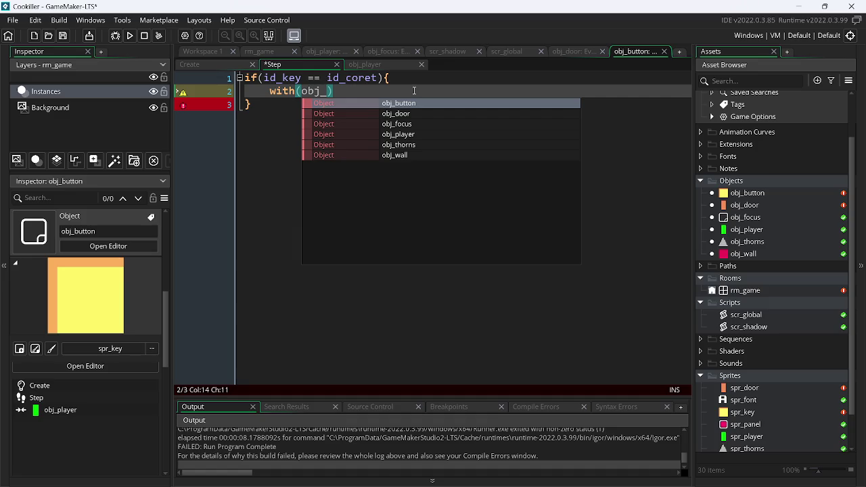
{"action": "key", "text": "Down"}
{"action": "key", "text": "Return"}
{"action": "type", "text": "{}"}
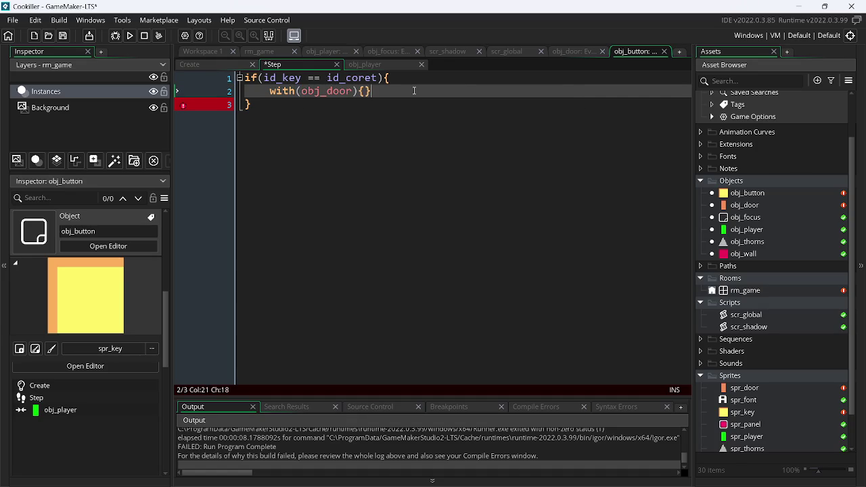
{"action": "key", "text": "Left"}
{"action": "key", "text": "Return"}
{"action": "type", "text": "o"}
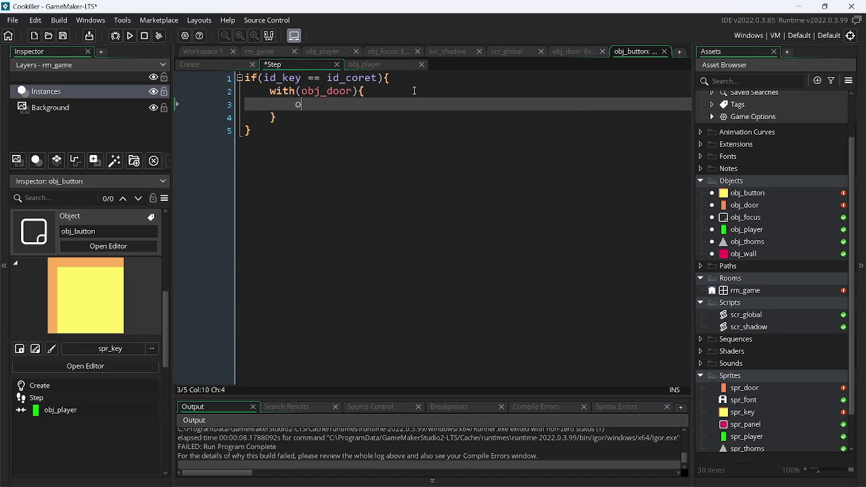
{"action": "type", "text": "pen "}
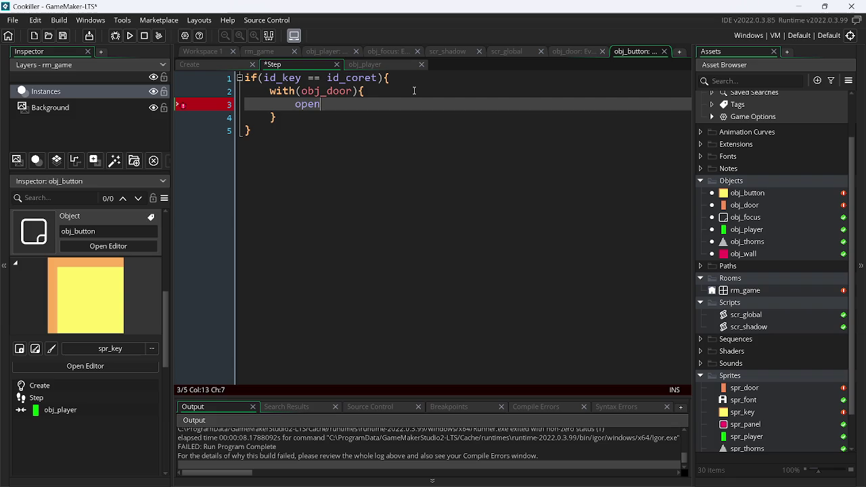
{"action": "type", "text": "= \""}
{"action": "type", "text": "open\";"}
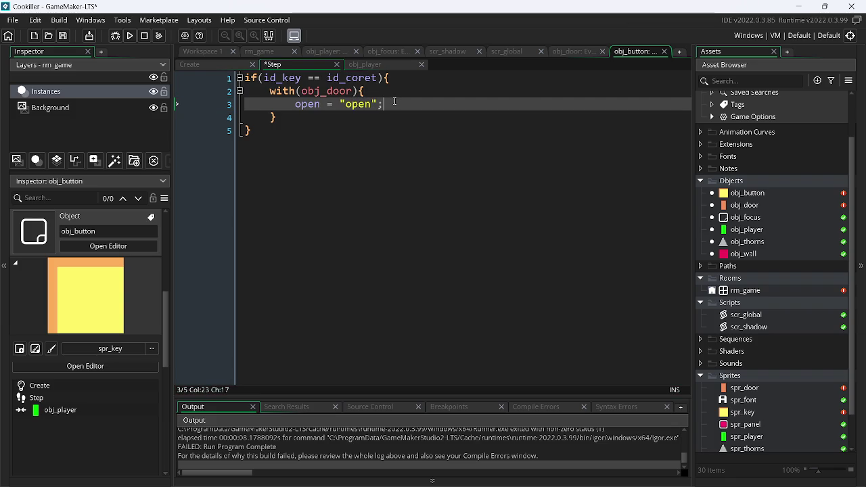
{"action": "left_click", "coordinate": [576, 53]}
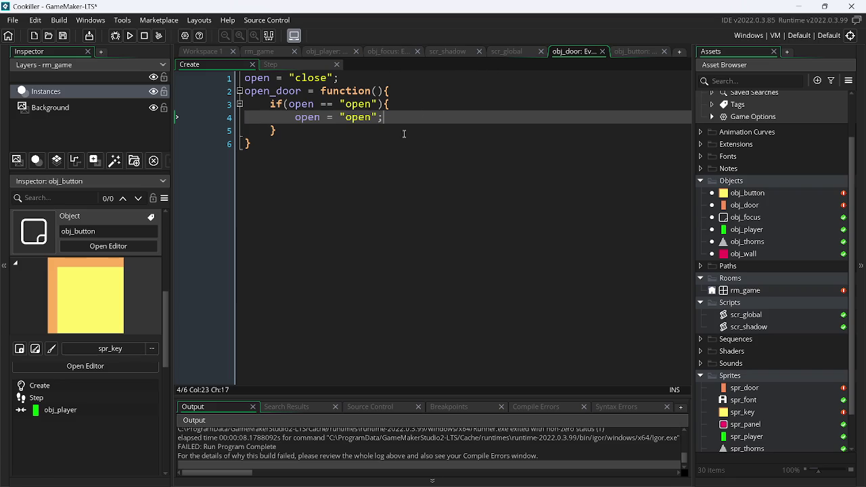
Step: In obj_door's Create, set image_index to 1 in the open branch and image_index = 0 after open = "close"
{"action": "key", "text": "Return"}
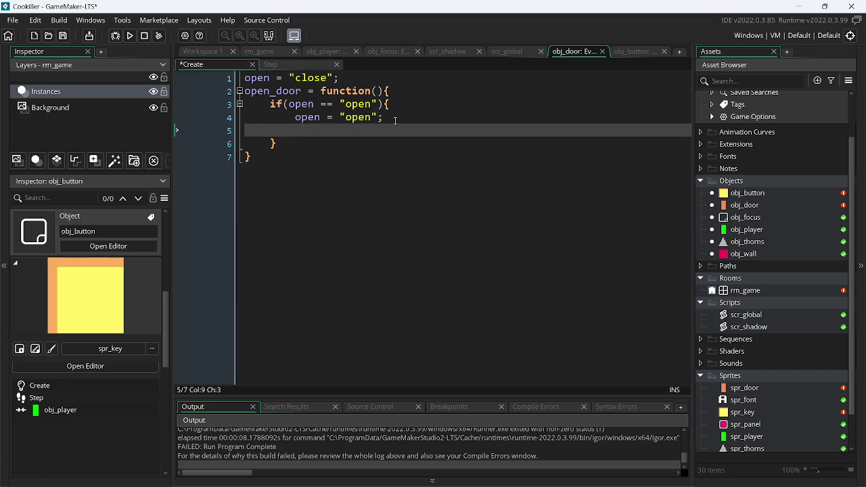
{"action": "type", "text": "im"}
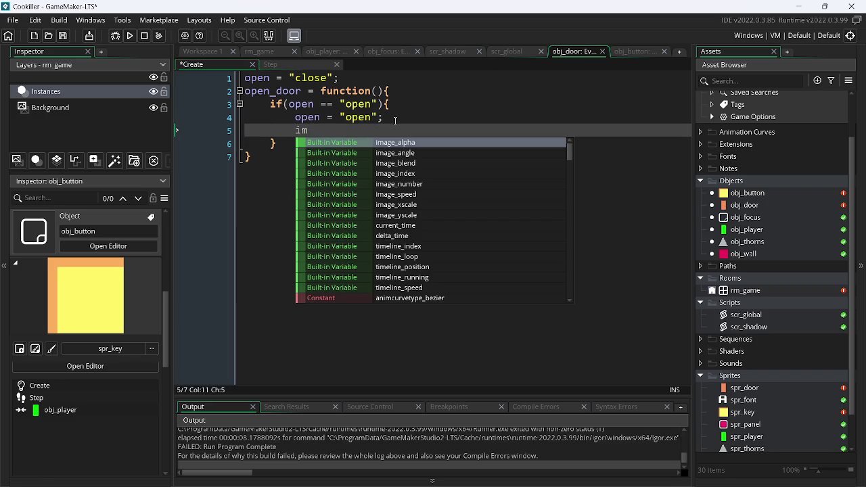
{"action": "key", "text": "Down"}
{"action": "key", "text": "Down"}
{"action": "key", "text": "Down"}
{"action": "key", "text": "Return"}
{"action": "type", "text": "1;"}
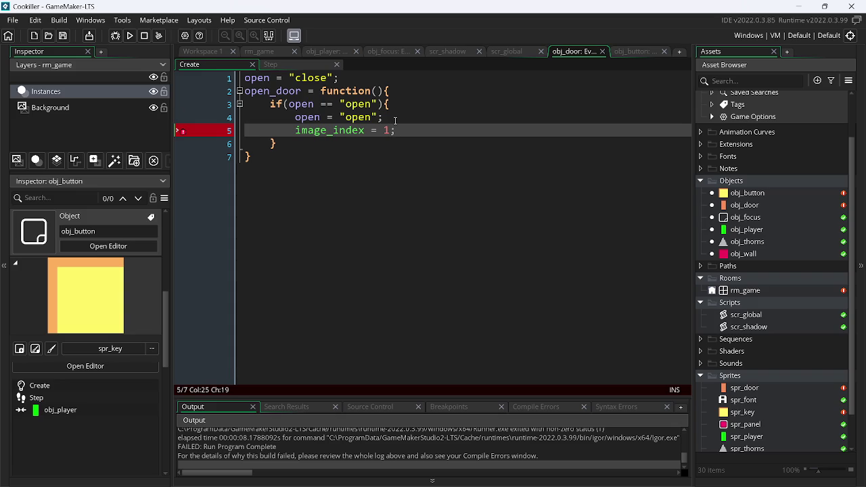
{"action": "key", "text": "Up"}
{"action": "key", "text": "Up"}
{"action": "key", "text": "Up"}
{"action": "key", "text": "Return"}
{"action": "type", "text": "im"}
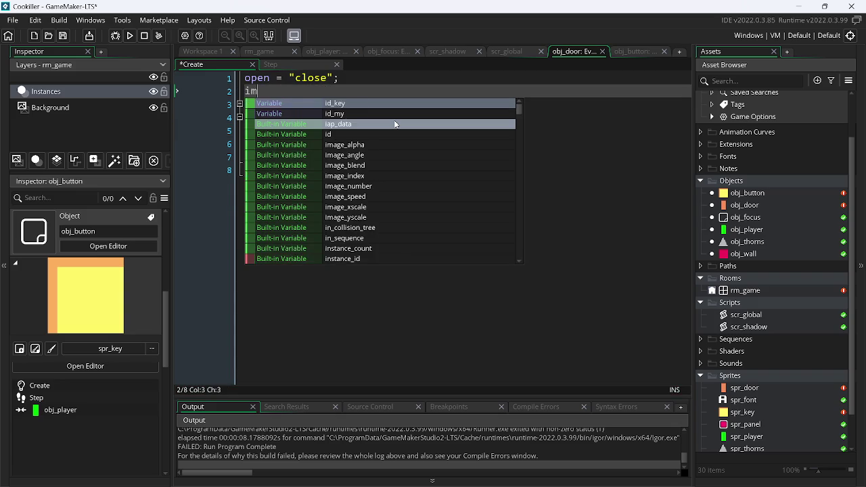
{"action": "key", "text": "Down"}
{"action": "key", "text": "Down"}
{"action": "key", "text": "Return"}
{"action": "type", "text": "= 0"}
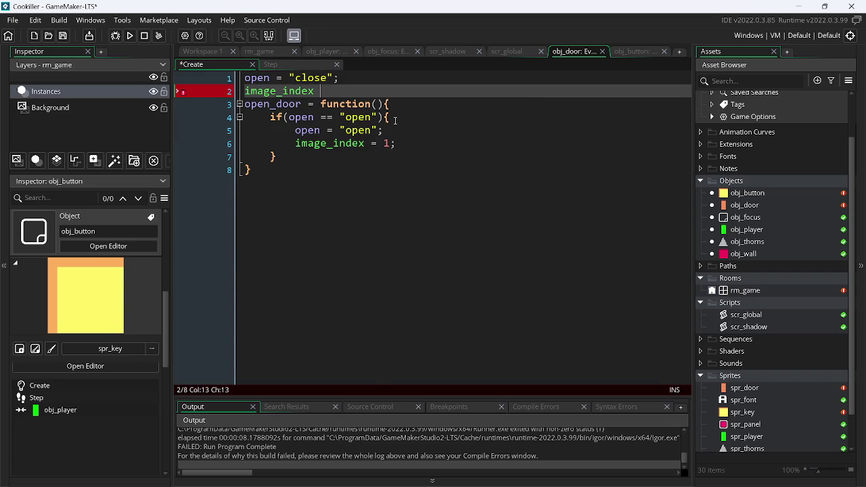
{"action": "type", "text": ";"}
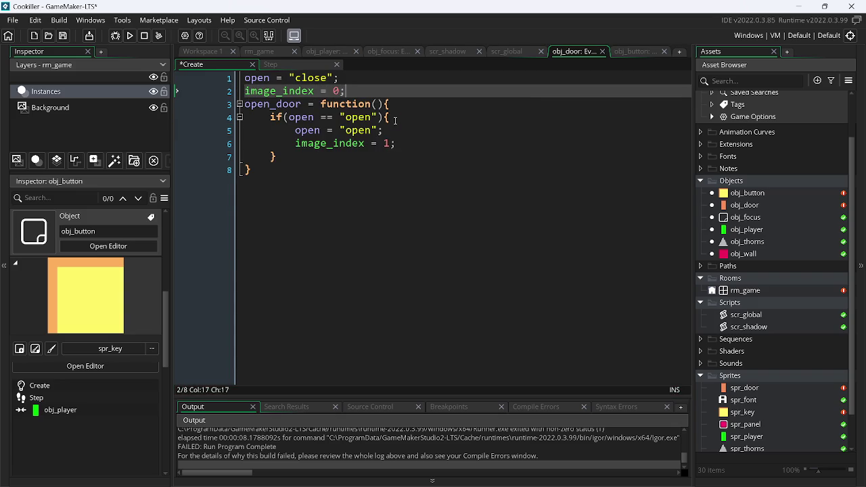
Step: Review scr_global and obj_button's collision and Step code, then bring up the rm_game room
{"action": "left_click", "coordinate": [510, 53]}
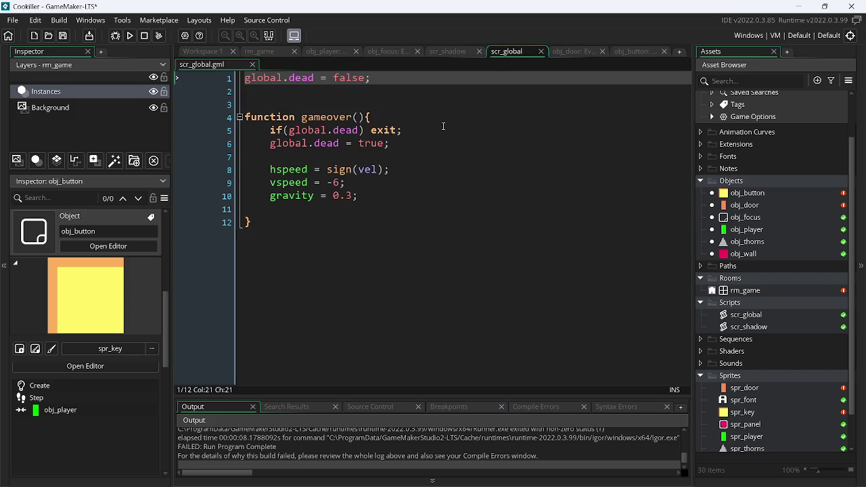
{"action": "left_click", "coordinate": [638, 52]}
{"action": "left_click", "coordinate": [369, 66]}
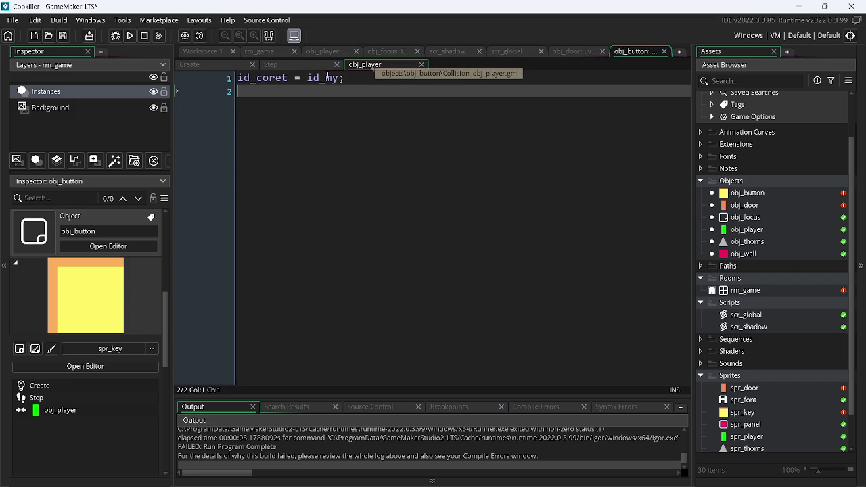
{"action": "left_click", "coordinate": [296, 66]}
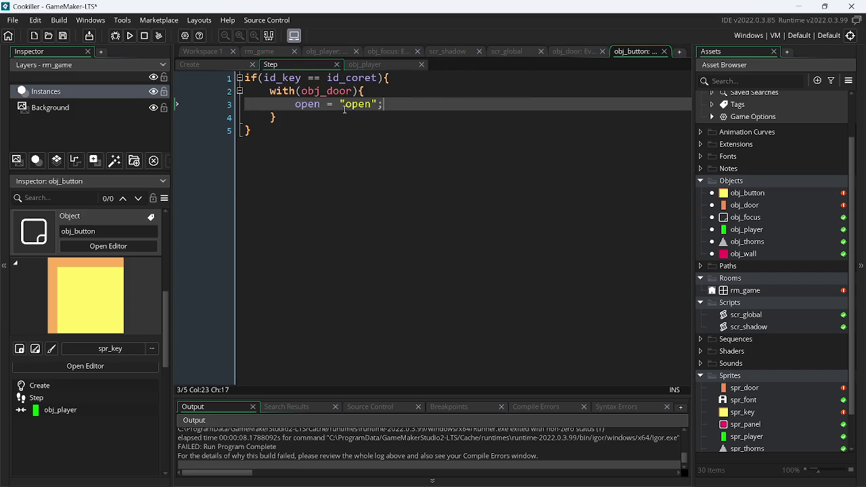
{"action": "left_click", "coordinate": [264, 52]}
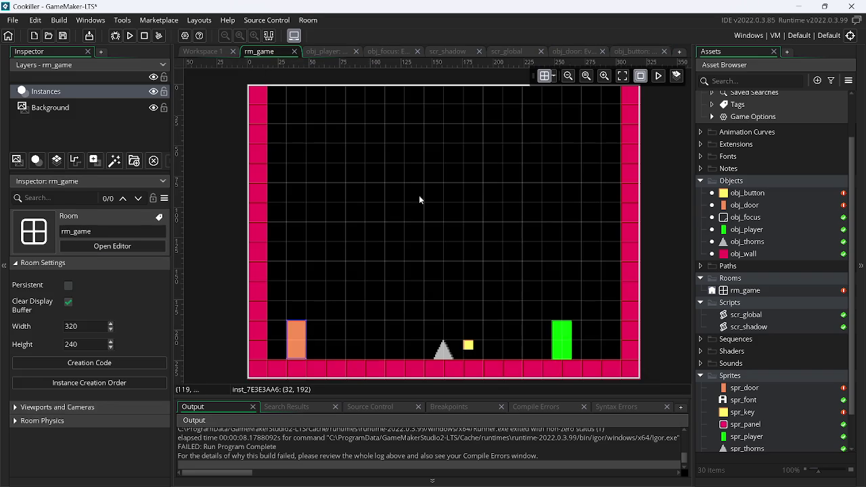
Step: Override the yellow button instance's id_my and id_key to key01 in rm_game, then run the game
{"action": "left_click", "coordinate": [469, 345]}
{"action": "scroll", "coordinate": [103, 423], "scroll_direction": "down", "scroll_amount": 5}
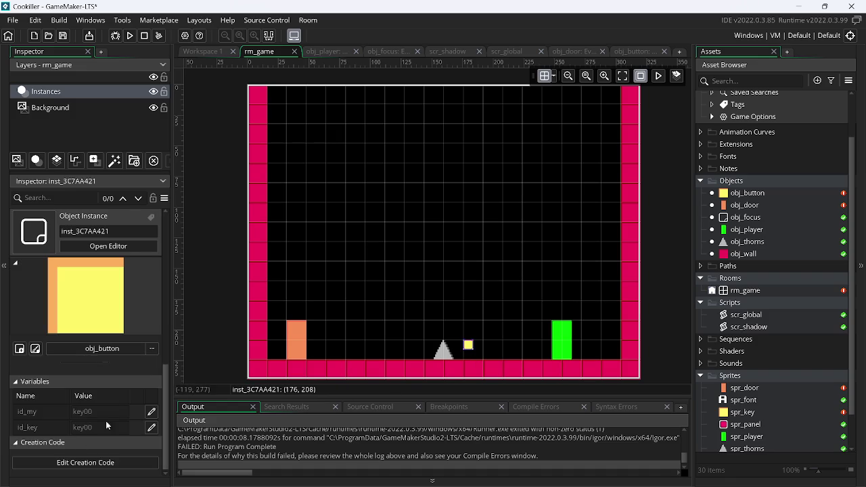
{"action": "left_click", "coordinate": [149, 412]}
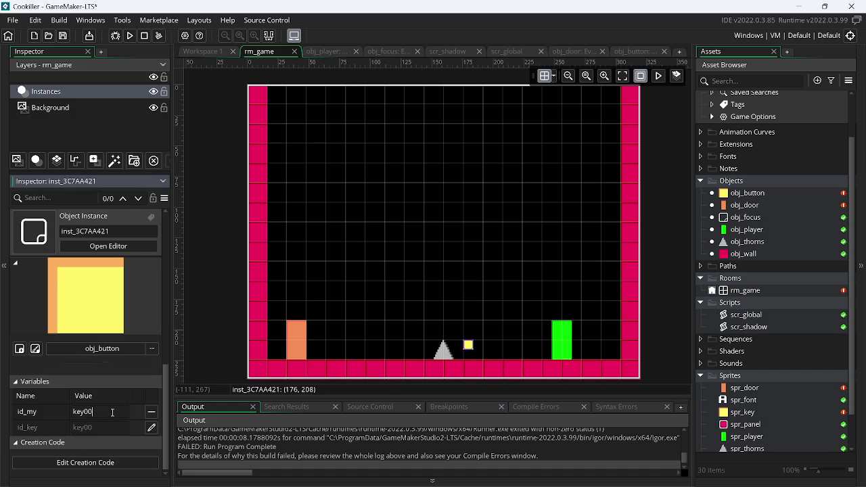
{"action": "left_click", "coordinate": [152, 428]}
{"action": "left_click", "coordinate": [109, 429]}
{"action": "key", "text": "BackSpace"}
{"action": "type", "text": "1"}
{"action": "left_click", "coordinate": [132, 35]}
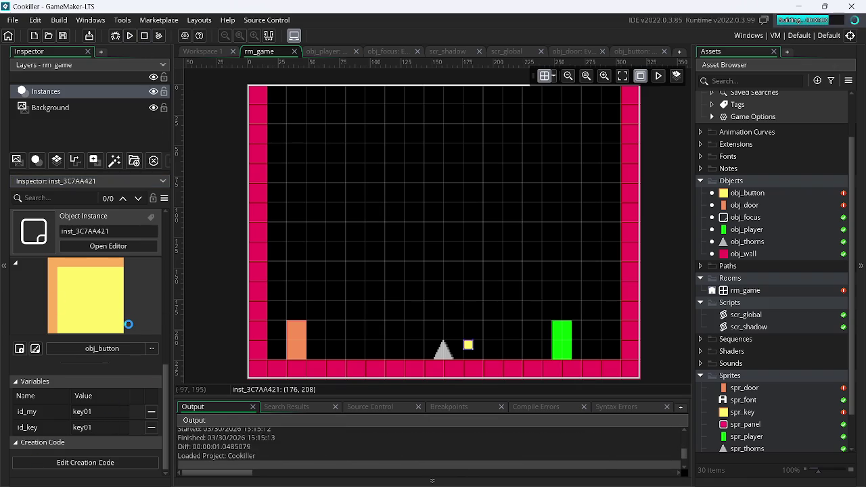
Step: Run and jump left and right to reach the button, quit the game, and return to obj_button's Step code
{"action": "key", "text": "Left"}
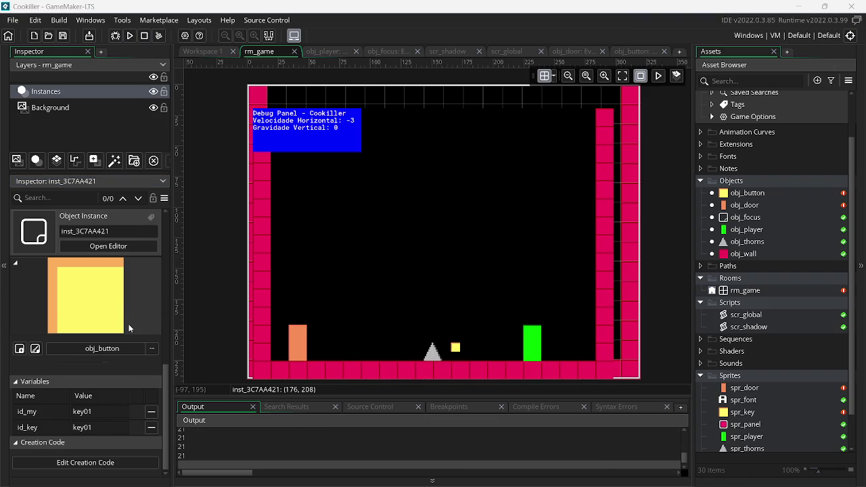
{"action": "key", "text": "Up"}
{"action": "key", "text": "Left"}
{"action": "key", "text": "Up"}
{"action": "key", "text": "Right"}
{"action": "key", "text": "Up"}
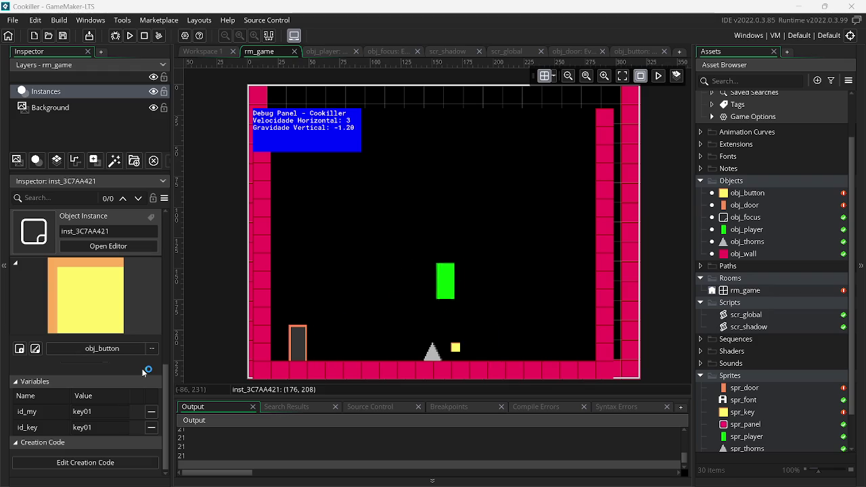
{"action": "key", "text": "Left"}
{"action": "key", "text": "Up"}
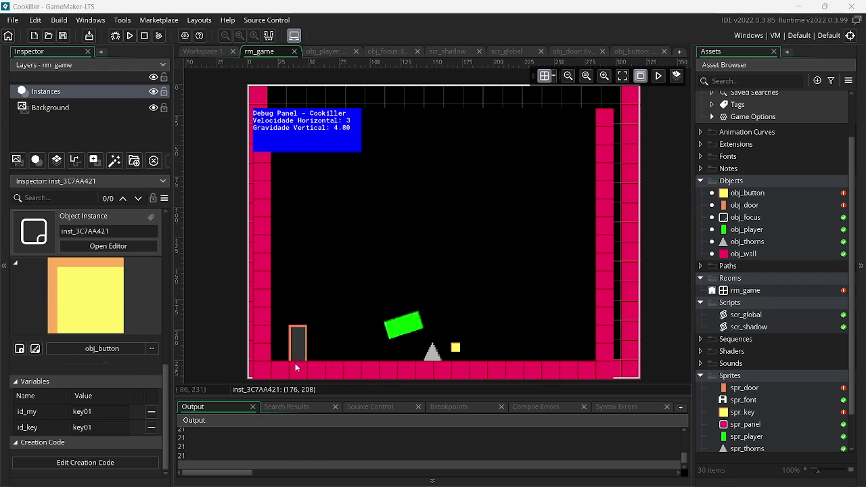
{"action": "key", "text": "Escape"}
{"action": "left_click", "coordinate": [626, 51]}
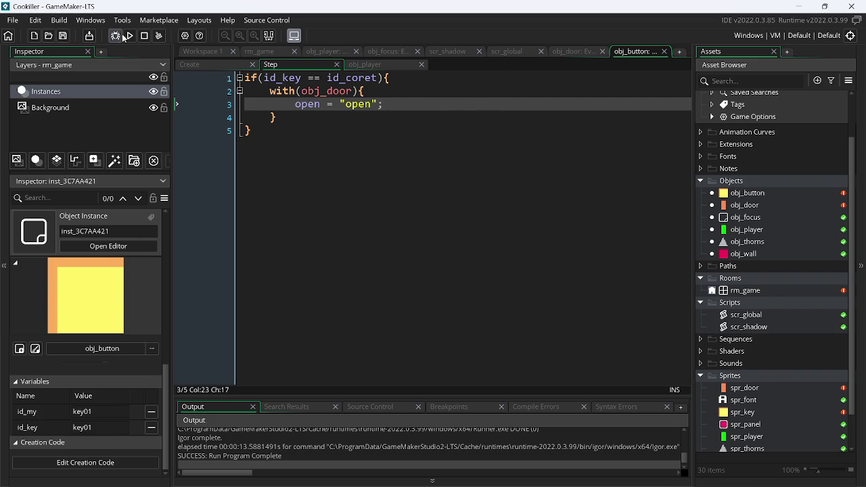
Step: Drop a second obj_door at 32, 80 on rm_game's left wall and run the game again
{"action": "left_click", "coordinate": [213, 54]}
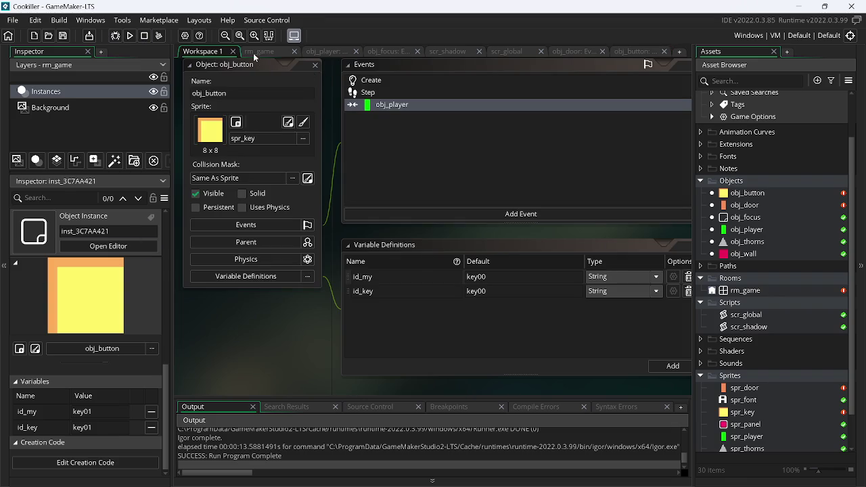
{"action": "left_click", "coordinate": [254, 53]}
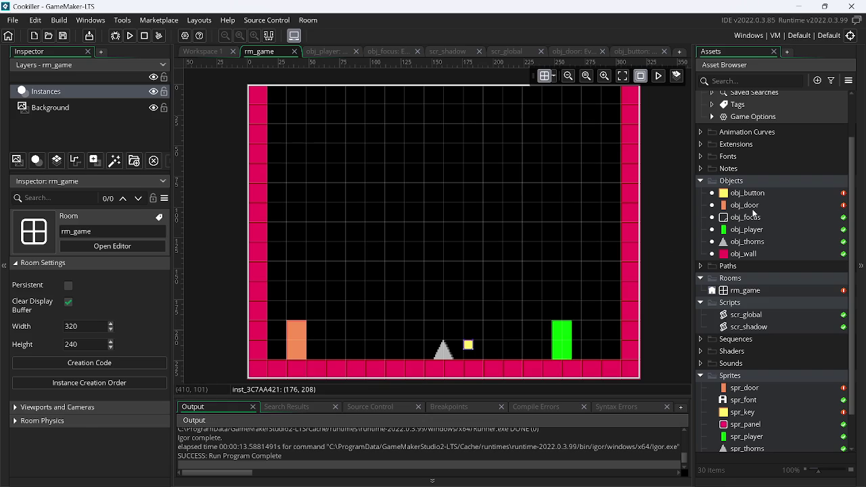
{"action": "mouse_move", "coordinate": [746, 205]}
{"action": "left_mouse_down"}
{"action": "mouse_move", "coordinate": [498, 169]}
{"action": "mouse_move", "coordinate": [310, 183]}
{"action": "mouse_move", "coordinate": [289, 197]}
{"action": "left_mouse_up"}
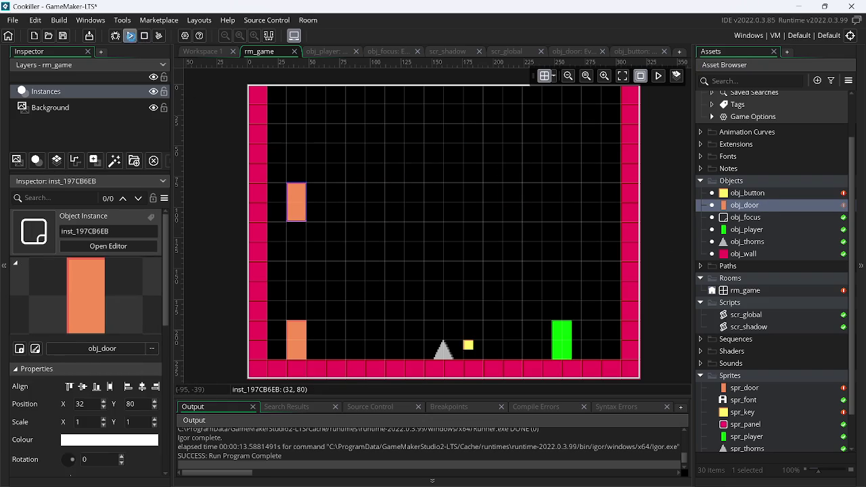
{"action": "left_click", "coordinate": [132, 40]}
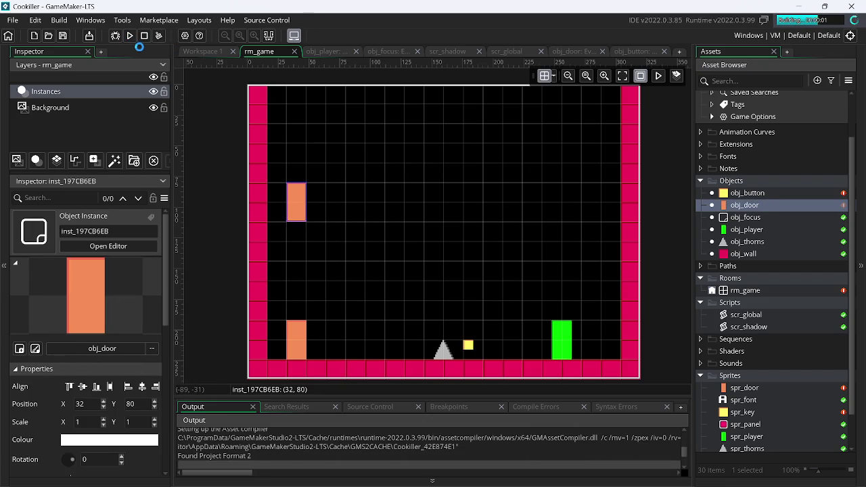
{"action": "key", "text": "Left"}
{"action": "key", "text": "Up"}
{"action": "key", "text": "Right"}
{"action": "key", "text": "Right"}
{"action": "key", "text": "Up"}
{"action": "key", "text": "Left"}
{"action": "key", "text": "Up"}
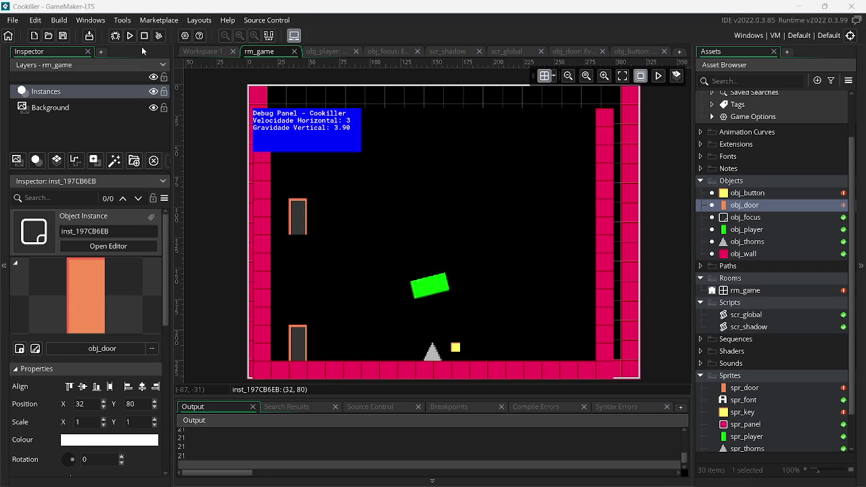
{"action": "key", "text": "Left"}
{"action": "key", "text": "Up"}
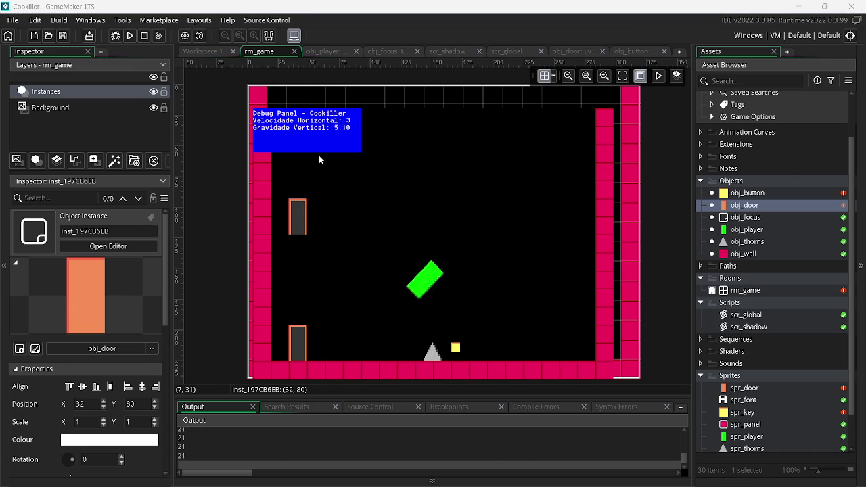
{"action": "key", "text": "Escape"}
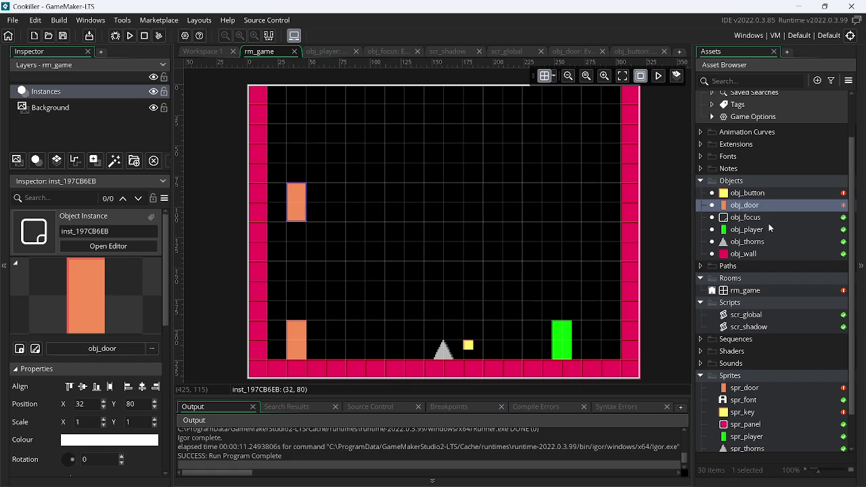
Step: Place a second obj_button mid-room, set its id_my and id_key to key02, and run the game
{"action": "left_click", "coordinate": [755, 197]}
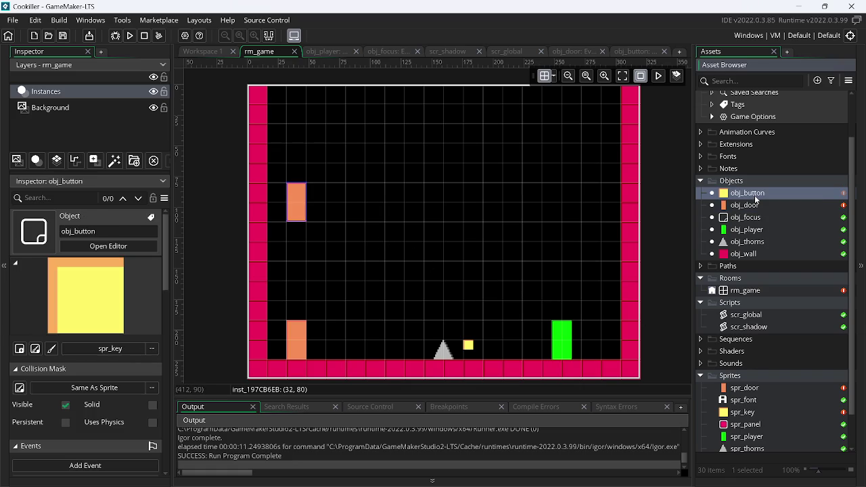
{"action": "left_click_drag", "start_coordinate": [755, 195], "coordinate": [476, 251]}
{"action": "scroll", "coordinate": [156, 379], "scroll_direction": "down", "scroll_amount": 5}
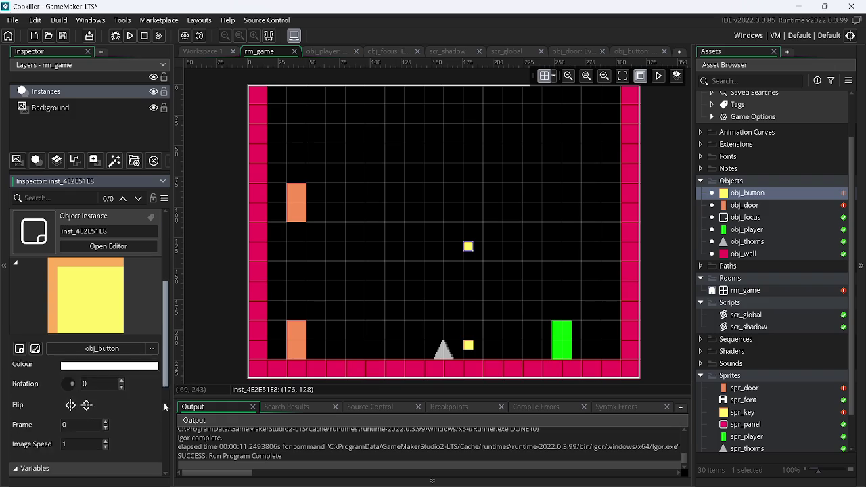
{"action": "left_click", "coordinate": [150, 432]}
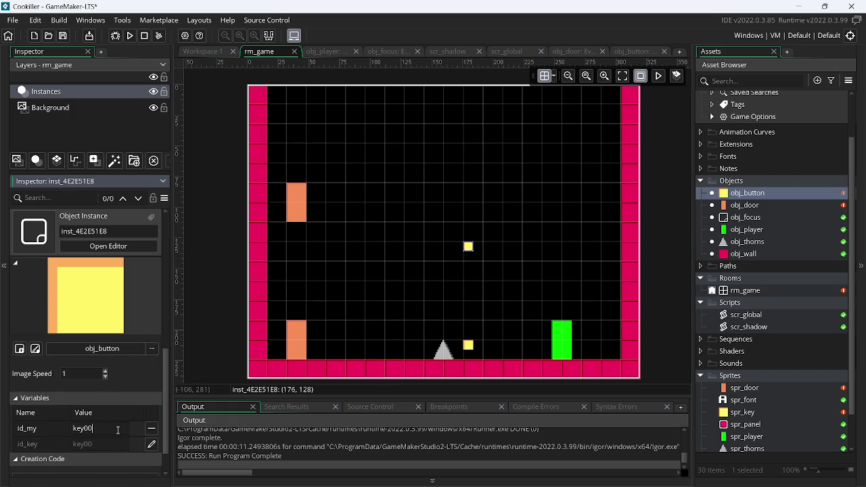
{"action": "left_click", "coordinate": [151, 444]}
{"action": "key", "text": "BackSpace"}
{"action": "type", "text": "2"}
{"action": "left_click", "coordinate": [129, 35]}
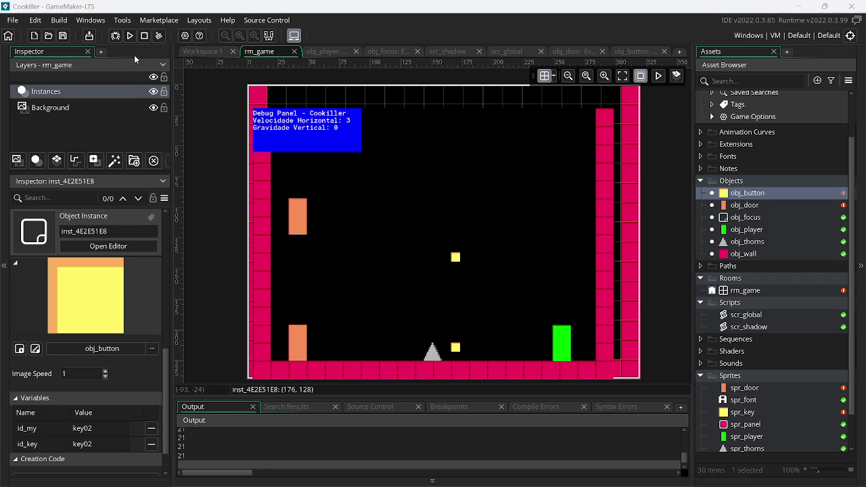
Step: Stop the running game with Escape and return to obj_button's Step event code
{"action": "key", "text": "Escape"}
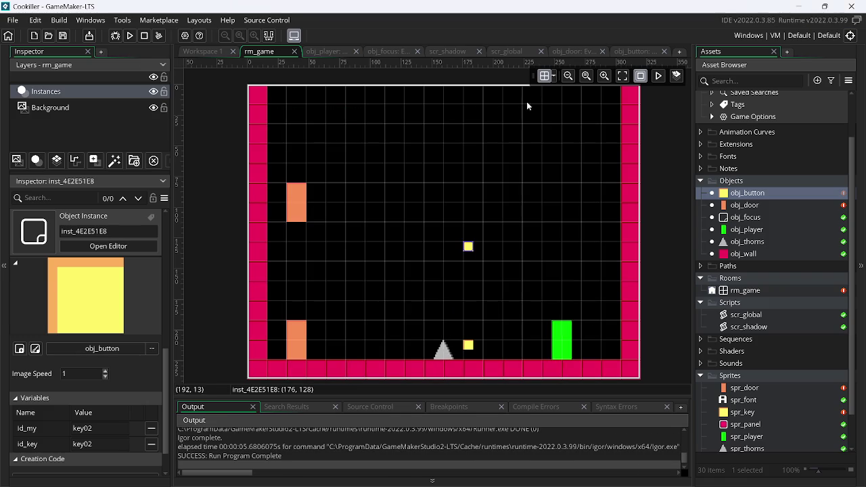
{"action": "left_click", "coordinate": [633, 54]}
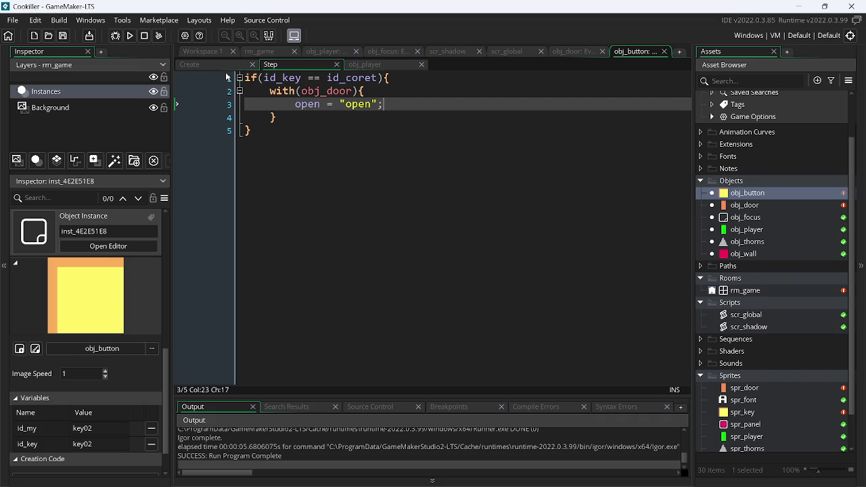
Step: Run the game and play the room with the arrow keys, jumping over the thorns
{"action": "left_click", "coordinate": [131, 35]}
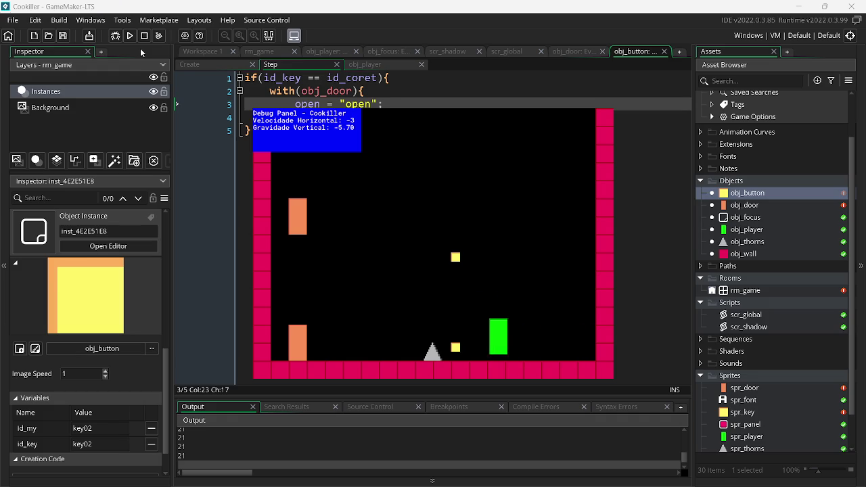
{"action": "key", "text": "Left"}
{"action": "key", "text": "Right"}
{"action": "key", "text": "Up"}
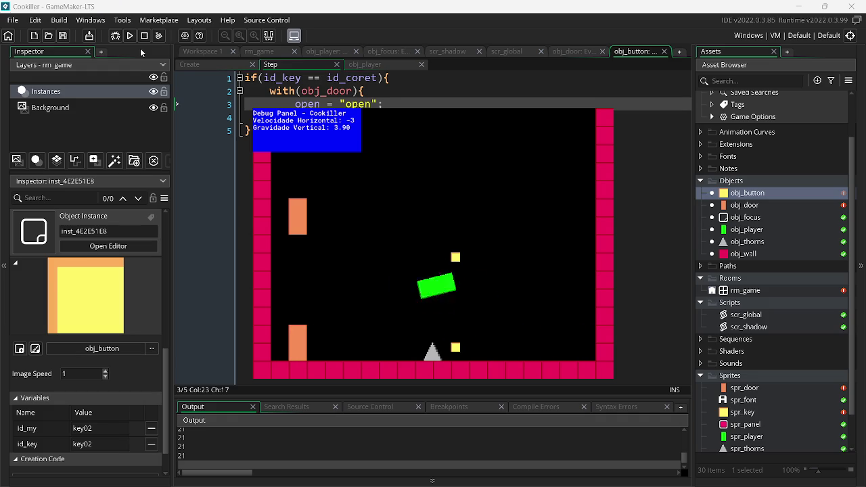
{"action": "key", "text": "Left"}
{"action": "key", "text": "Up"}
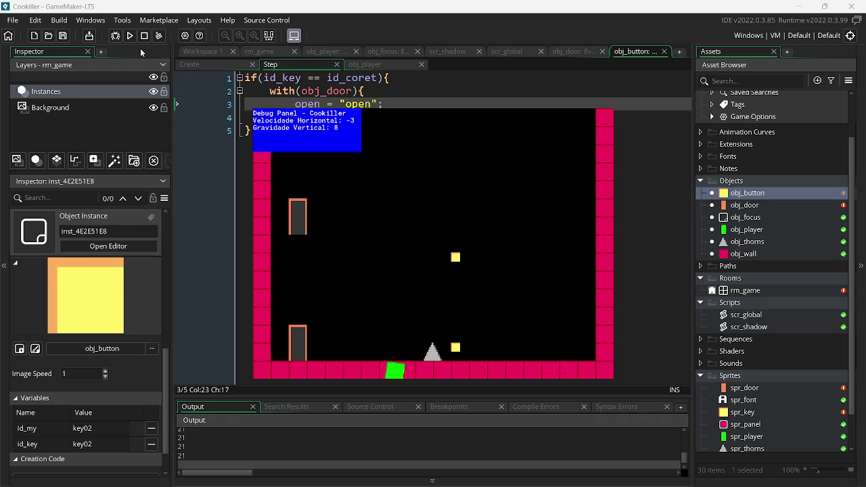
{"action": "key", "text": "Left"}
{"action": "key", "text": "Up"}
{"action": "key", "text": "Right"}
{"action": "key", "text": "Up"}
{"action": "key", "text": "Right"}
{"action": "key", "text": "Up"}
{"action": "key", "text": "Left"}
{"action": "key", "text": "Up"}
{"action": "key", "text": "Left"}
{"action": "key", "text": "Up"}
{"action": "key", "text": "Left"}
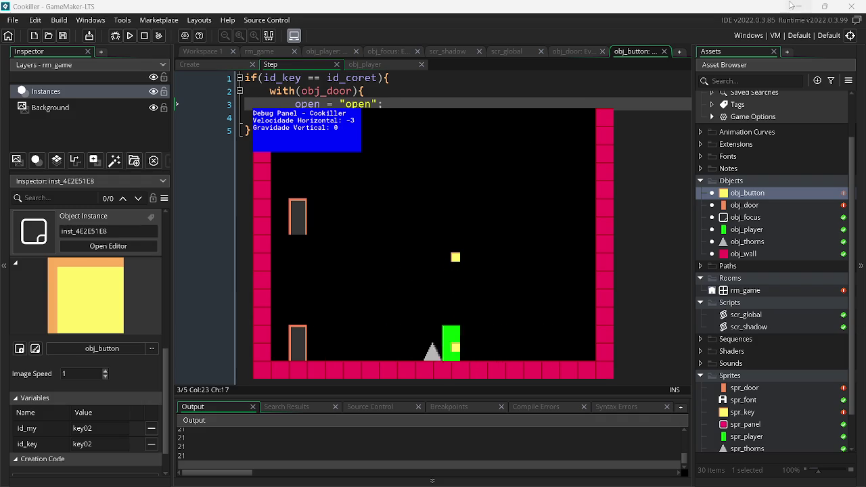
{"action": "key", "text": "Up"}
Step: Clear other windows off the screen and keep playing the test level
{"action": "left_click", "coordinate": [790, 5]}
{"action": "left_click", "coordinate": [801, 9]}
{"action": "left_click", "coordinate": [800, 7]}
{"action": "key", "text": "Left"}
{"action": "key", "text": "Up"}
Step: Close the SpaceShooter project saving its changes, return to Cookiller and rebuild the game
{"action": "left_click", "coordinate": [851, 6]}
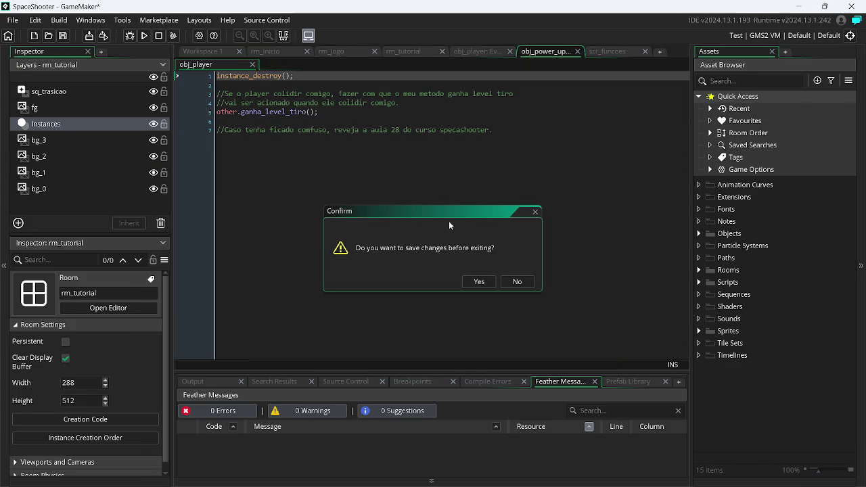
{"action": "left_click", "coordinate": [478, 279]}
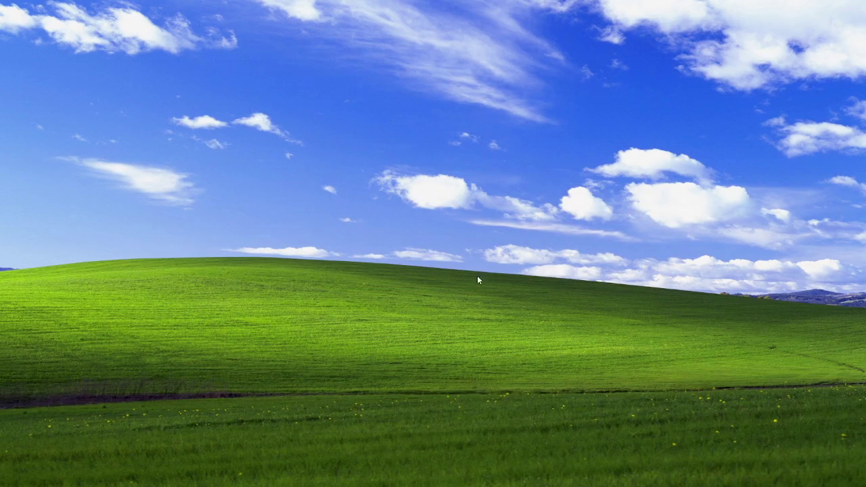
{"action": "key", "text": "alt+Tab"}
{"action": "key", "text": "alt+Tab"}
{"action": "key", "text": "alt+Tab"}
{"action": "key", "text": "alt+shift+Tab"}
{"action": "key", "text": "alt+Tab"}
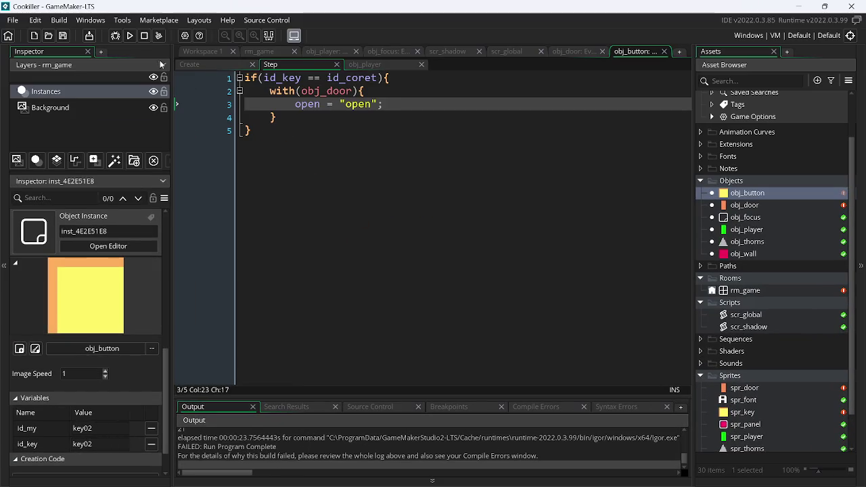
{"action": "left_click", "coordinate": [132, 37]}
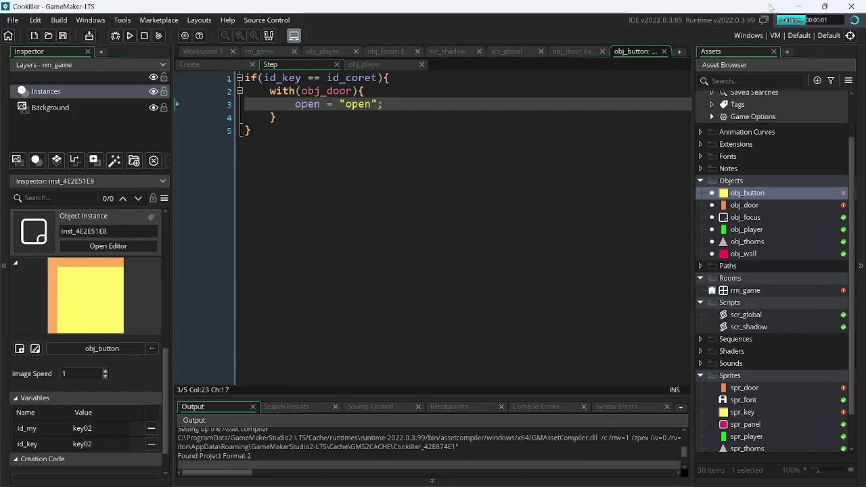
{"action": "left_click", "coordinate": [801, 8]}
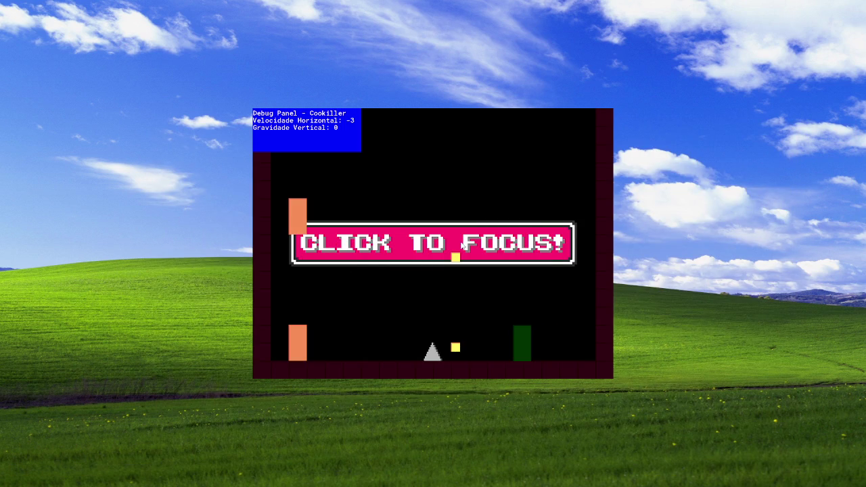
{"action": "left_click", "coordinate": [511, 274]}
{"action": "key", "text": "Escape"}
{"action": "key", "text": "alt+Tab"}
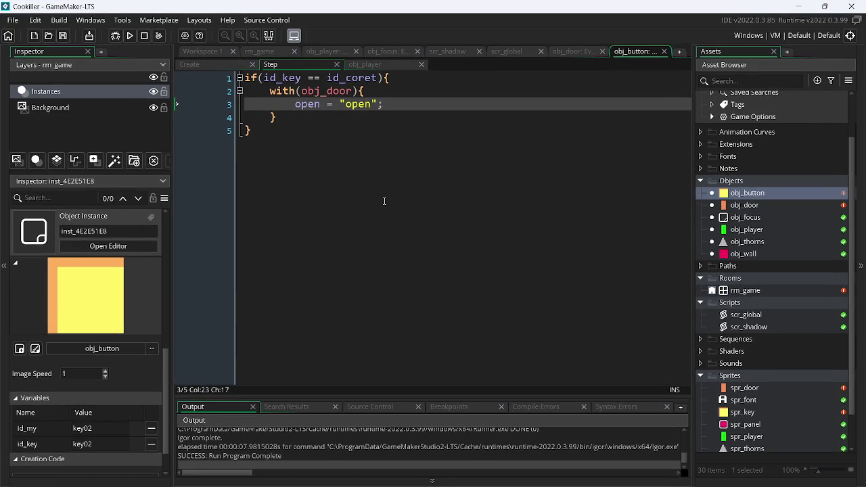
{"action": "left_click", "coordinate": [349, 92]}
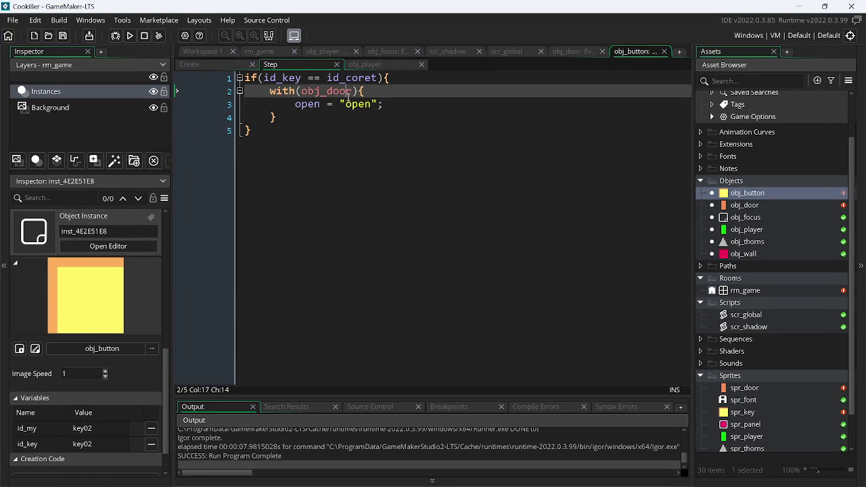
Step: Change the with() target to 'other' and take the open_door(); line from obj_door's Step event
{"action": "double_click", "coordinate": [332, 91]}
{"action": "type", "text": "other"}
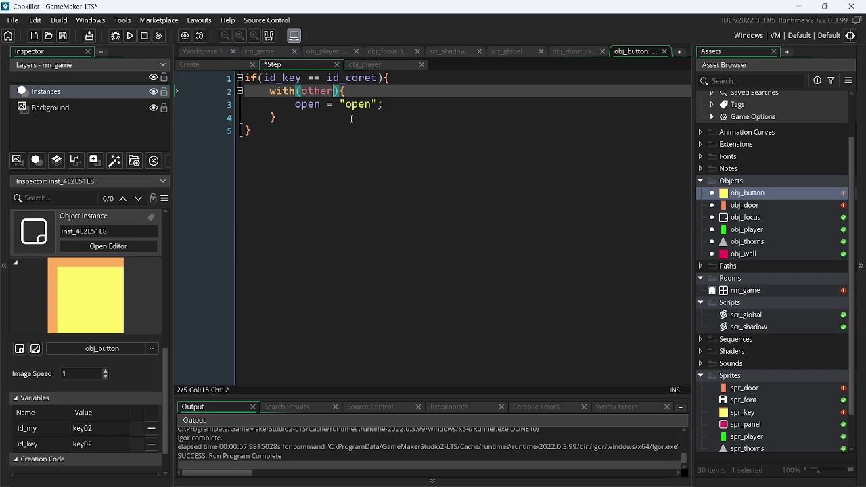
{"action": "left_click", "coordinate": [567, 52]}
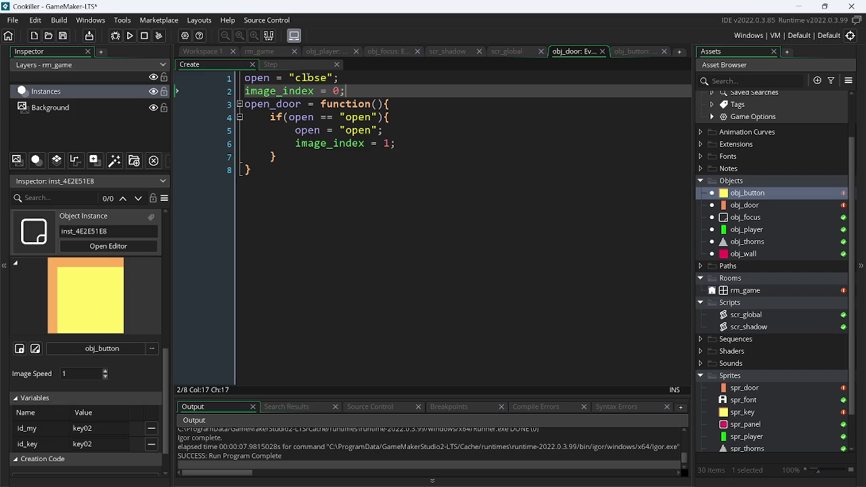
{"action": "left_click", "coordinate": [287, 64]}
{"action": "triple_click", "coordinate": [311, 78]}
{"action": "key", "text": "ctrl+c"}
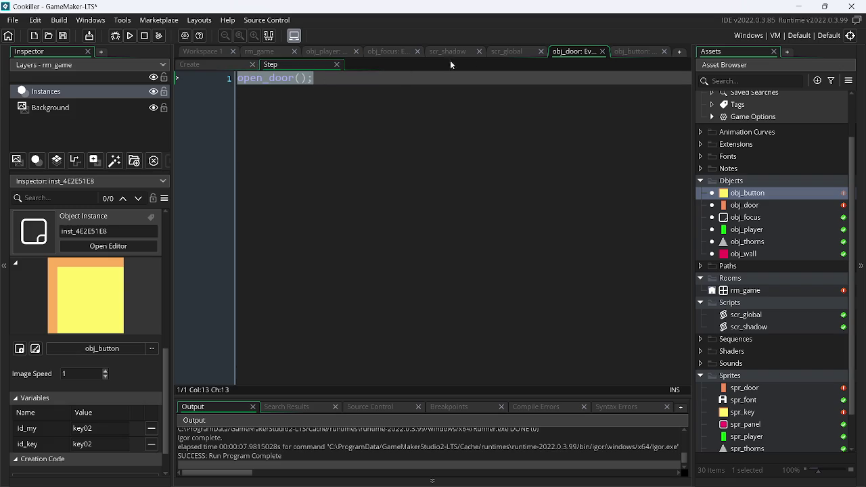
{"action": "left_click", "coordinate": [510, 55]}
{"action": "left_click", "coordinate": [438, 54]}
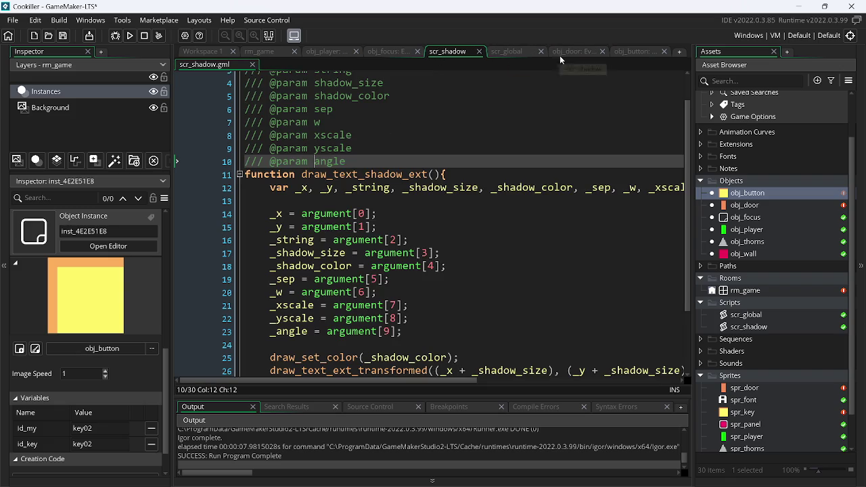
{"action": "left_click", "coordinate": [564, 53]}
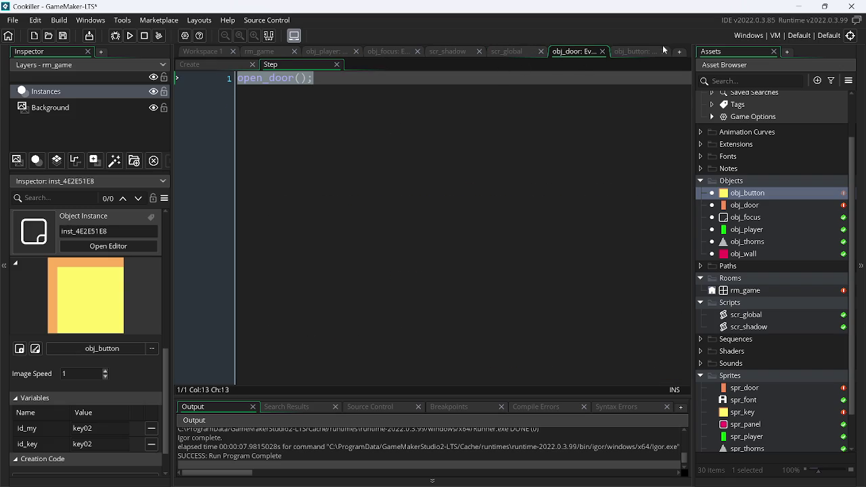
{"action": "left_click", "coordinate": [636, 51]}
Step: Replace line 3 of obj_button's Step code with the pasted open_door(); call
{"action": "left_click", "coordinate": [295, 104]}
{"action": "left_click", "coordinate": [314, 92]}
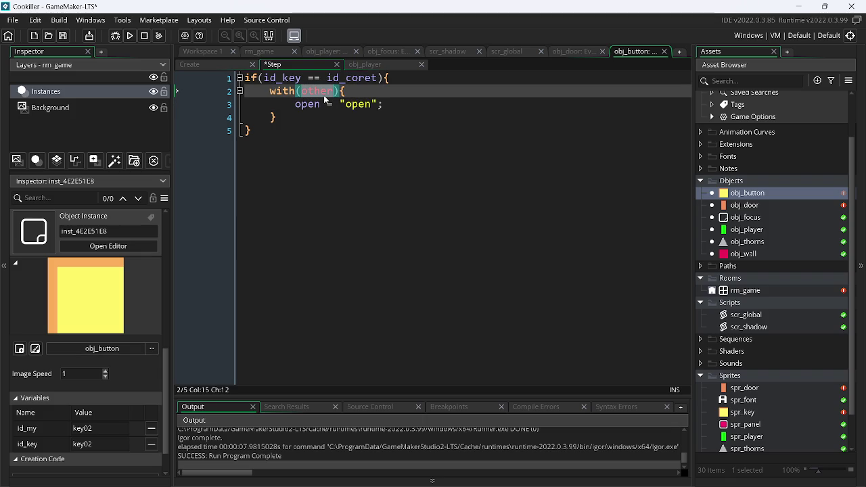
{"action": "type", "text": "ob"}
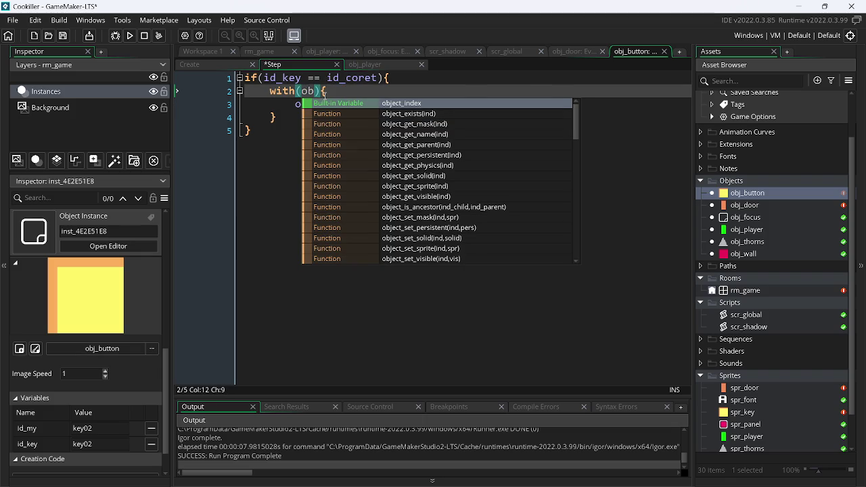
{"action": "key", "text": "BackSpace"}
{"action": "key", "text": "BackSpace"}
{"action": "key", "text": "Down"}
{"action": "key", "text": "Home"}
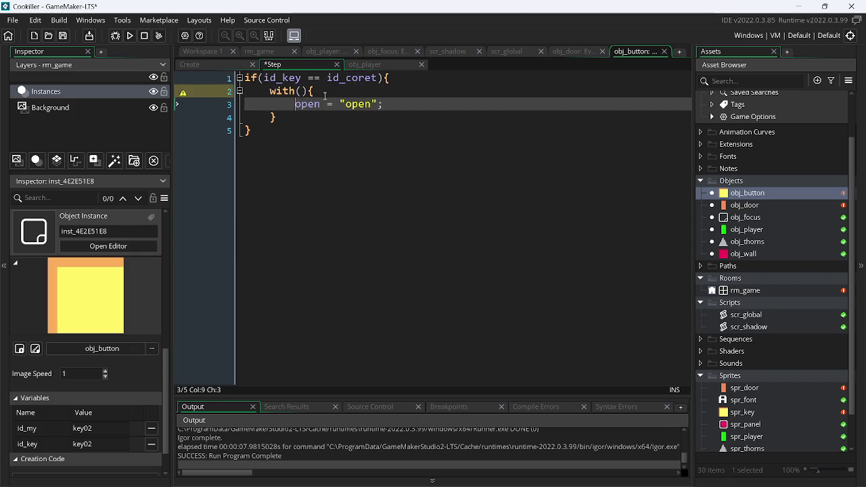
{"action": "key", "text": "ctrl+shift+Right"}
{"action": "key", "text": "ctrl+shift+Right"}
{"action": "key", "text": "ctrl+shift+Right"}
{"action": "key", "text": "ctrl+shift+Right"}
{"action": "key", "text": "ctrl+v"}
Step: Restore obj_door as the with() target and run the game
{"action": "left_click", "coordinate": [325, 96]}
{"action": "key", "text": "Left"}
{"action": "key", "text": "Left"}
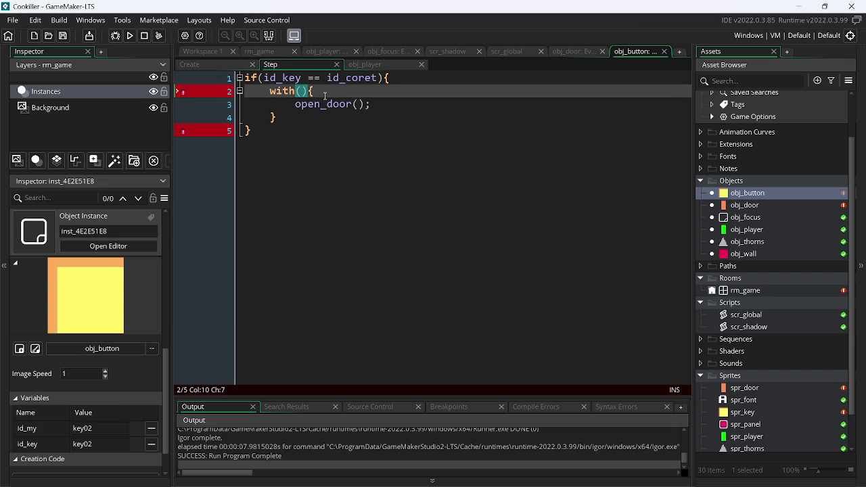
{"action": "type", "text": "obj_"}
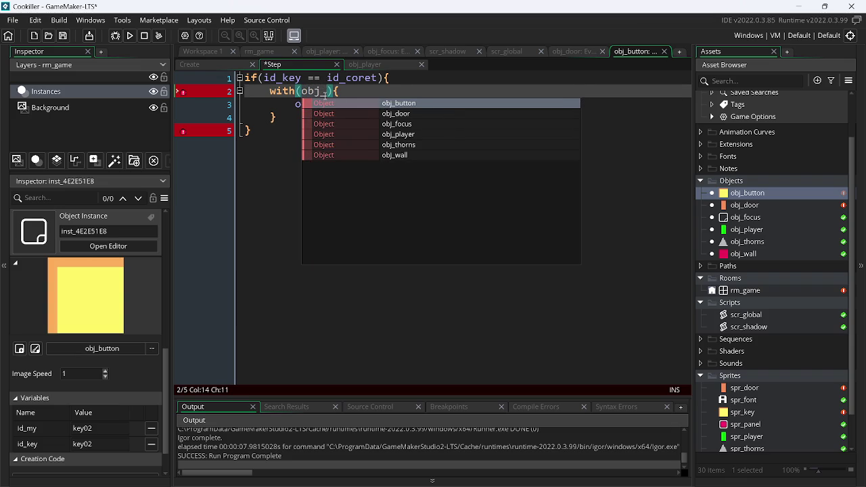
{"action": "type", "text": "d"}
{"action": "key", "text": "Return"}
{"action": "left_click", "coordinate": [131, 36]}
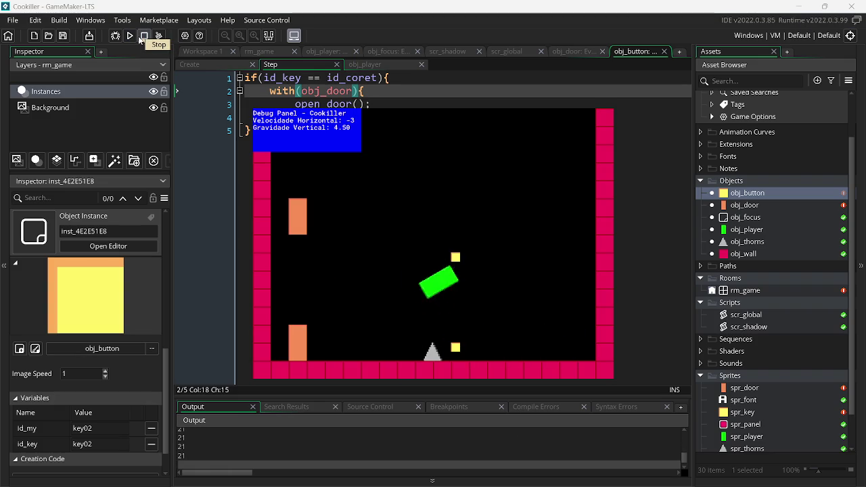
Step: Stop the game, undo the edits, save, and paste obj_door back over 'other' in with()
{"action": "left_click", "coordinate": [140, 39]}
{"action": "left_click", "coordinate": [402, 130]}
{"action": "key", "text": "ctrl+z"}
{"action": "key", "text": "ctrl+z"}
{"action": "key", "text": "ctrl+z"}
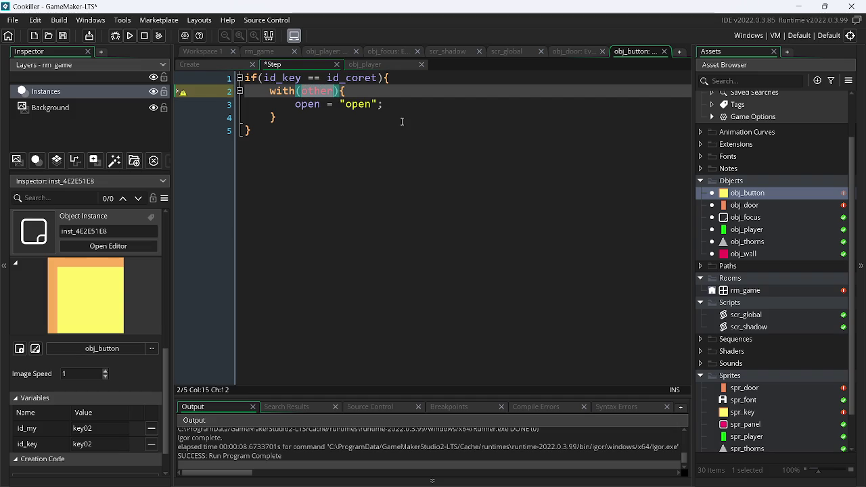
{"action": "key", "text": "ctrl+s"}
{"action": "left_click", "coordinate": [345, 114]}
{"action": "left_click", "coordinate": [332, 92]}
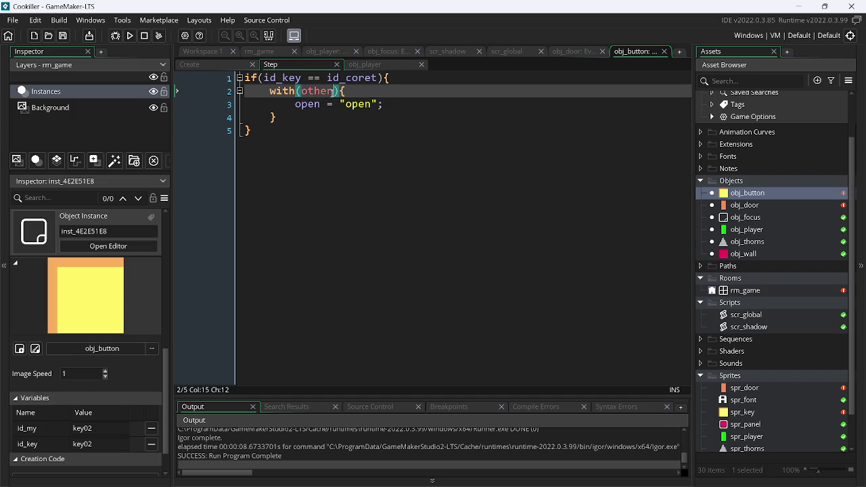
{"action": "double_click", "coordinate": [332, 90]}
{"action": "type", "text": "obj_door"}
Step: Play-test the room until both doors open, then stop the run
{"action": "left_click", "coordinate": [131, 35]}
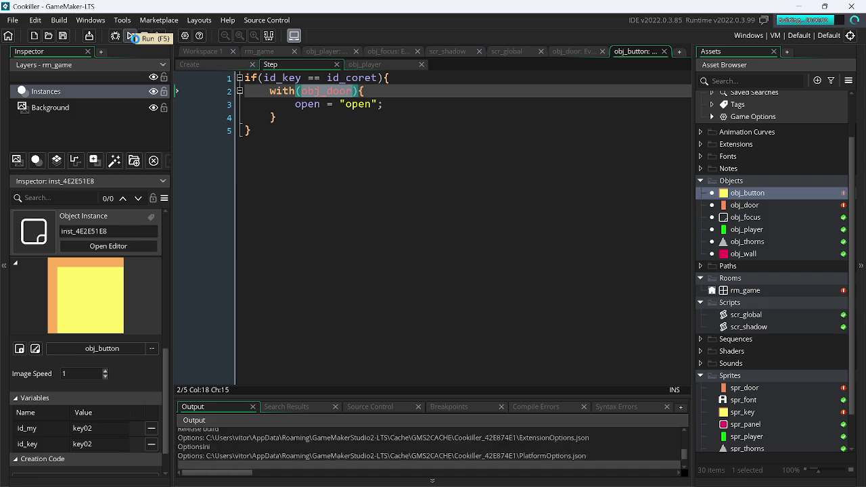
{"action": "key", "text": "Left"}
{"action": "key", "text": "Up"}
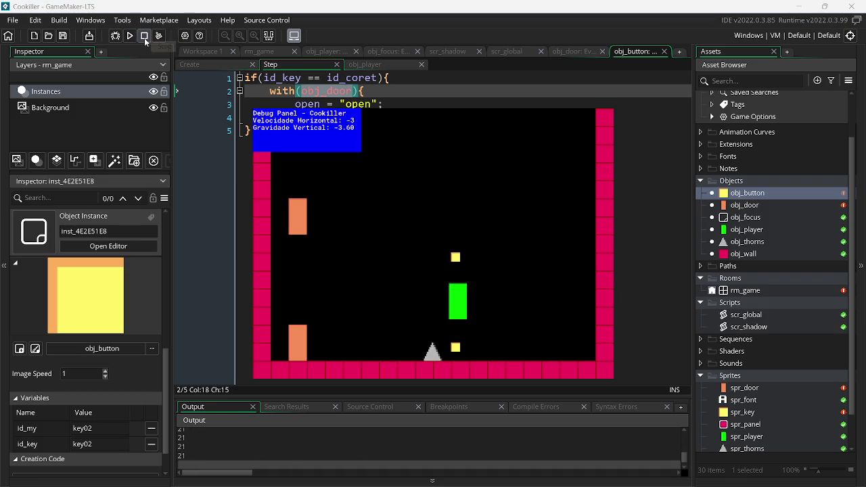
{"action": "key", "text": "Left"}
{"action": "key", "text": "Right"}
{"action": "key", "text": "Up"}
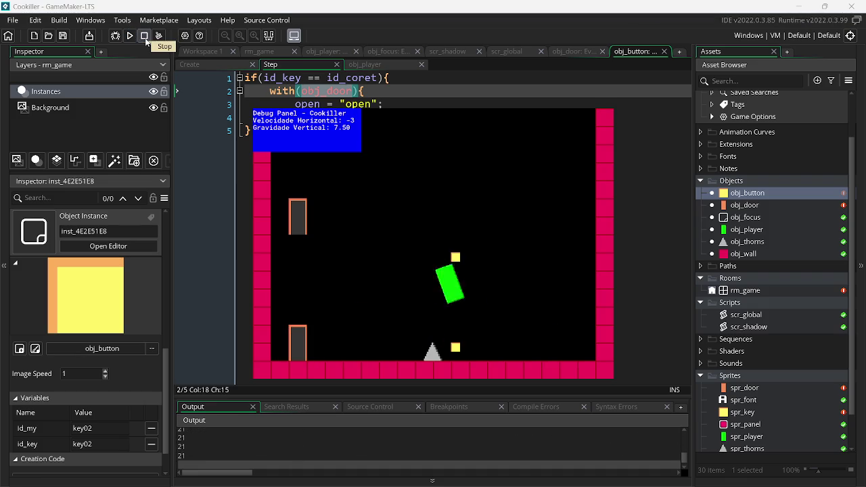
{"action": "key", "text": "Left"}
{"action": "key", "text": "Up"}
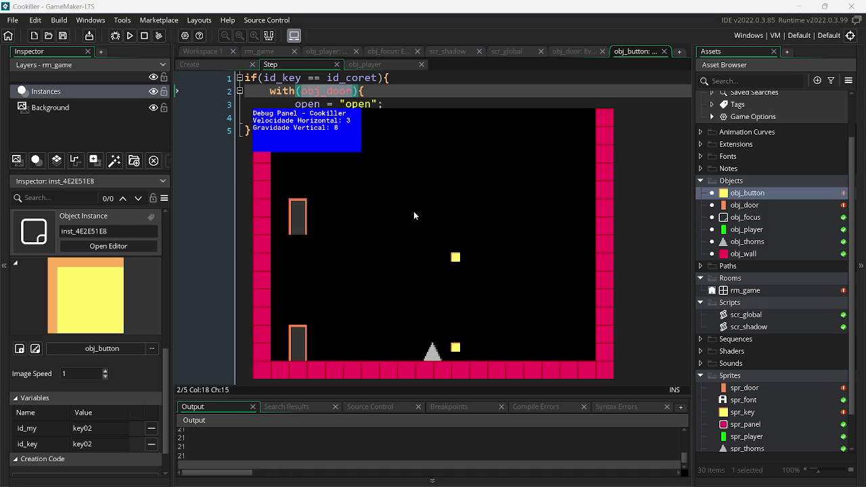
{"action": "key", "text": "Up"}
{"action": "key", "text": "Left"}
{"action": "key", "text": "Up"}
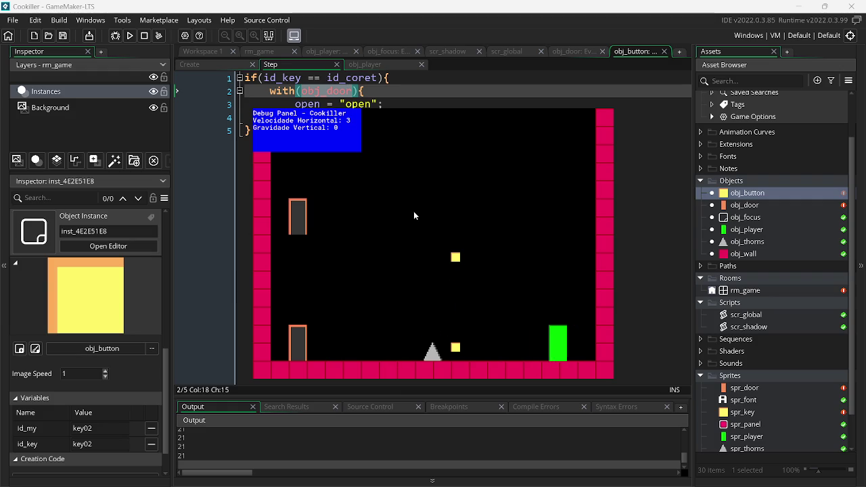
{"action": "key", "text": "Up"}
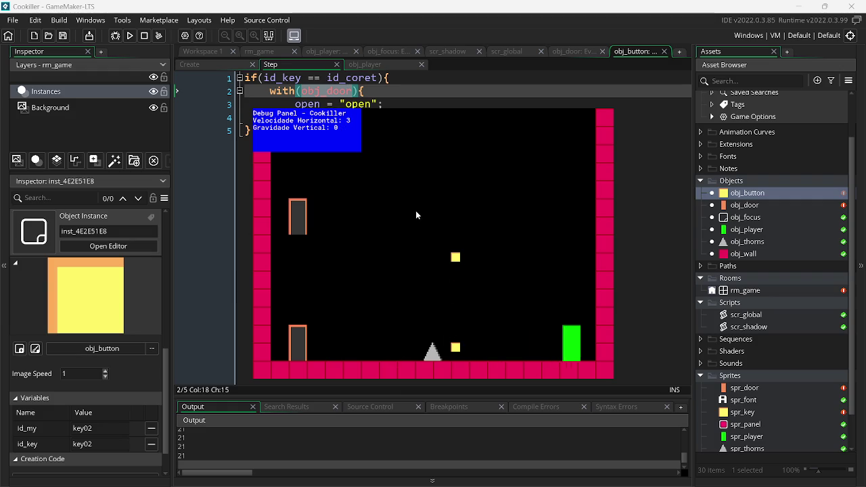
{"action": "key", "text": "Escape"}
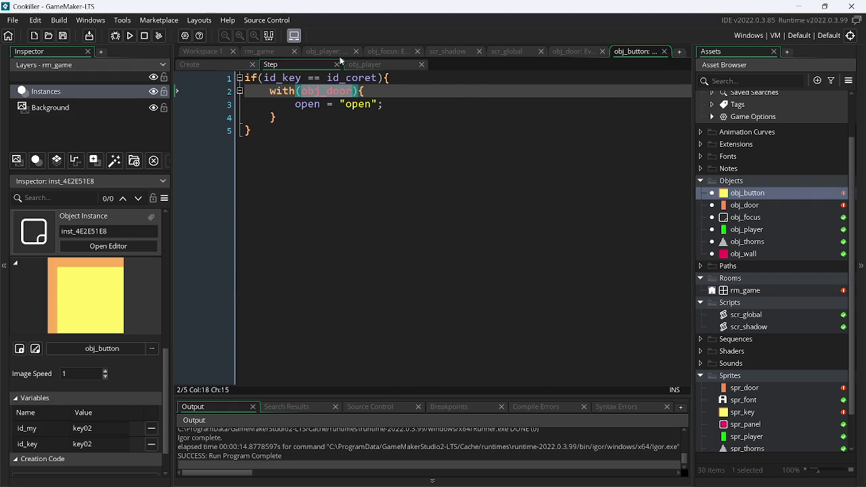
{"action": "left_click", "coordinate": [397, 53]}
Step: Delete obj_focus's show_debug_message line and obj_button's id_coret Create assignment
{"action": "left_click", "coordinate": [271, 65]}
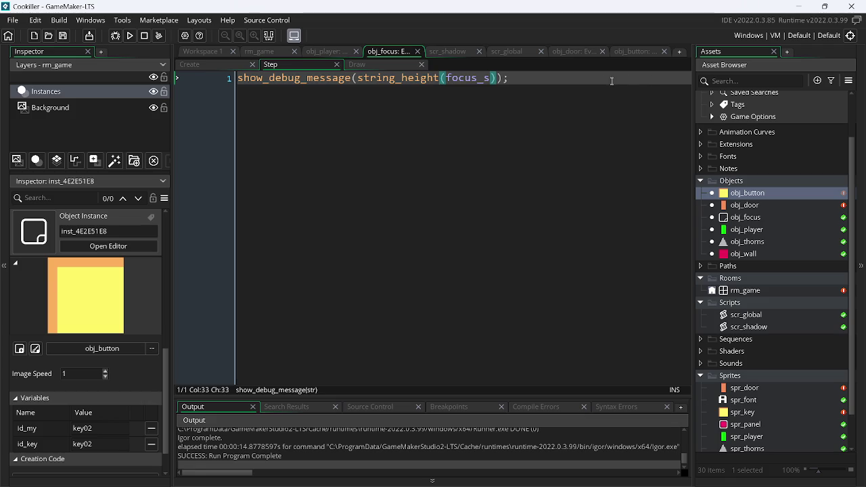
{"action": "left_click_drag", "start_coordinate": [612, 82], "coordinate": [122, 123]}
{"action": "key", "text": "BackSpace"}
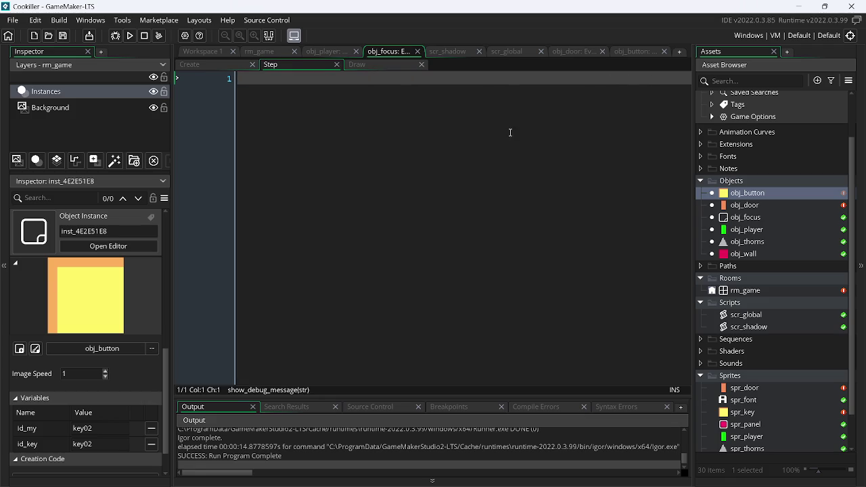
{"action": "left_click", "coordinate": [567, 52]}
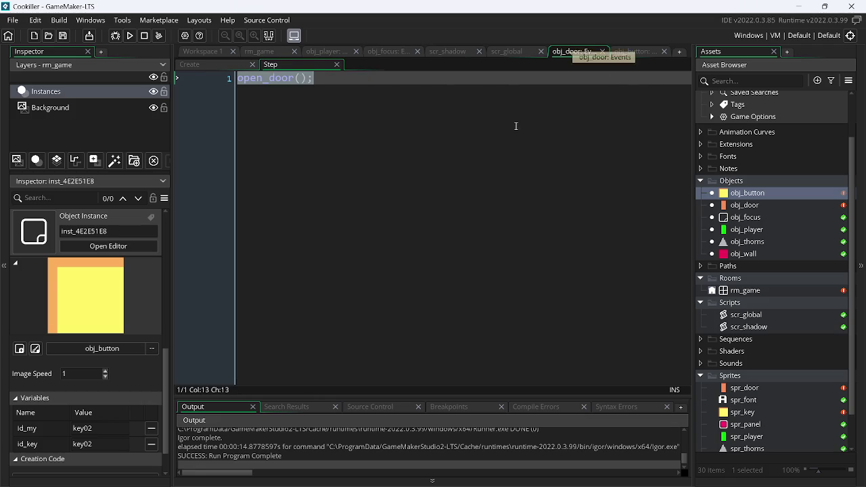
{"action": "left_click", "coordinate": [648, 54]}
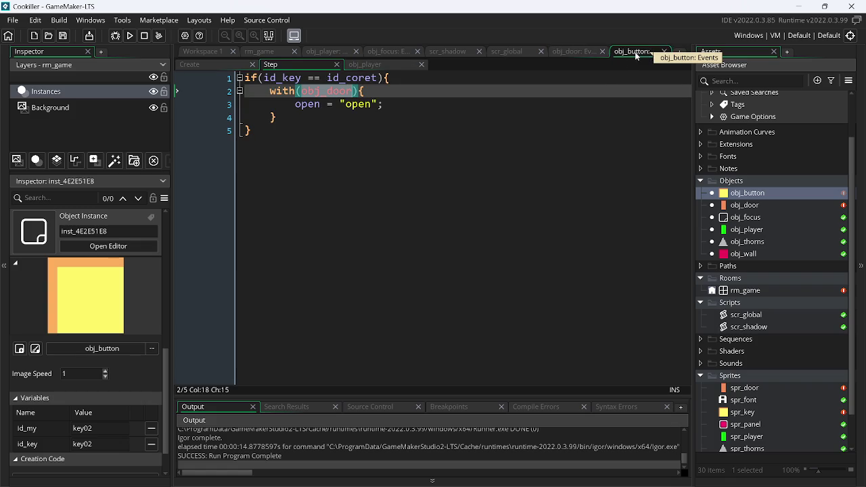
{"action": "left_click", "coordinate": [383, 68]}
{"action": "left_click", "coordinate": [225, 64]}
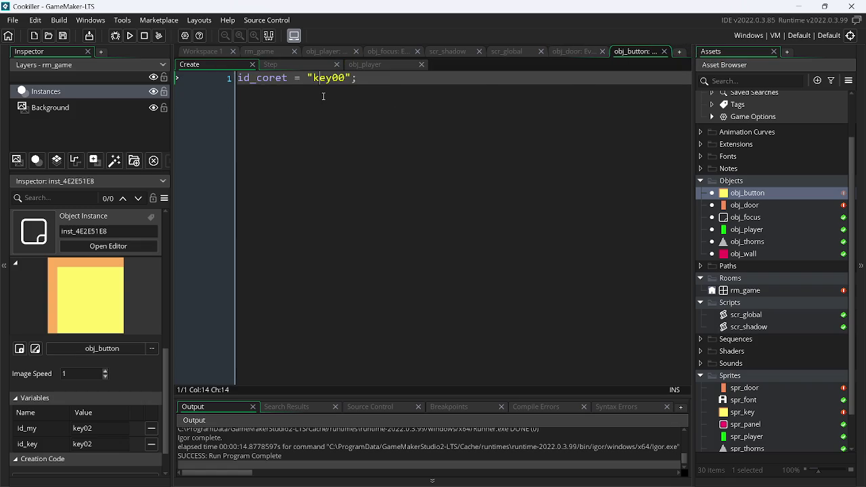
{"action": "key", "text": "ctrl+a"}
{"action": "key", "text": "BackSpace"}
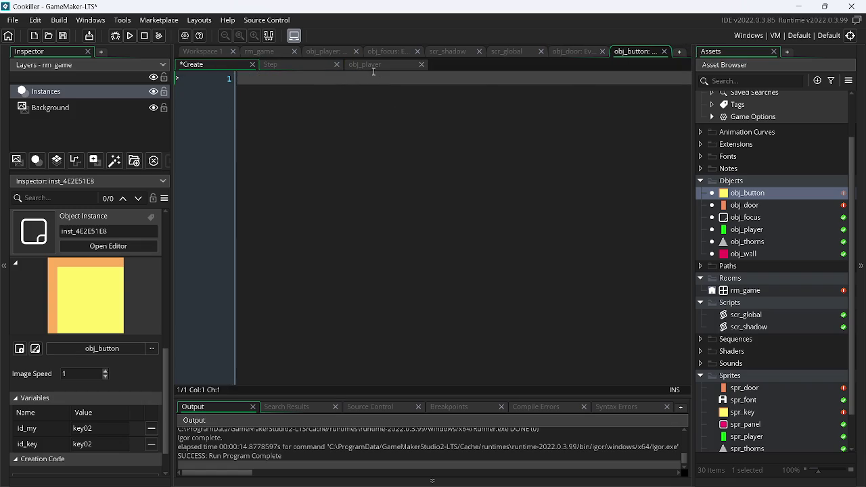
Step: Empty obj_button's obj_player collision and Step code, and save
{"action": "left_click", "coordinate": [374, 65]}
{"action": "key", "text": "ctrl+a"}
{"action": "key", "text": "BackSpace"}
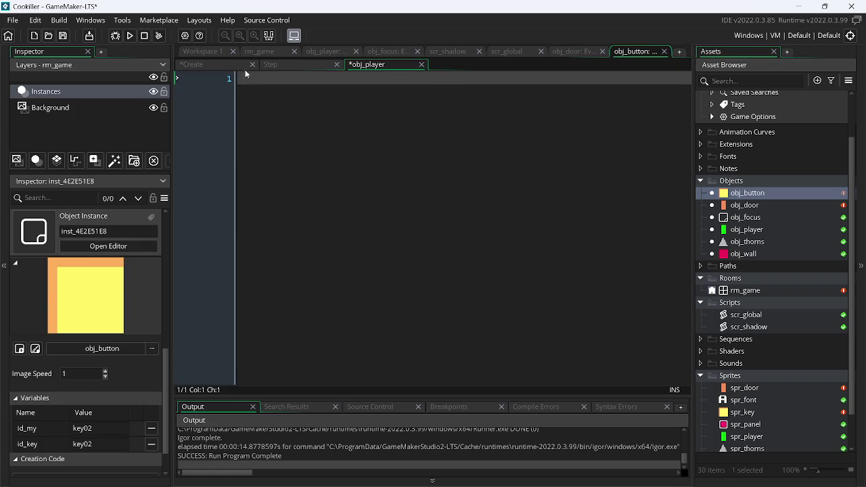
{"action": "left_click", "coordinate": [272, 64]}
{"action": "key", "text": "ctrl+a"}
{"action": "key", "text": "BackSpace"}
{"action": "key", "text": "ctrl+s"}
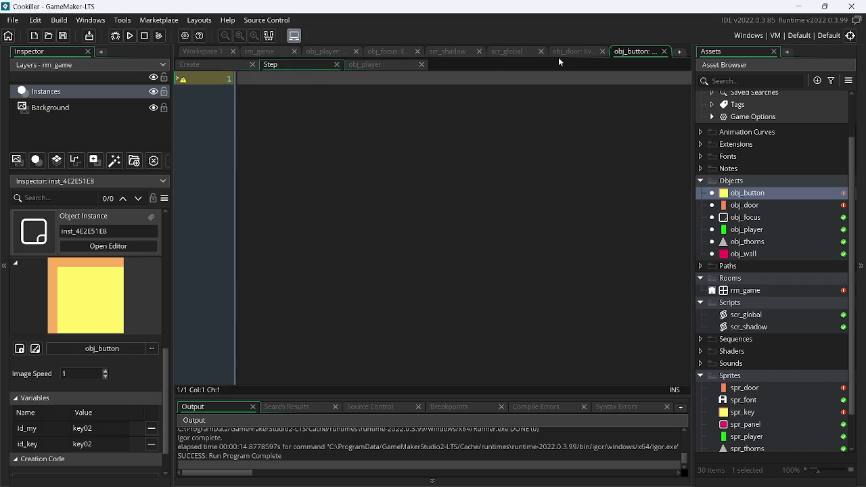
Step: Rewrite obj_door's Step as if(instance_number(obj_button) >= buttons_min){ image_index = 1;
{"action": "left_click", "coordinate": [569, 52]}
{"action": "key", "text": "BackSpace"}
{"action": "key", "text": "Return"}
{"action": "key", "text": "Return"}
{"action": "key", "text": "Return"}
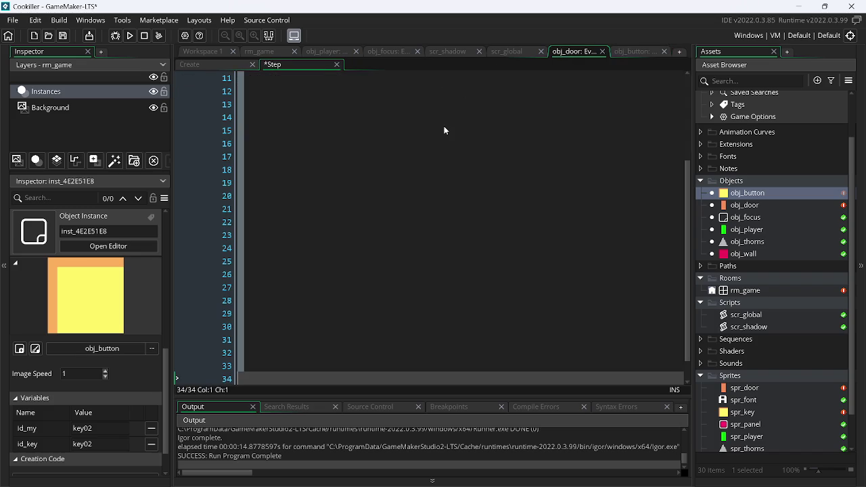
{"action": "key", "text": "ctrl+a"}
{"action": "key", "text": "BackSpace"}
{"action": "type", "text": "if(instance_number(obj_button) >= buttons_min){"}
{"action": "key", "text": "Return"}
{"action": "type", "text": "image_index = 1;"}
Step: Delete all the old code from obj_door's Create event
{"action": "left_click", "coordinate": [241, 67]}
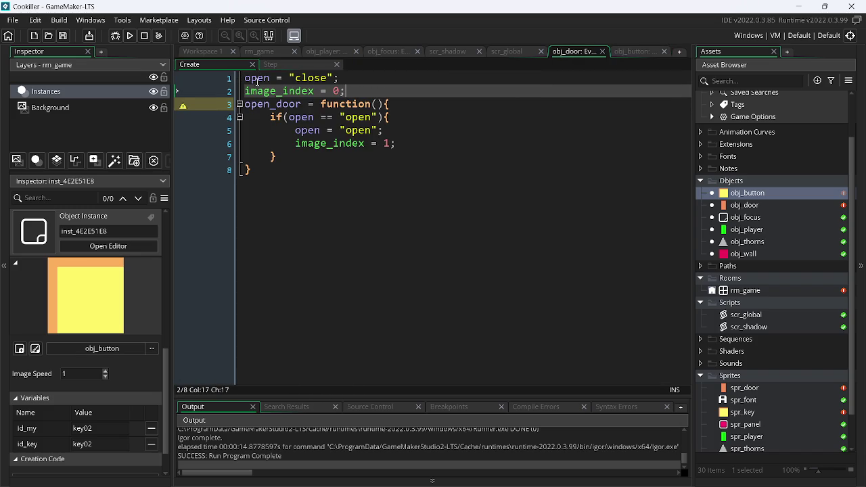
{"action": "key", "text": "ctrl+v"}
{"action": "left_click", "coordinate": [345, 133]}
{"action": "key", "text": "ctrl+a"}
{"action": "key", "text": "BackSpace"}
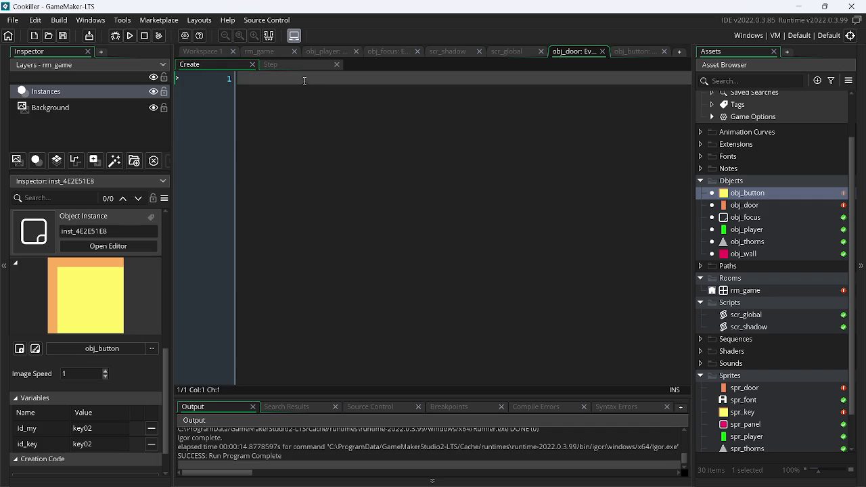
{"action": "left_click", "coordinate": [297, 65]}
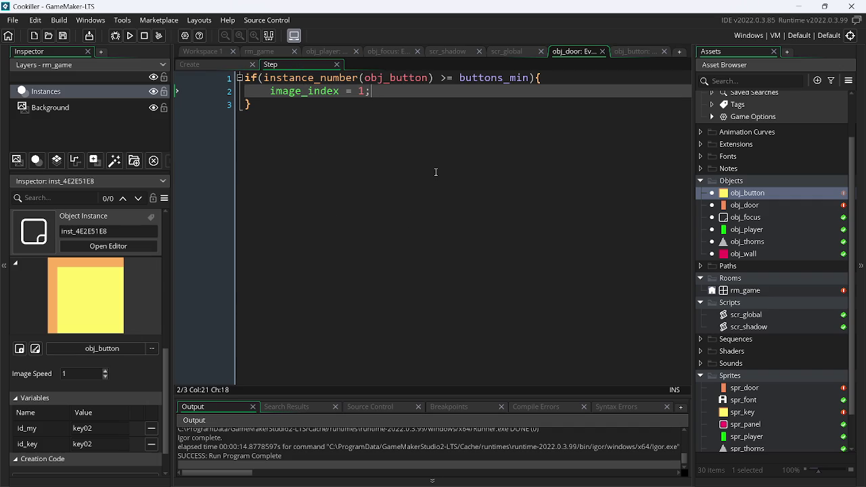
Step: Add buttons_min = 0; to obj_door's Create event and save
{"action": "double_click", "coordinate": [486, 79]}
{"action": "key", "text": "ctrl+c"}
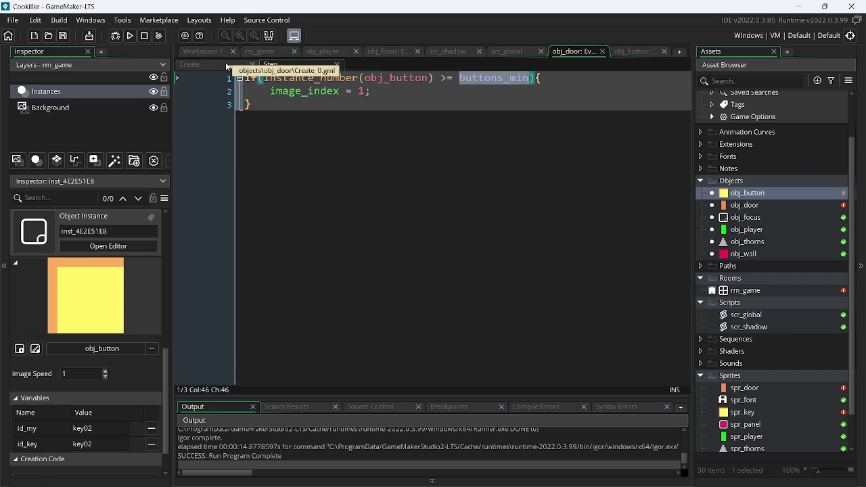
{"action": "left_click", "coordinate": [203, 64]}
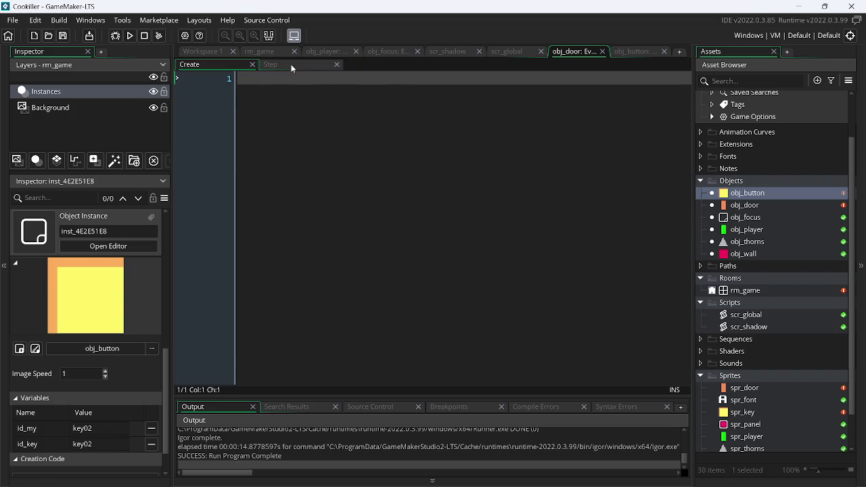
{"action": "left_click", "coordinate": [291, 64]}
{"action": "left_click", "coordinate": [216, 64]}
{"action": "key", "text": "ctrl+v"}
{"action": "type", "text": "= 0;"}
{"action": "key", "text": "ctrl+s"}
{"action": "left_click", "coordinate": [296, 63]}
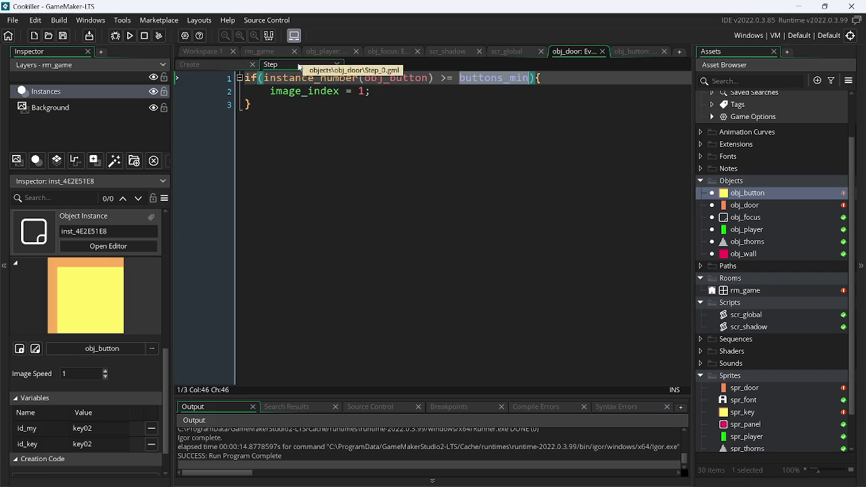
Step: Delete obj_button's id_key and id_my variable definitions
{"action": "left_click", "coordinate": [636, 54]}
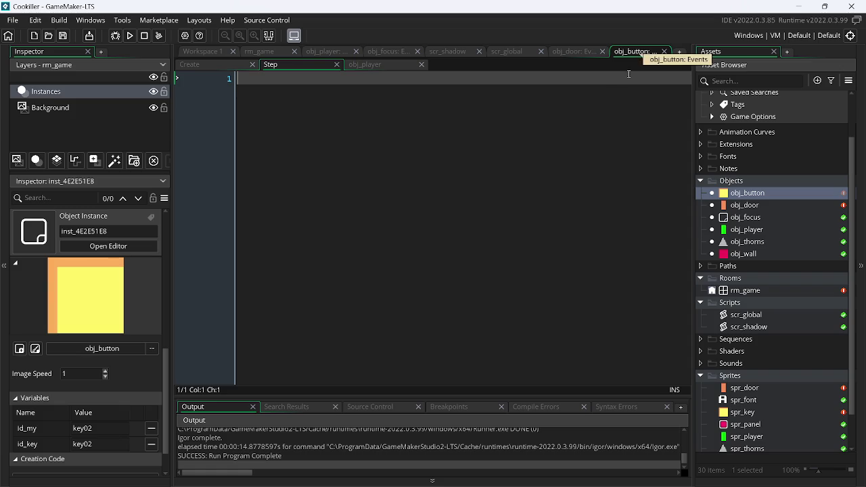
{"action": "left_click", "coordinate": [259, 53]}
{"action": "left_click", "coordinate": [218, 53]}
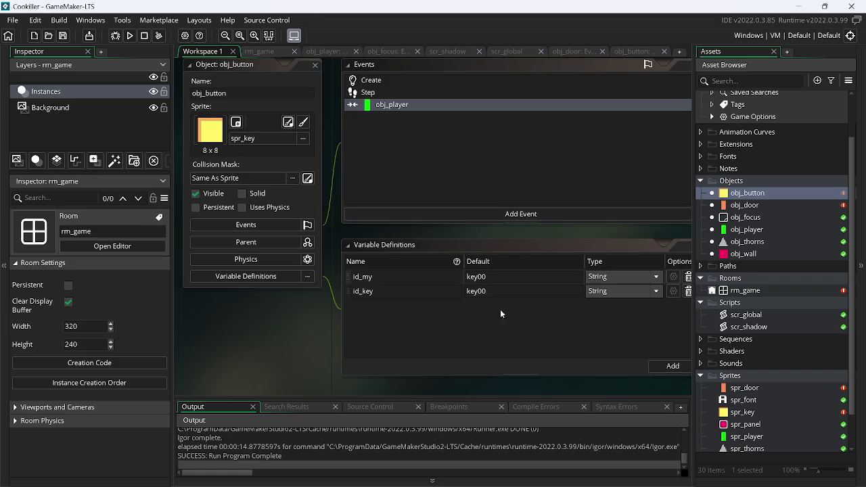
{"action": "left_click", "coordinate": [689, 291]}
{"action": "left_click", "coordinate": [689, 276]}
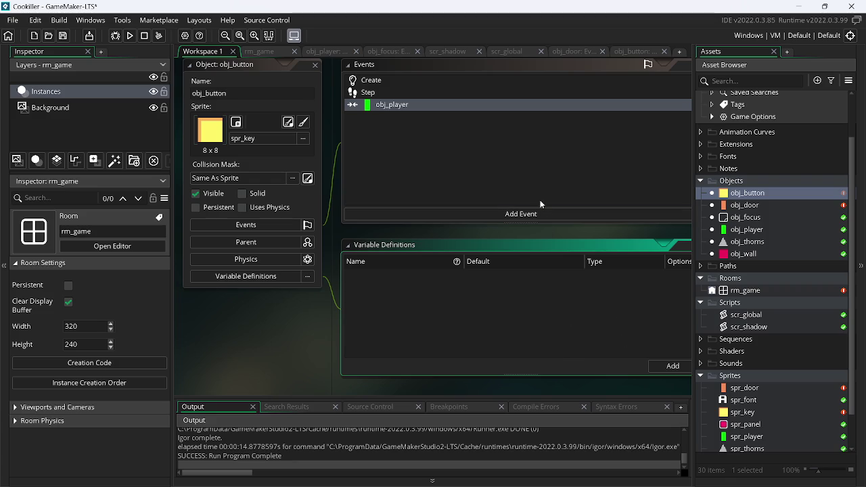
Step: Replace the instance_number check in obj_door's Step condition with 'open'
{"action": "left_click", "coordinate": [628, 53]}
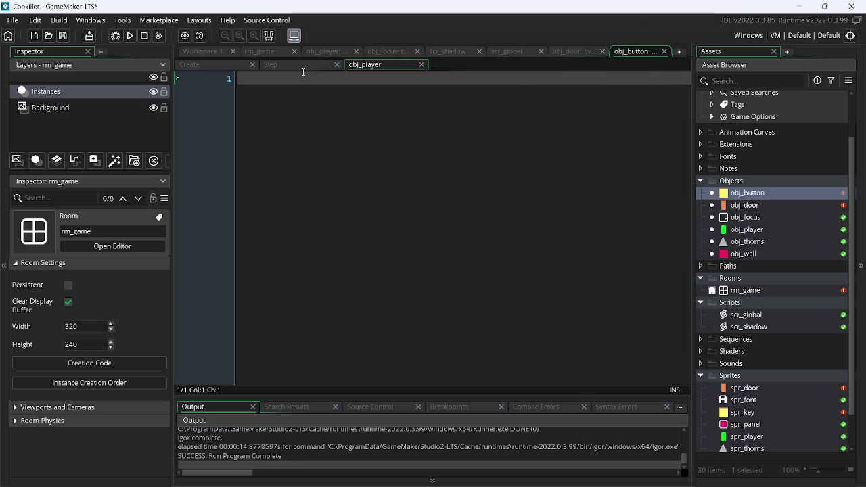
{"action": "left_click", "coordinate": [216, 67]}
{"action": "left_click", "coordinate": [577, 53]}
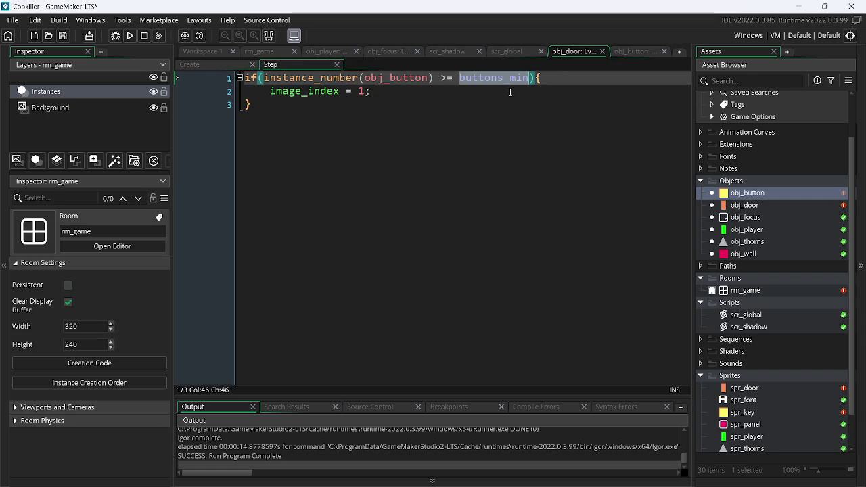
{"action": "key", "text": "BackSpace"}
{"action": "key", "text": "BackSpace"}
{"action": "key", "text": "BackSpace"}
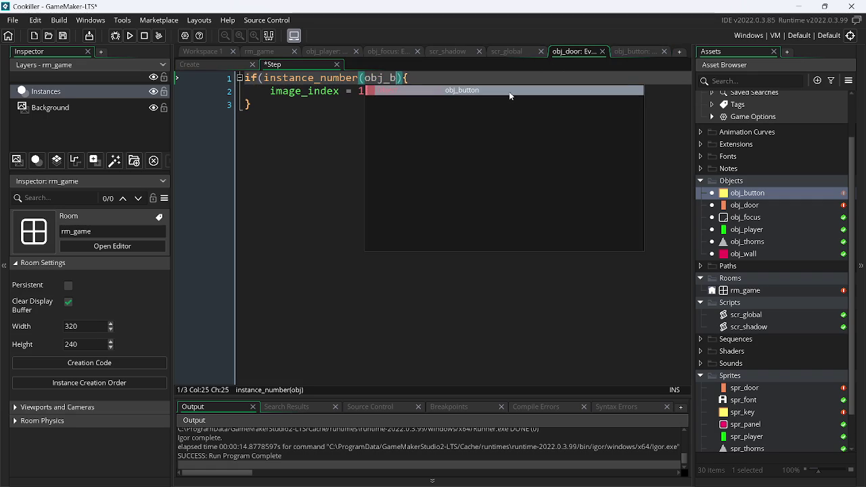
{"action": "key", "text": "BackSpace"}
{"action": "key", "text": "BackSpace"}
{"action": "key", "text": "BackSpace"}
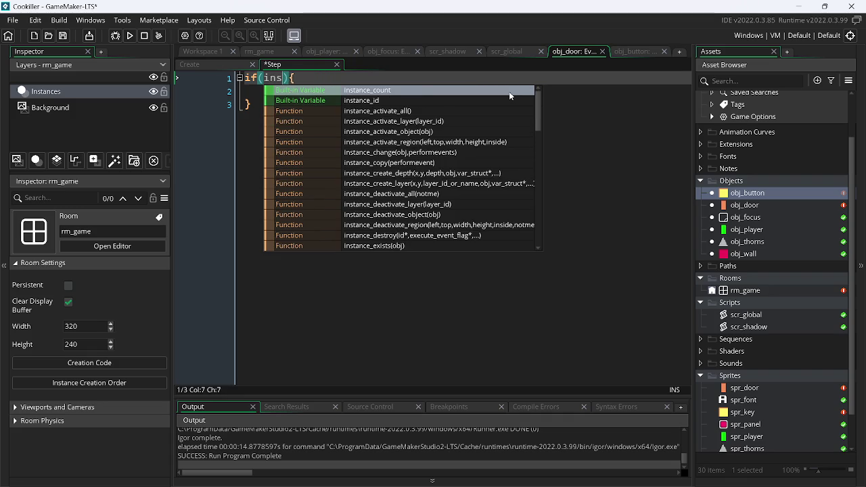
{"action": "key", "text": "BackSpace"}
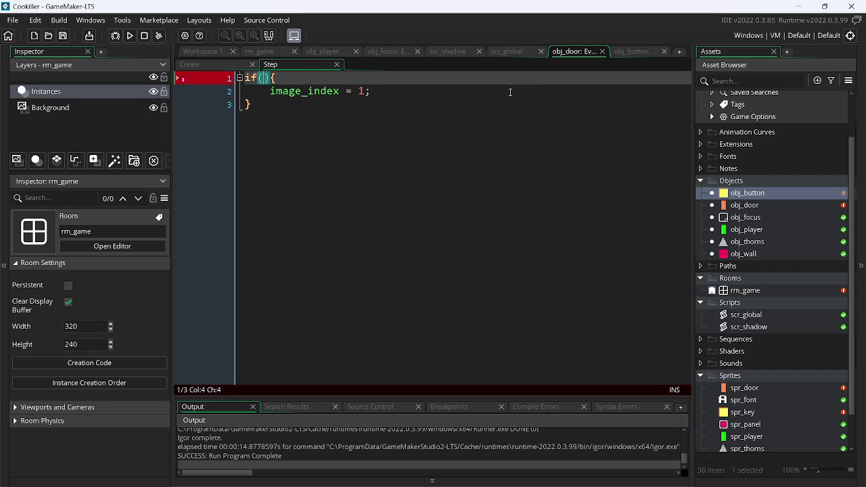
{"action": "type", "text": "open"}
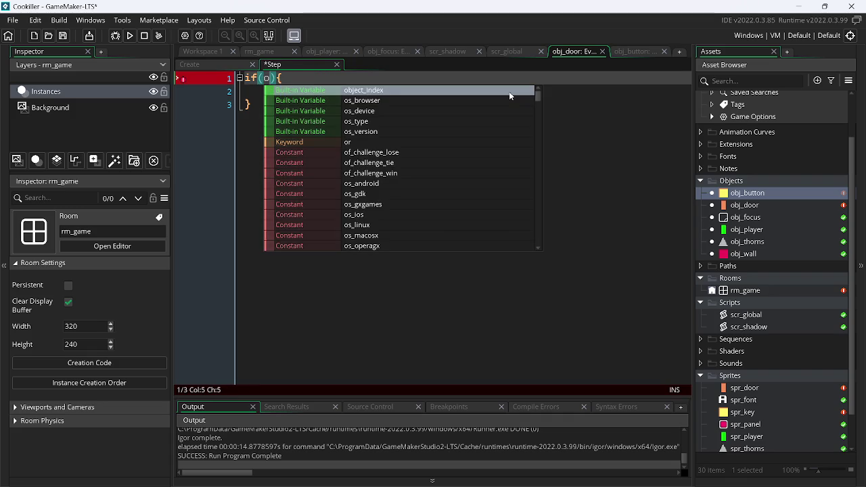
Step: Change obj_door's Create line to open = "closed" and extend the Step check to == "open"
{"action": "left_click", "coordinate": [233, 63]}
{"action": "left_click", "coordinate": [353, 77]}
{"action": "left_click_drag", "start_coordinate": [353, 77], "coordinate": [195, 80]}
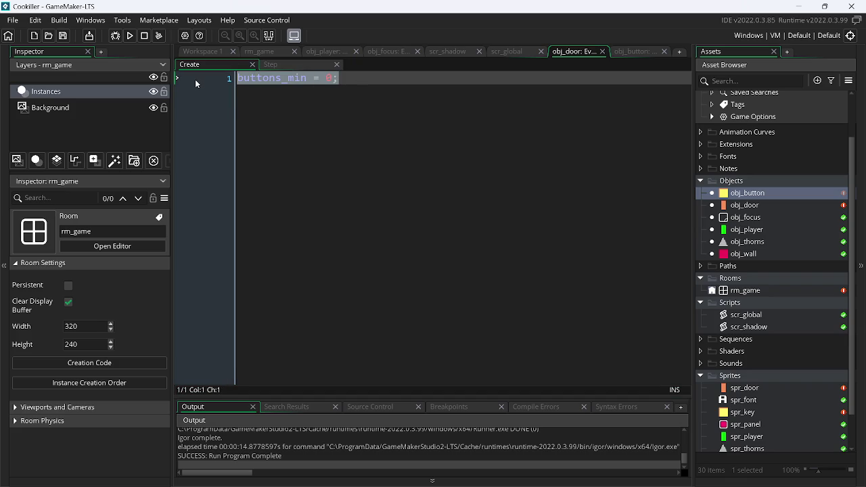
{"action": "type", "text": "open = "}
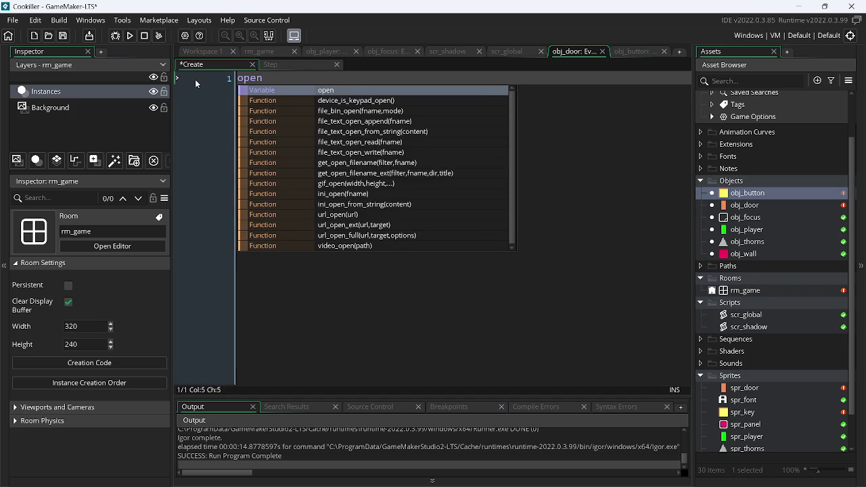
{"action": "type", "text": "\"c"}
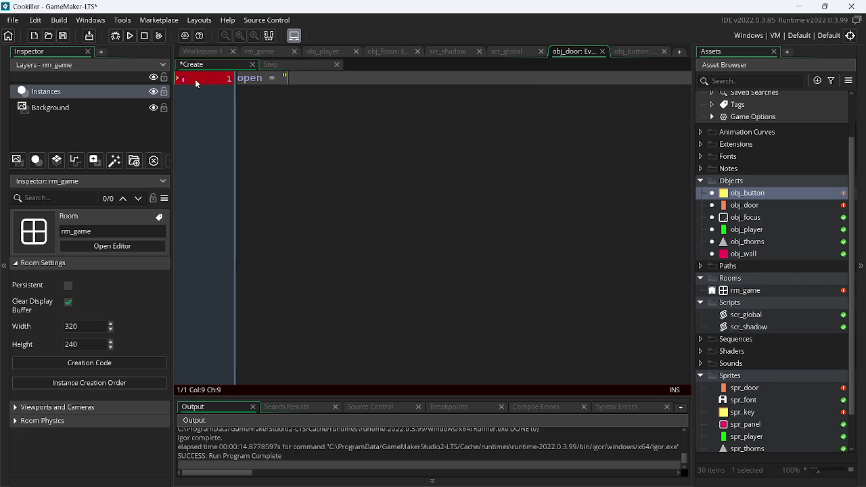
{"action": "type", "text": "lose"}
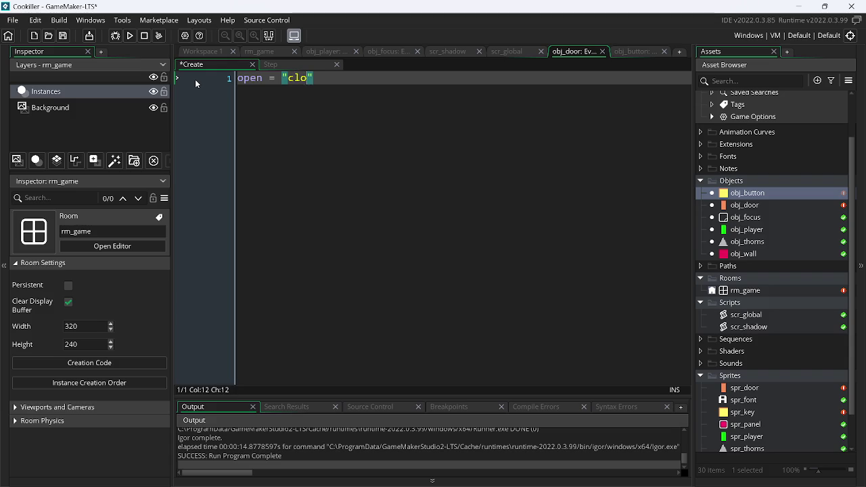
{"action": "type", "text": "d"}
{"action": "left_click", "coordinate": [284, 65]}
{"action": "type", "text": "== \"\"){"}
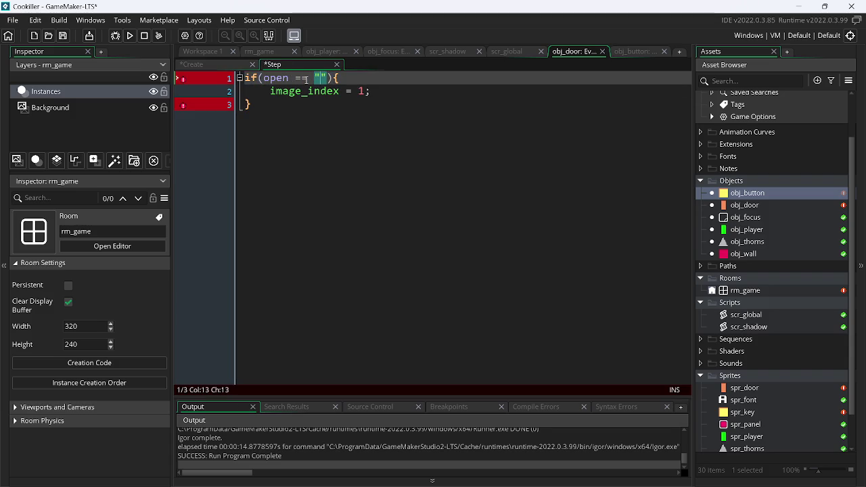
{"action": "type", "text": "ope"}
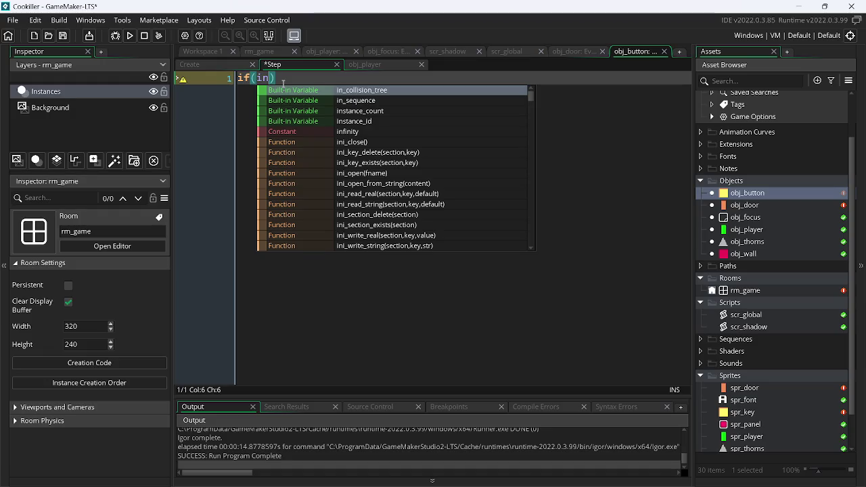
{"action": "key", "text": "Down"}
{"action": "key", "text": "Down"}
{"action": "key", "text": "Down"}
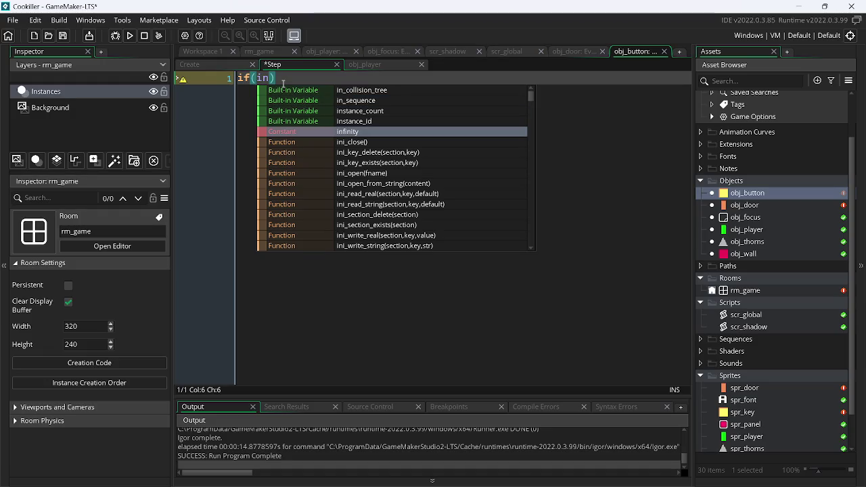
Step: Write the condition if(instance_number(obj_button) >= buttons_min){ using code autocomplete
{"action": "key", "text": "Down"}
{"action": "key", "text": "Down"}
{"action": "key", "text": "Down"}
{"action": "type", "text": "s"}
{"action": "key", "text": "Down"}
{"action": "key", "text": "Down"}
{"action": "key", "text": "Down"}
{"action": "key", "text": "Down"}
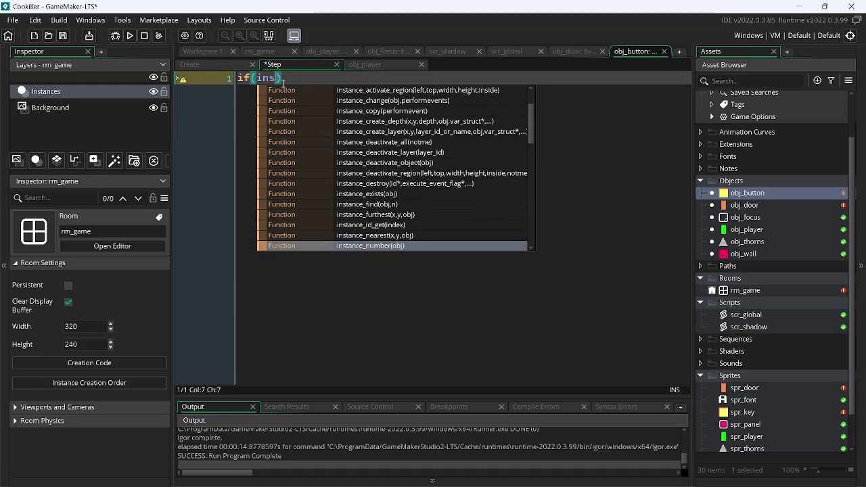
{"action": "key", "text": "Up"}
{"action": "key", "text": "Return"}
{"action": "type", "text": "obj_"}
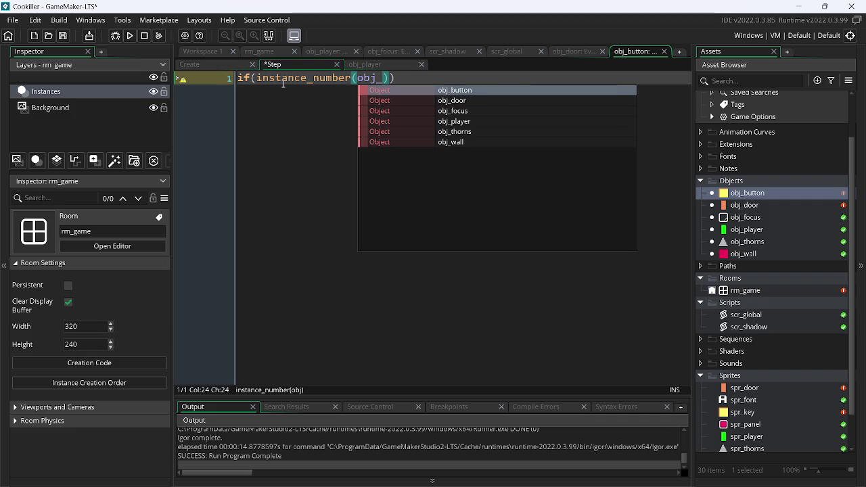
{"action": "key", "text": "Return"}
{"action": "type", "text": ") >= "}
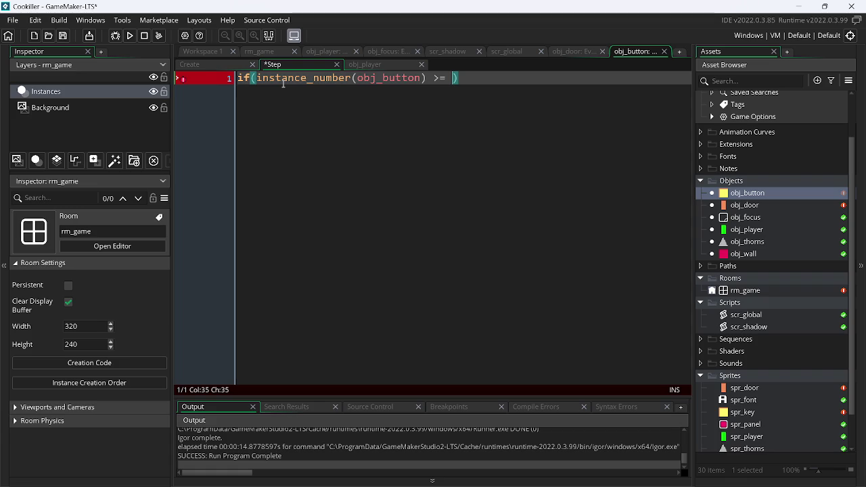
{"action": "type", "text": "buttons_min)"}
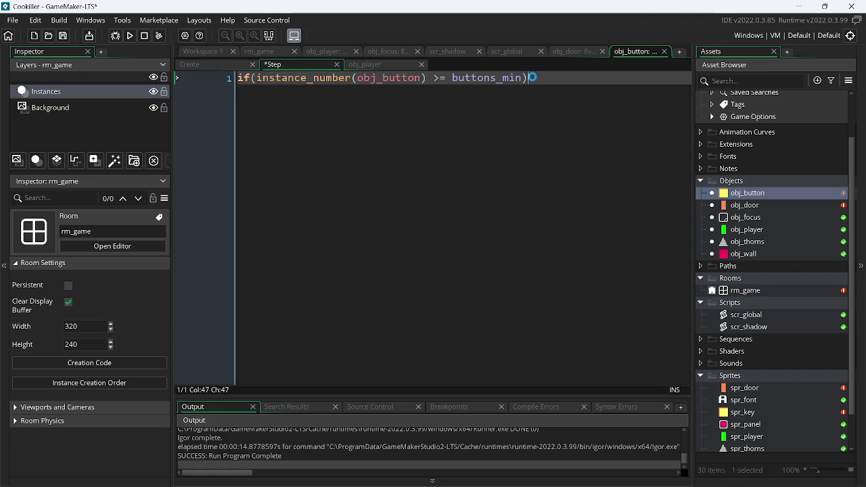
{"action": "type", "text": "{"}
Step: Inside the if block add with(obj_door){ open = "open"; } and save the code
{"action": "key", "text": "Return"}
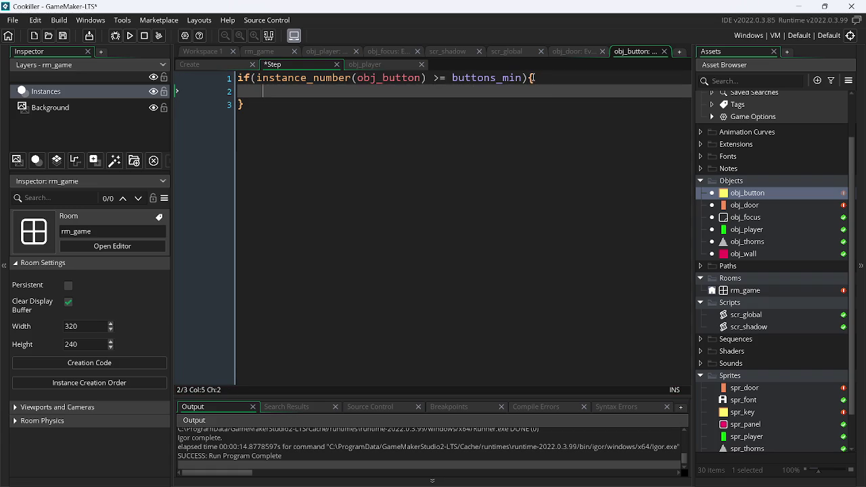
{"action": "type", "text": "wi"}
{"action": "key", "text": "Return"}
{"action": "type", "text": "(obj_"}
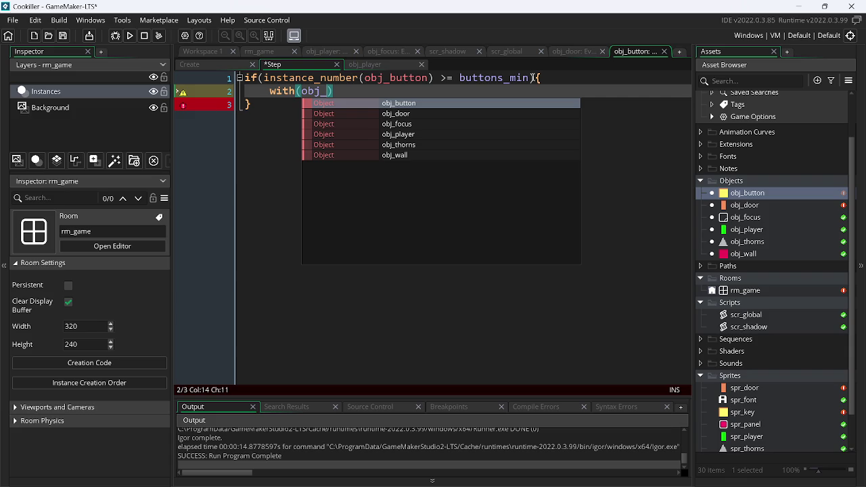
{"action": "key", "text": "Down"}
{"action": "key", "text": "Return"}
{"action": "type", "text": "{}"}
{"action": "key", "text": "Return"}
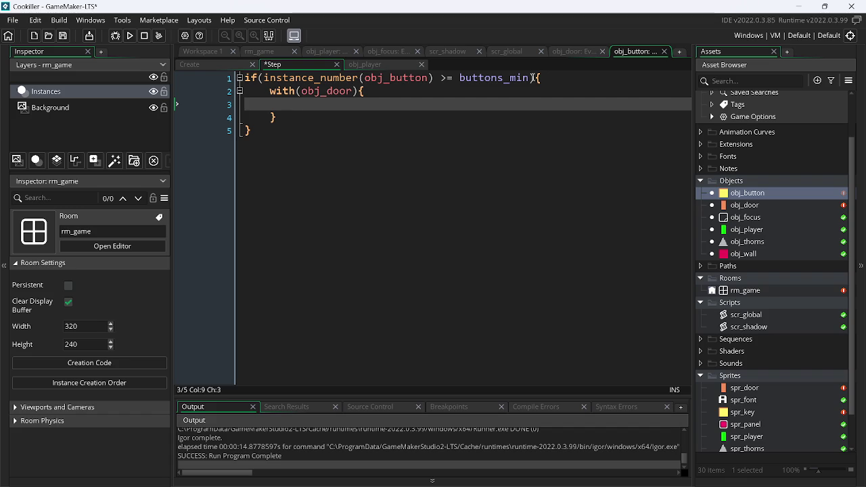
{"action": "type", "text": "open = \""}
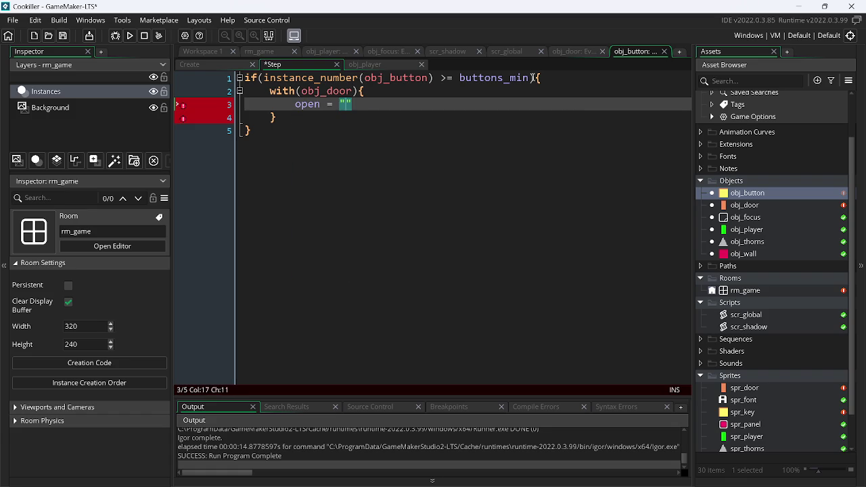
{"action": "type", "text": "opa"}
{"action": "key", "text": "BackSpace"}
{"action": "type", "text": "en"}
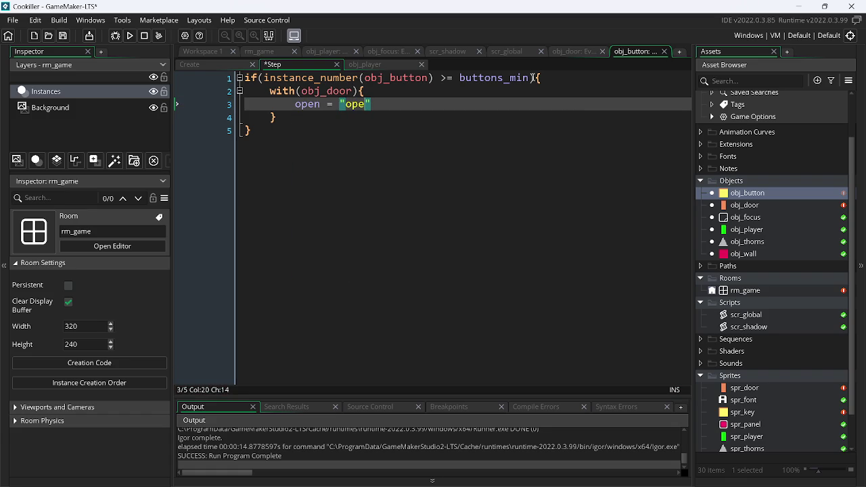
{"action": "key", "text": "Right"}
{"action": "type", "text": ";"}
{"action": "key", "text": "ctrl+s"}
Step: Delete the upper yellow button instance from rm_game, leaving the lower one
{"action": "left_click", "coordinate": [577, 52]}
{"action": "left_click", "coordinate": [251, 59]}
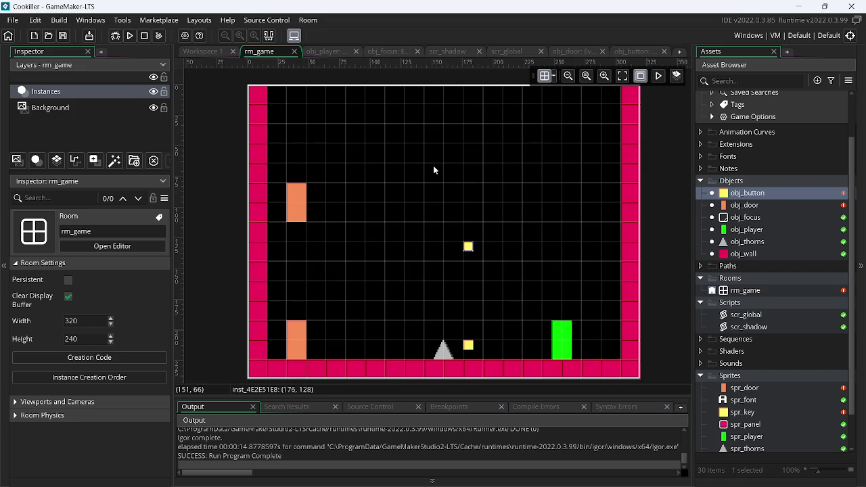
{"action": "left_click", "coordinate": [469, 247]}
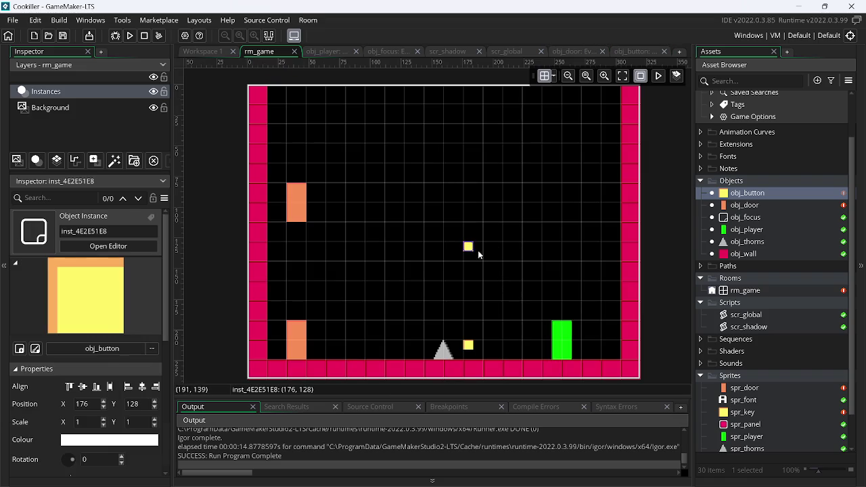
{"action": "key", "text": "Delete"}
{"action": "left_click", "coordinate": [469, 346]}
{"action": "scroll", "coordinate": [148, 433], "scroll_direction": "down", "scroll_amount": 5}
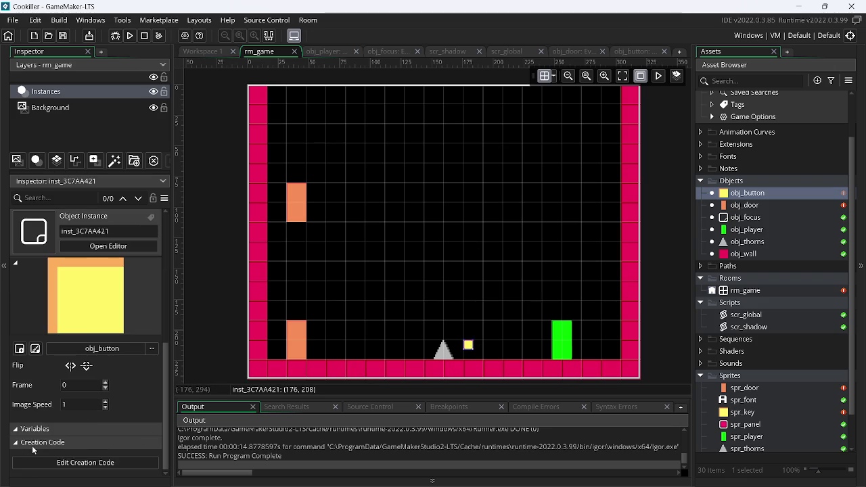
Step: Add an Integer variable definition named buttons_min to obj_button
{"action": "left_click", "coordinate": [205, 54]}
{"action": "left_click", "coordinate": [678, 369]}
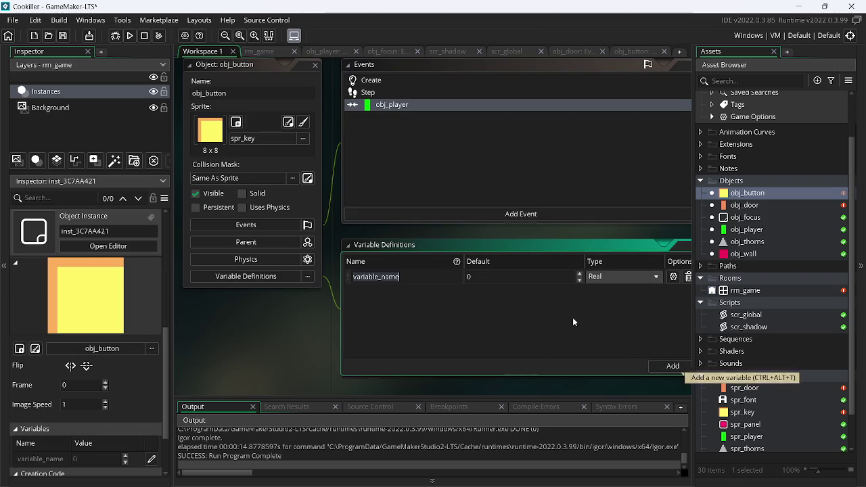
{"action": "type", "text": "b"}
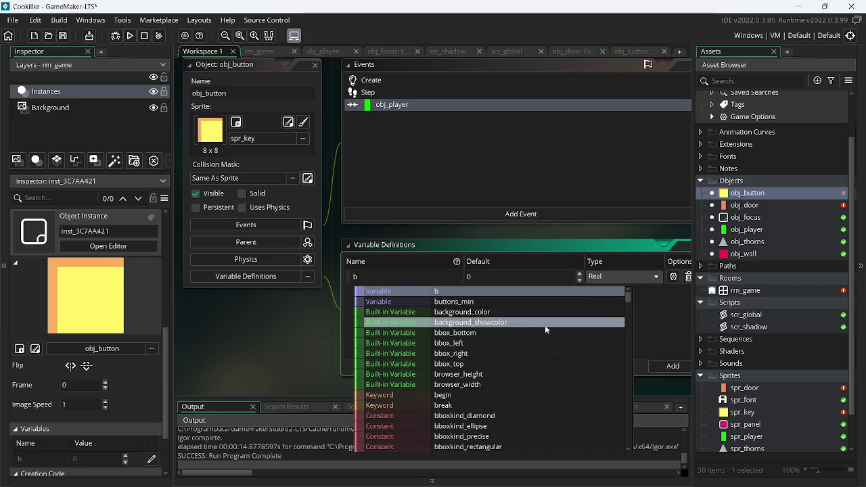
{"action": "key", "text": "Return"}
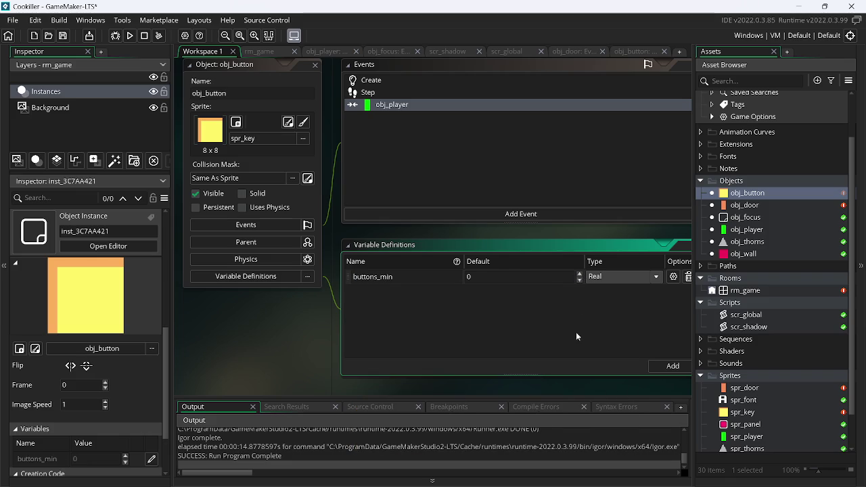
{"action": "left_click", "coordinate": [623, 277]}
{"action": "left_click", "coordinate": [614, 298]}
{"action": "left_click", "coordinate": [641, 51]}
Step: Write buttons_min = 0; in obj_button's Create event and buttons_min++ in its obj_player collision, then save
{"action": "left_click", "coordinate": [208, 65]}
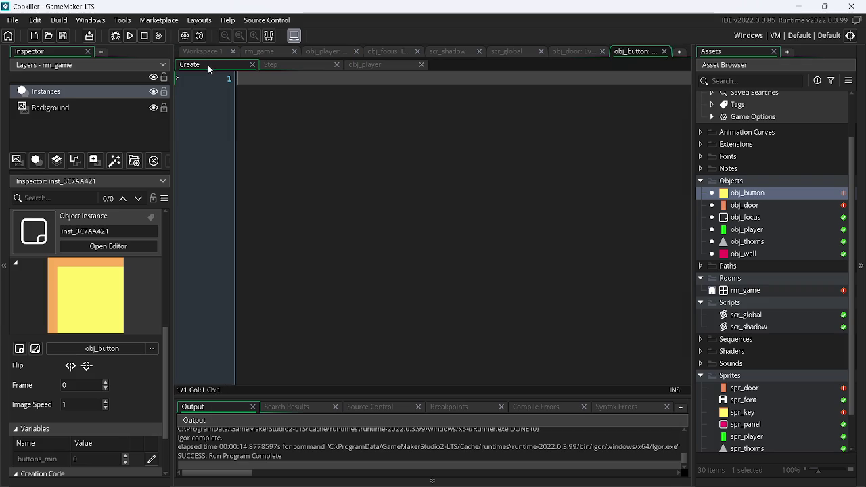
{"action": "type", "text": "bu"}
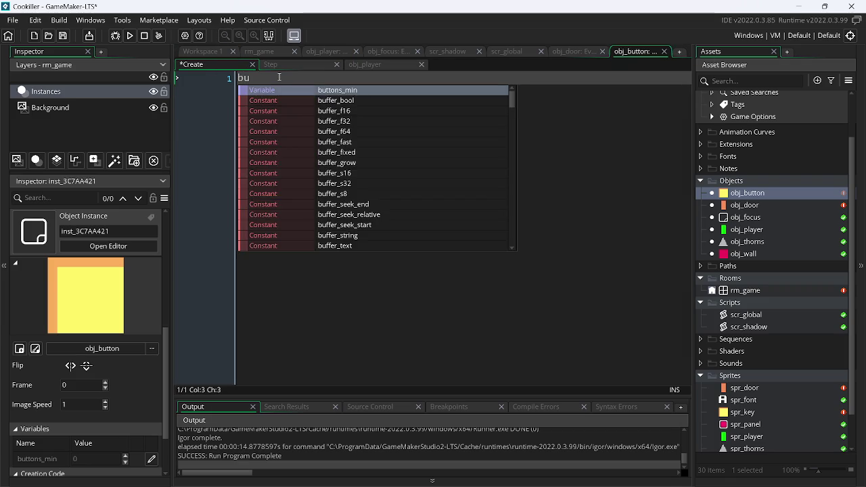
{"action": "type", "text": "ttons_min = 0;"}
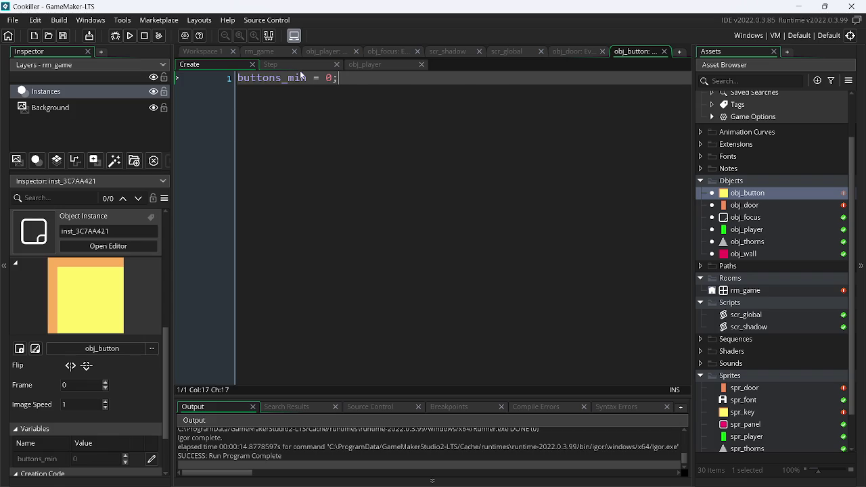
{"action": "left_click", "coordinate": [295, 65]}
{"action": "left_click", "coordinate": [375, 65]}
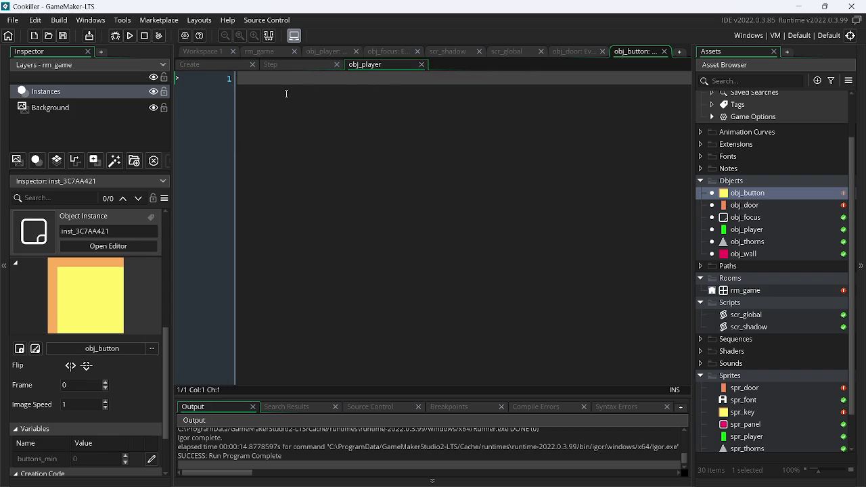
{"action": "type", "text": "buttons_min++"}
{"action": "key", "text": "ctrl+s"}
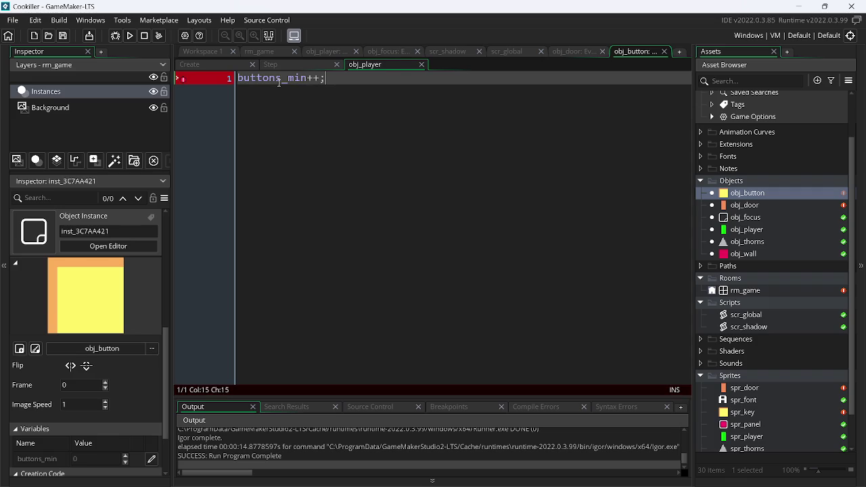
{"action": "left_click", "coordinate": [269, 49]}
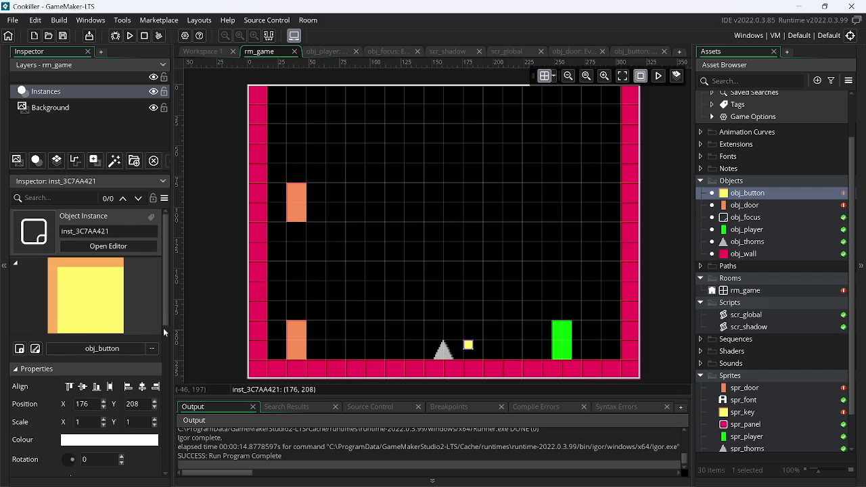
Step: Set the remaining button instance's buttons_min to 1 and launch a test run
{"action": "left_click_drag", "start_coordinate": [168, 329], "coordinate": [176, 441]}
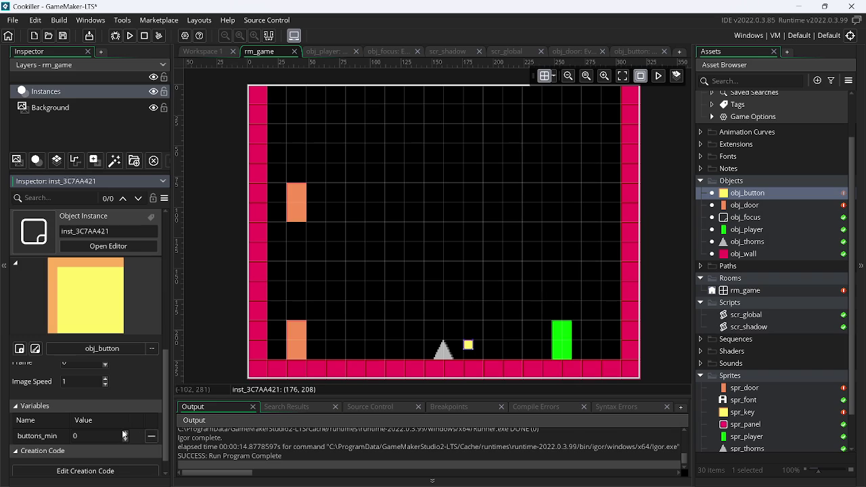
{"action": "left_click", "coordinate": [124, 433]}
{"action": "left_click", "coordinate": [130, 35]}
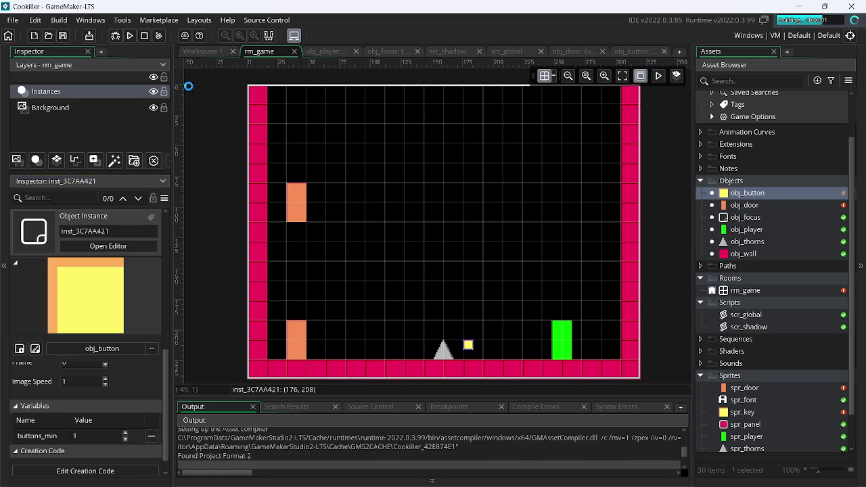
Step: Move and jump the player toward the spike, close the game, and view obj_button's Step code
{"action": "key", "text": "Up"}
{"action": "key", "text": "Left"}
{"action": "key", "text": "Right"}
{"action": "key", "text": "Up"}
{"action": "key", "text": "Left"}
{"action": "key", "text": "Up"}
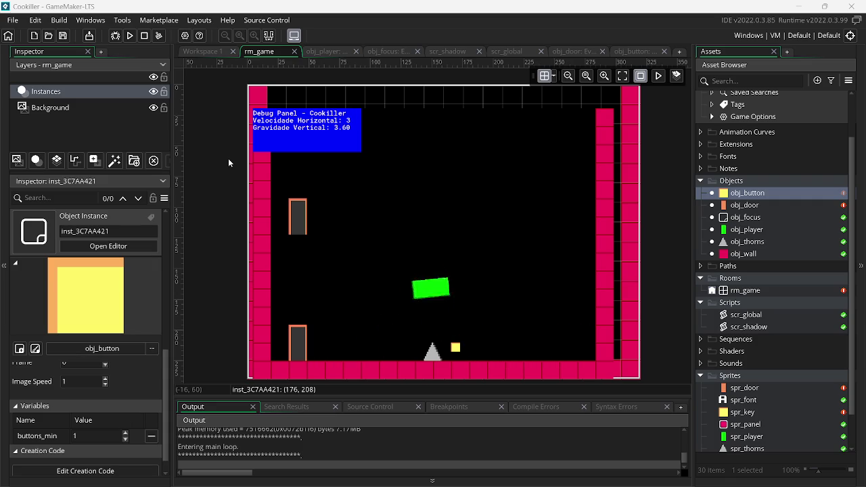
{"action": "key", "text": "Up"}
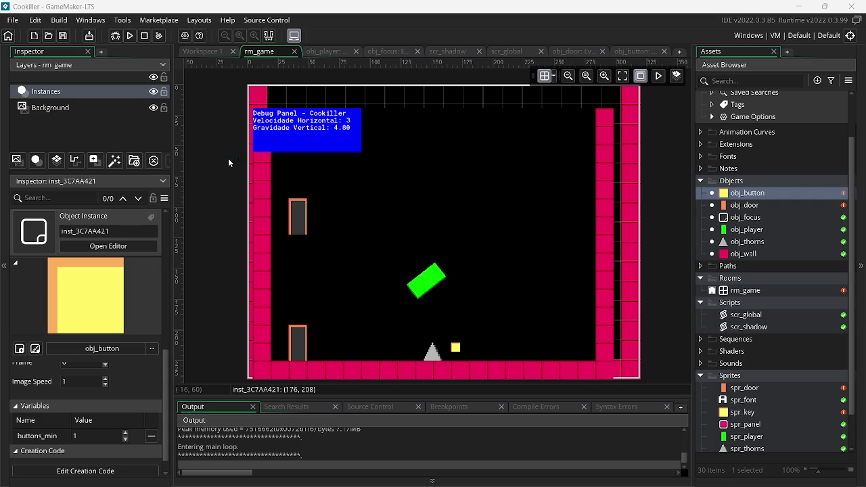
{"action": "key", "text": "Escape"}
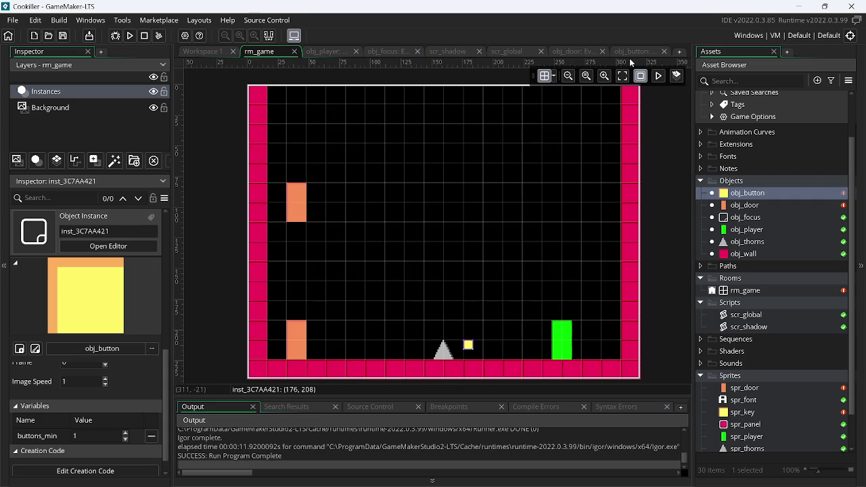
{"action": "left_click", "coordinate": [629, 55]}
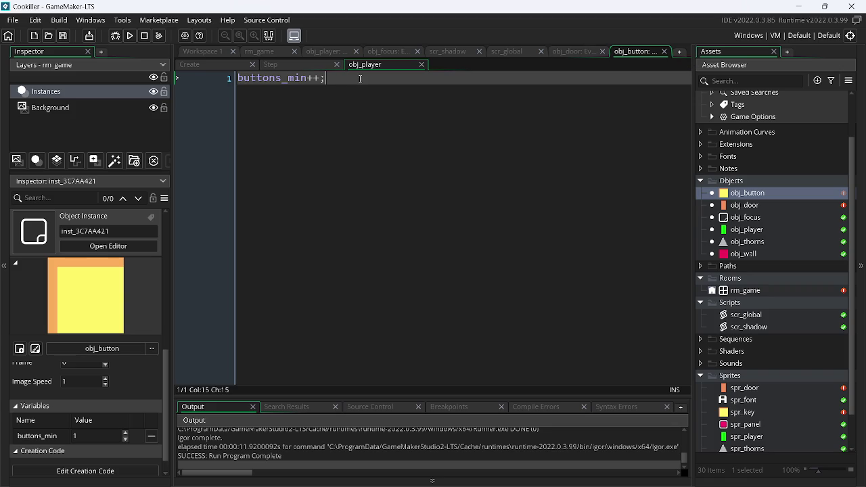
{"action": "left_click", "coordinate": [274, 66]}
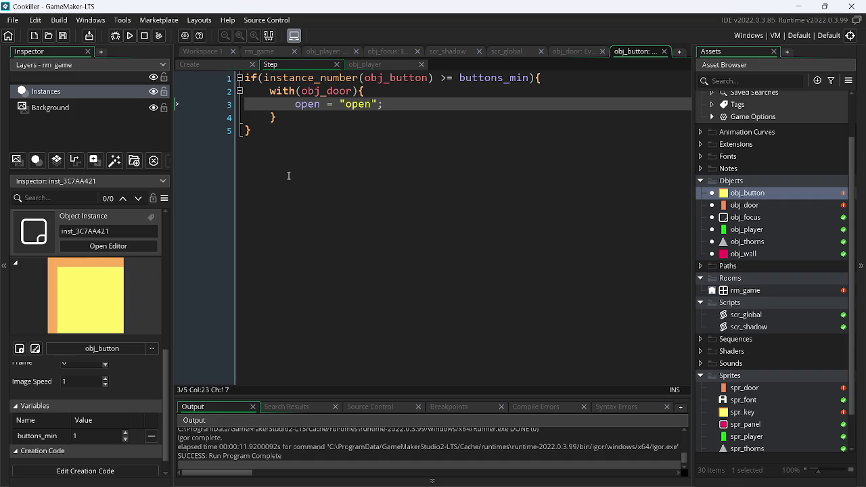
Step: Launch GameMaker-LTS from Windows Search and open the HWT550 project from Recent Projects
{"action": "left_click", "coordinate": [799, 7]}
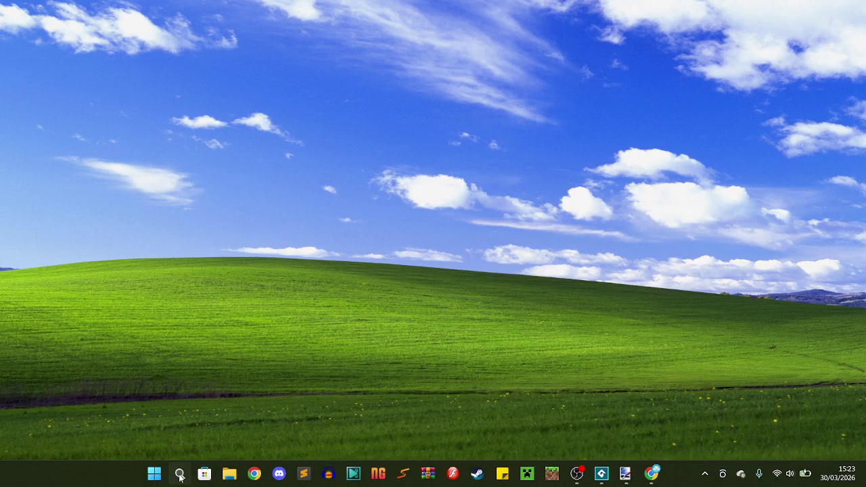
{"action": "left_click", "coordinate": [179, 474]}
{"action": "left_click", "coordinate": [308, 139]}
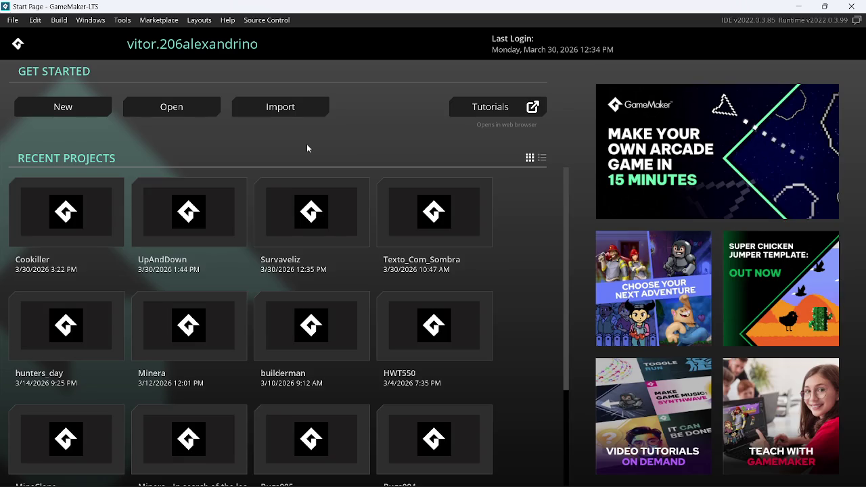
{"action": "left_click", "coordinate": [457, 326]}
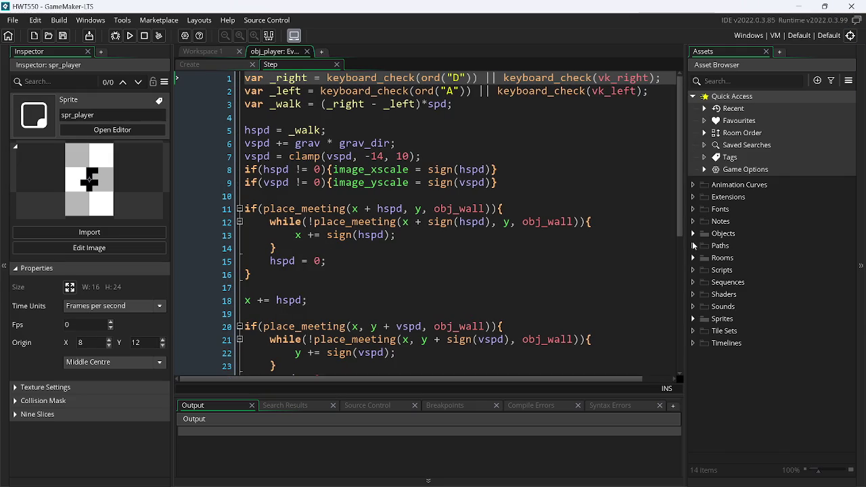
Step: Open HWT550's source control history and inspect commits 965c8f2 and 26.01.03
{"action": "left_click", "coordinate": [693, 236]}
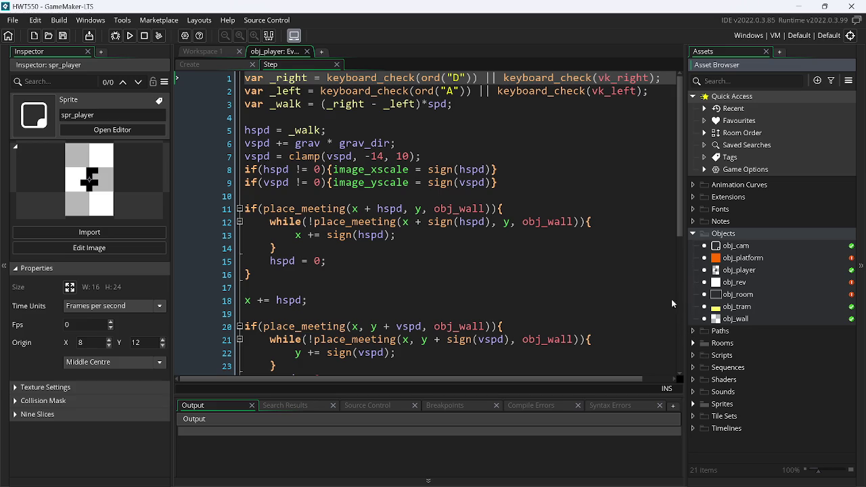
{"action": "left_click", "coordinate": [277, 21]}
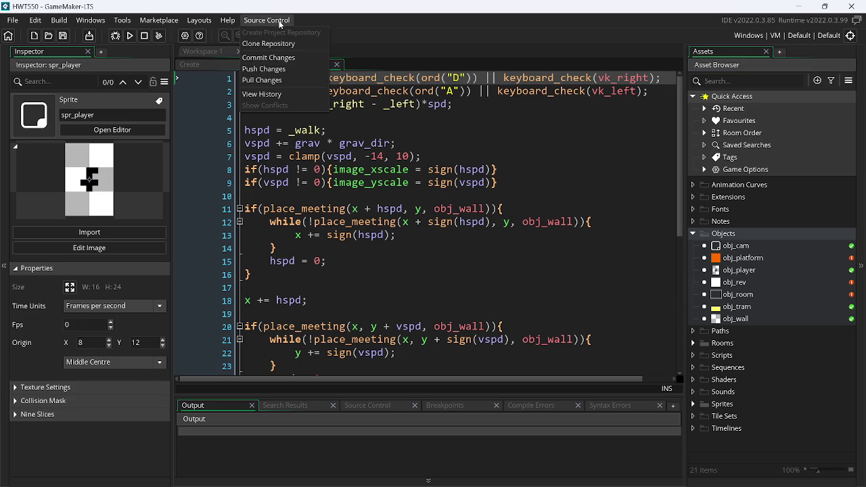
{"action": "left_click", "coordinate": [295, 94]}
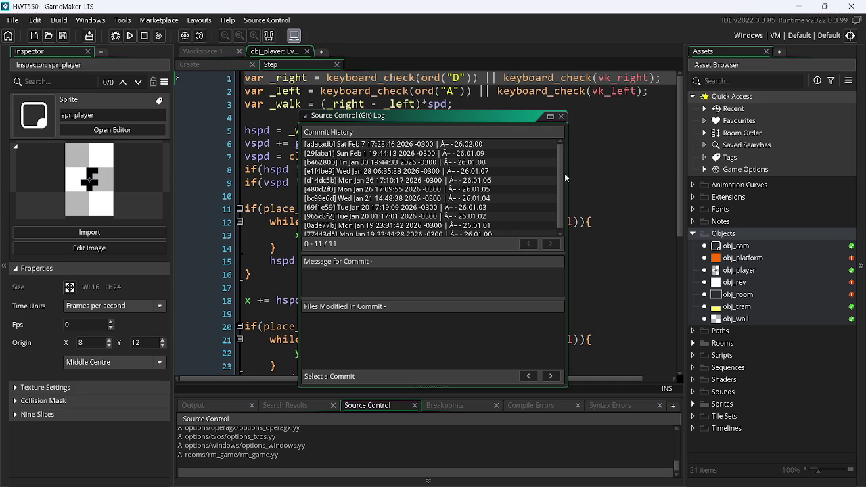
{"action": "scroll", "coordinate": [563, 177], "scroll_direction": "down", "scroll_amount": 1}
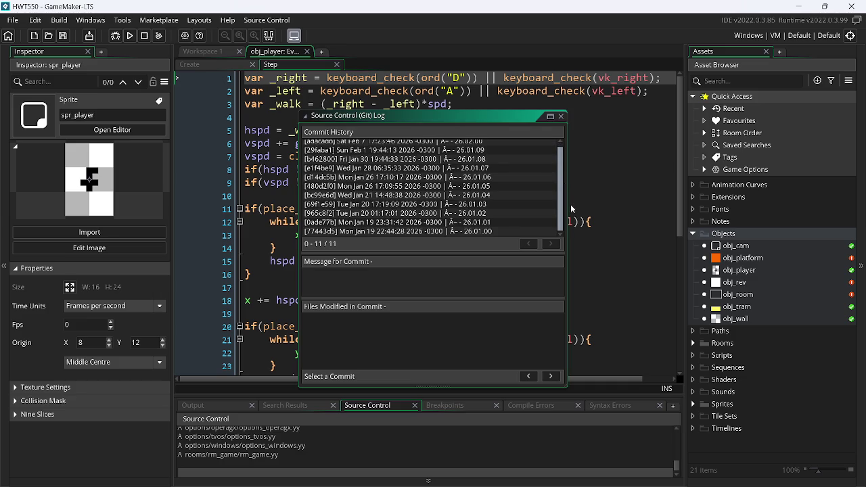
{"action": "left_click", "coordinate": [495, 215]}
{"action": "left_click", "coordinate": [497, 204]}
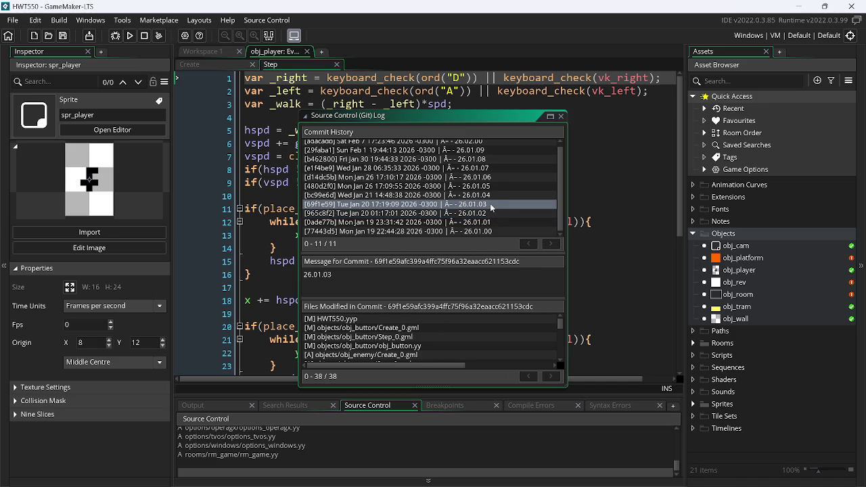
Step: Check out the 26.01.03 commit, reload the project and list its objects
{"action": "right_click", "coordinate": [498, 201]}
{"action": "left_click", "coordinate": [519, 210]}
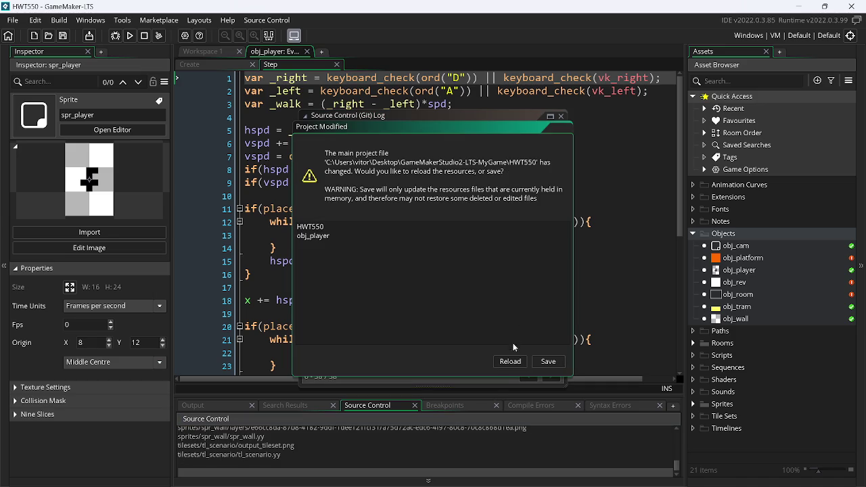
{"action": "left_click", "coordinate": [510, 361]}
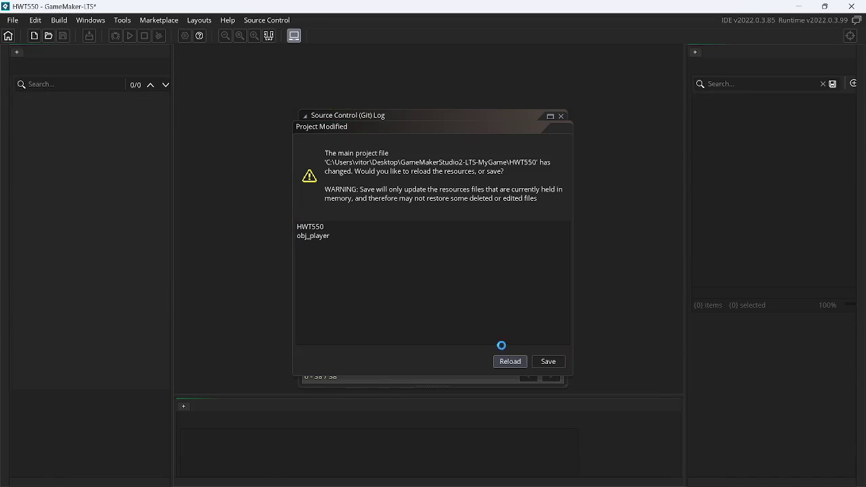
{"action": "left_click", "coordinate": [692, 234]}
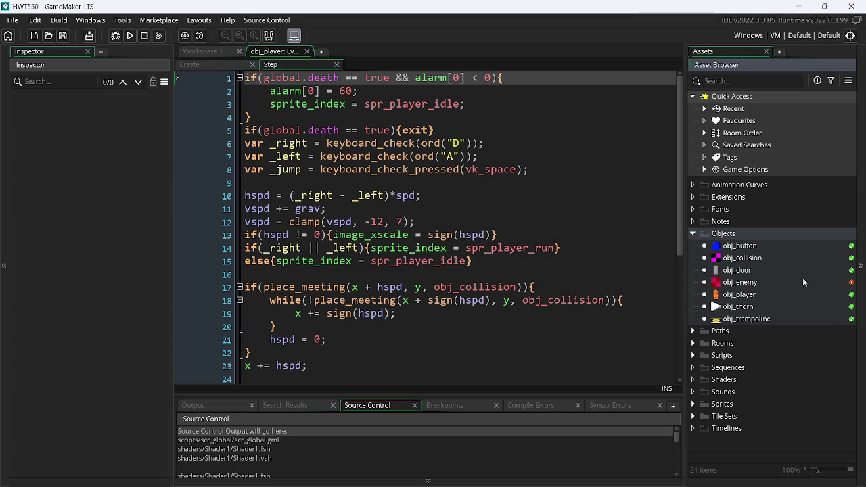
Step: Review HWT550 obj_button's Create and Step code, then switch back to Cookiller
{"action": "right_click", "coordinate": [757, 248]}
{"action": "left_click", "coordinate": [680, 276]}
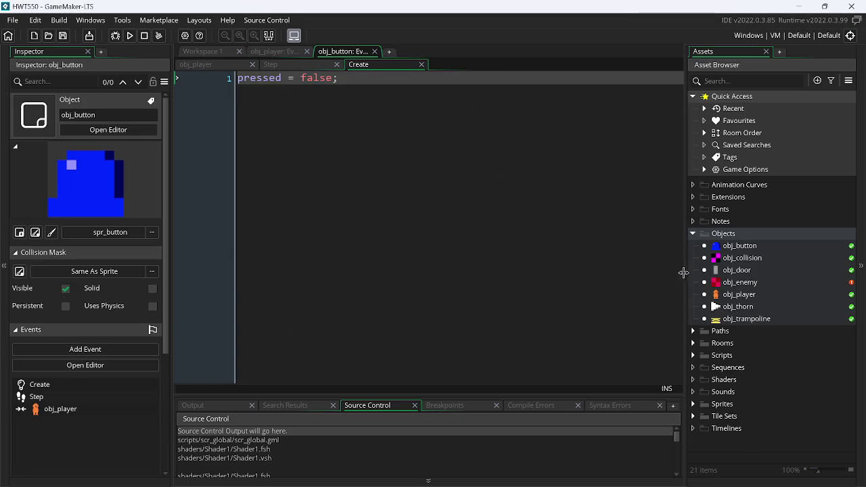
{"action": "left_click", "coordinate": [300, 64]}
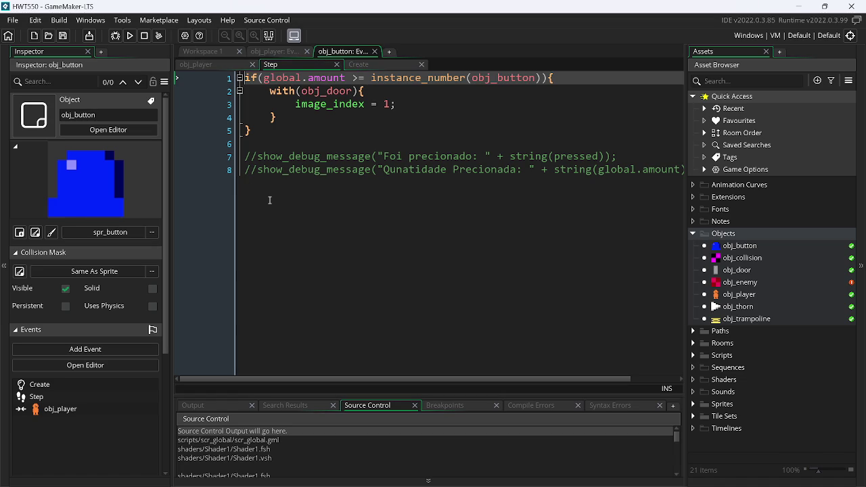
{"action": "key", "text": "alt+Tab"}
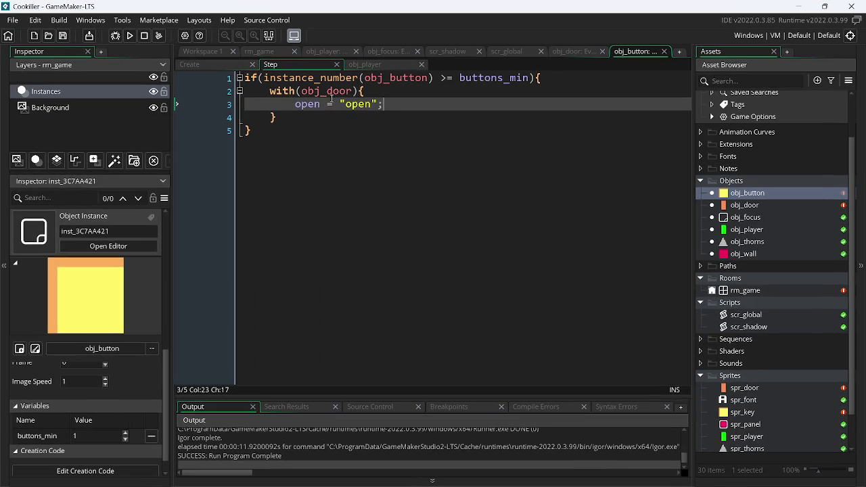
Step: Change Cookiller's obj_button Step condition to buttons_min >= instance_number(obj_button)
{"action": "mouse_move", "coordinate": [266, 78]}
{"action": "left_mouse_down"}
{"action": "mouse_move", "coordinate": [444, 79]}
{"action": "mouse_move", "coordinate": [434, 79]}
{"action": "left_mouse_up"}
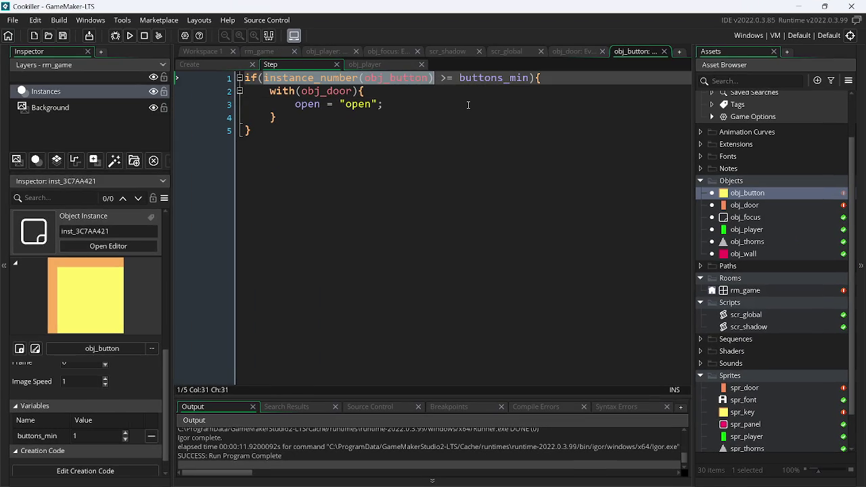
{"action": "key", "text": "BackSpace"}
{"action": "key", "text": "Right"}
{"action": "key", "text": "Right"}
{"action": "key", "text": "BackSpace"}
{"action": "key", "text": "BackSpace"}
{"action": "key", "text": "BackSpace"}
{"action": "key", "text": "ctrl+Right"}
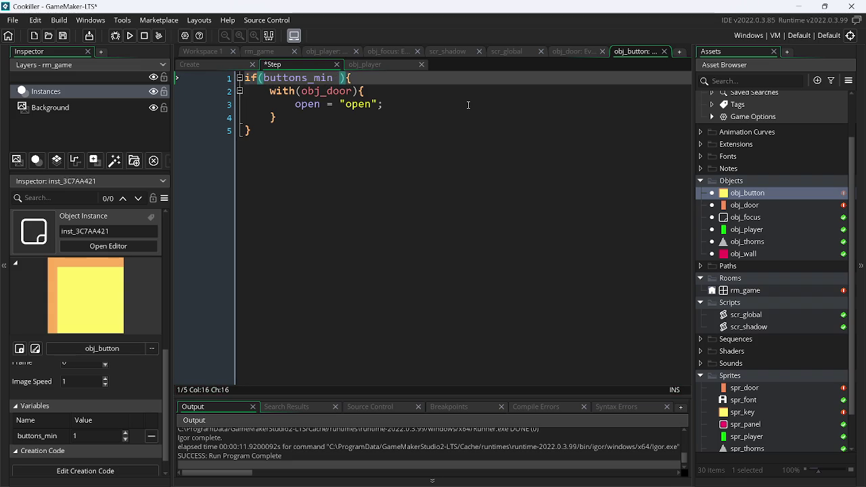
{"action": "type", "text": ">= instance_number(obj_button)"}
{"action": "key", "text": "ctrl+a"}
{"action": "left_click", "coordinate": [458, 104]}
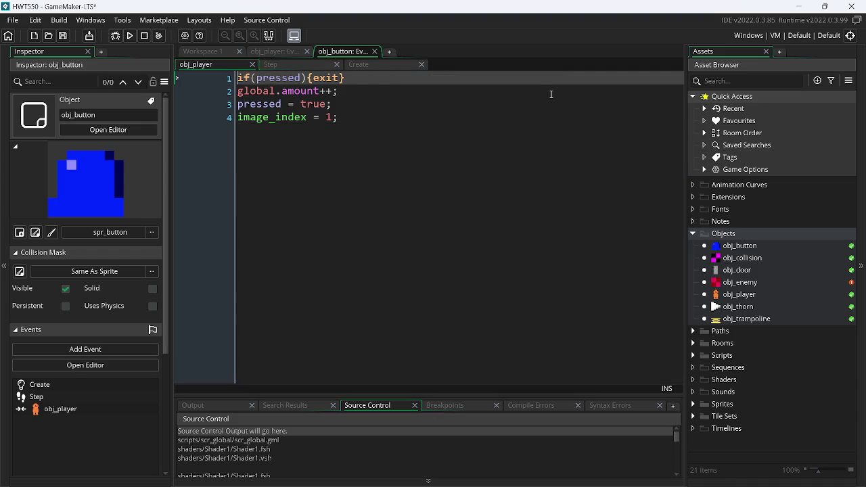
Step: Review HWT550 obj_button's Create and player-collision code, then open obj_door's editor
{"action": "left_click", "coordinate": [399, 65]}
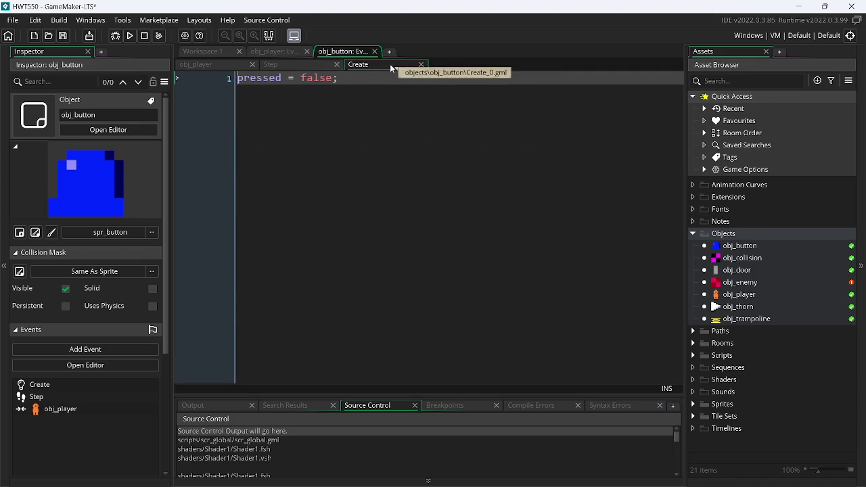
{"action": "left_click", "coordinate": [203, 65]}
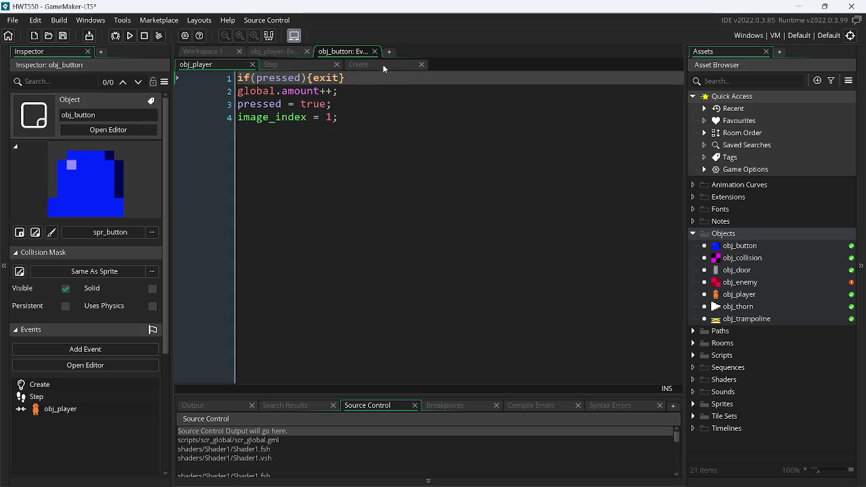
{"action": "key", "text": "ctrl+Tab"}
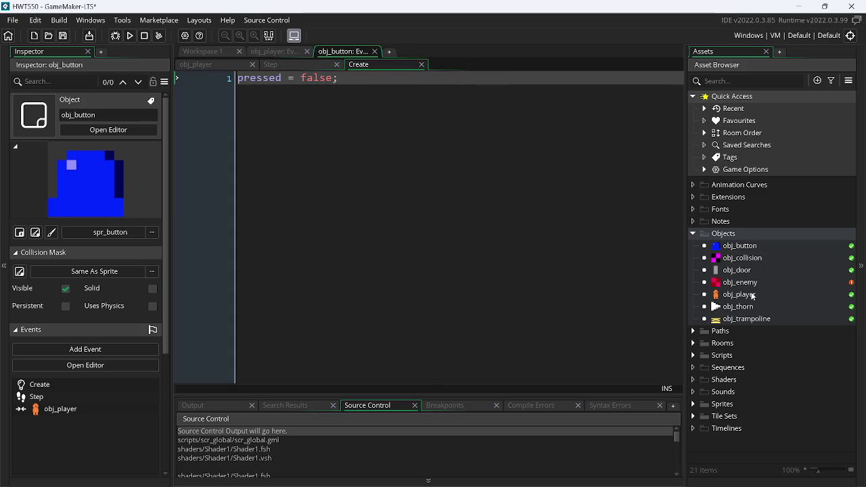
{"action": "left_click", "coordinate": [758, 272]}
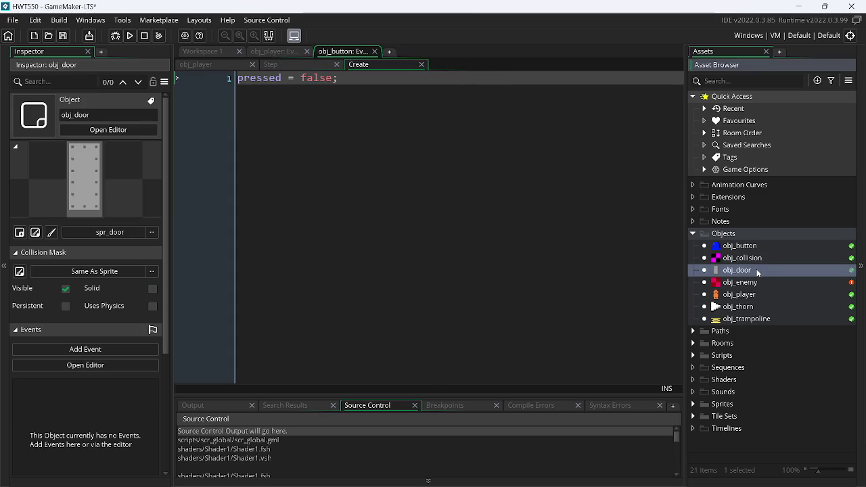
{"action": "double_click", "coordinate": [758, 272]}
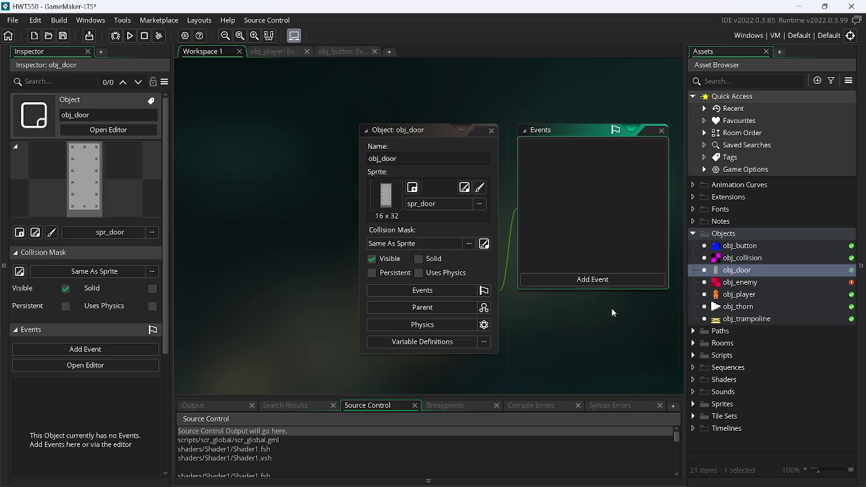
Step: Check obj_button's variable definitions, move its Create tab first, then view Cookiller's collision code
{"action": "double_click", "coordinate": [751, 247]}
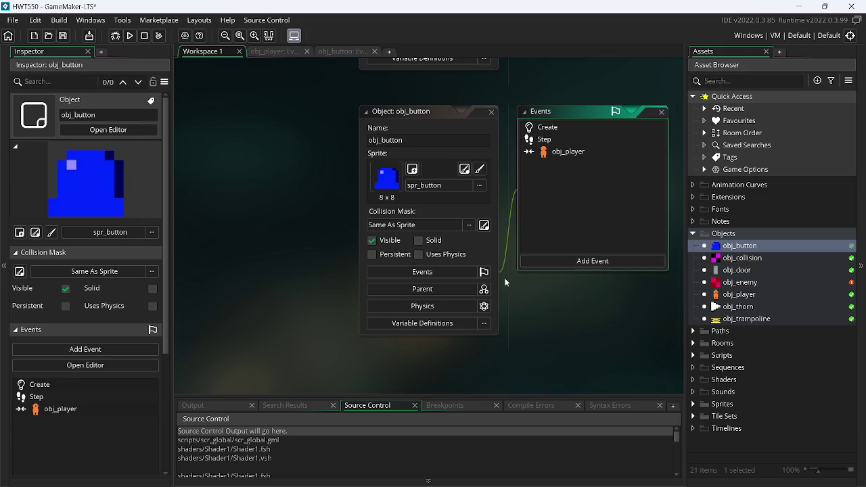
{"action": "left_click", "coordinate": [464, 323]}
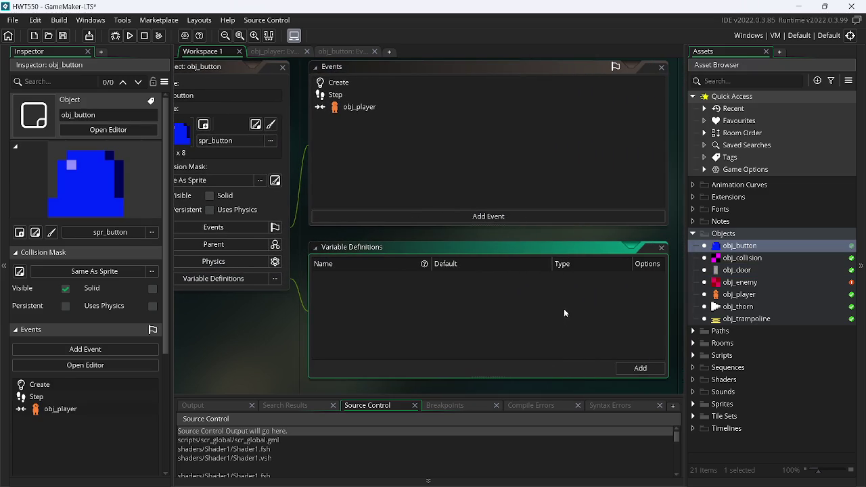
{"action": "scroll", "coordinate": [615, 284], "scroll_direction": "up", "scroll_amount": 5}
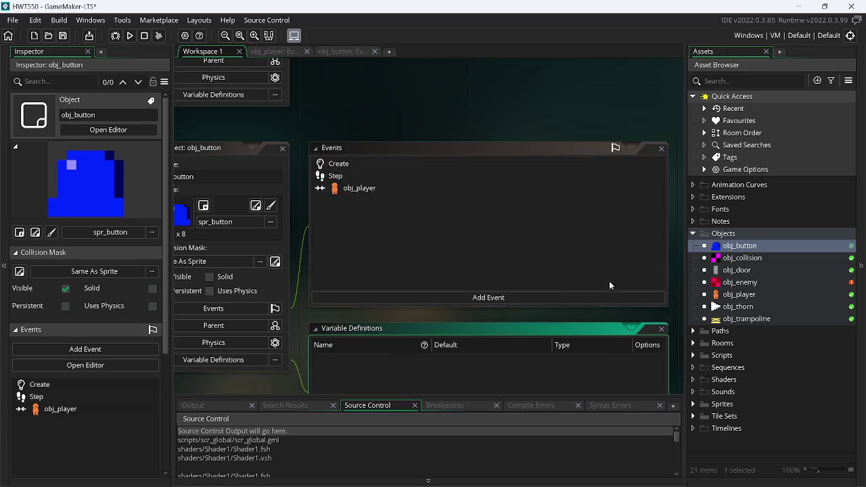
{"action": "left_click", "coordinate": [343, 52]}
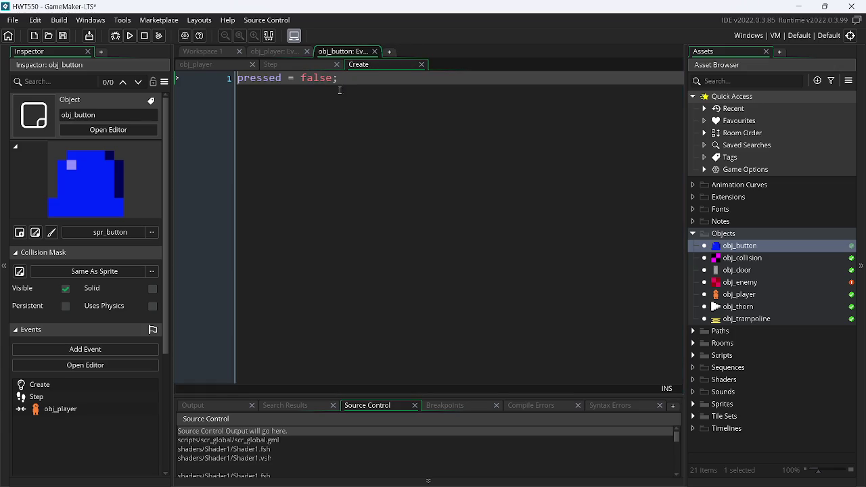
{"action": "left_click_drag", "start_coordinate": [378, 68], "coordinate": [203, 67]}
{"action": "left_click_drag", "start_coordinate": [291, 64], "coordinate": [348, 76]}
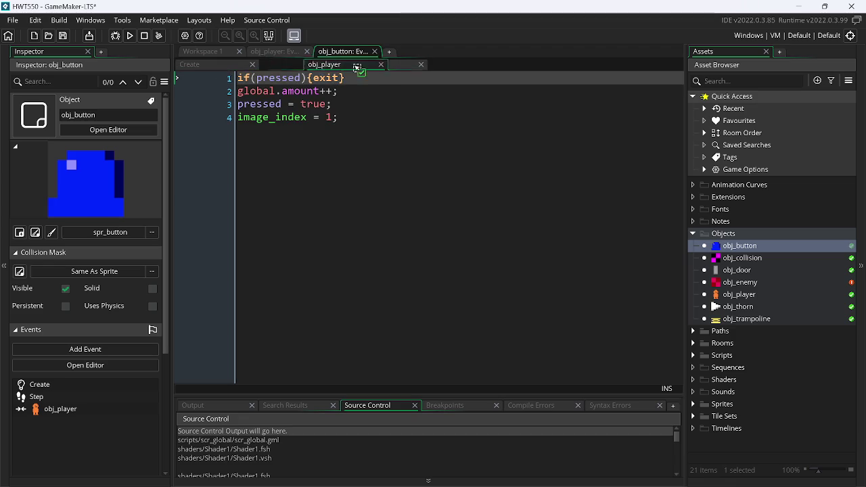
{"action": "key", "text": "alt+Tab"}
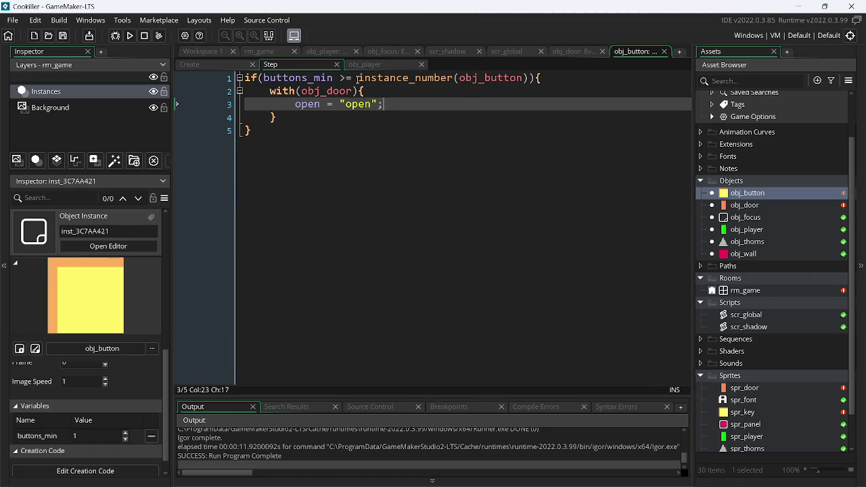
{"action": "left_click", "coordinate": [362, 66]}
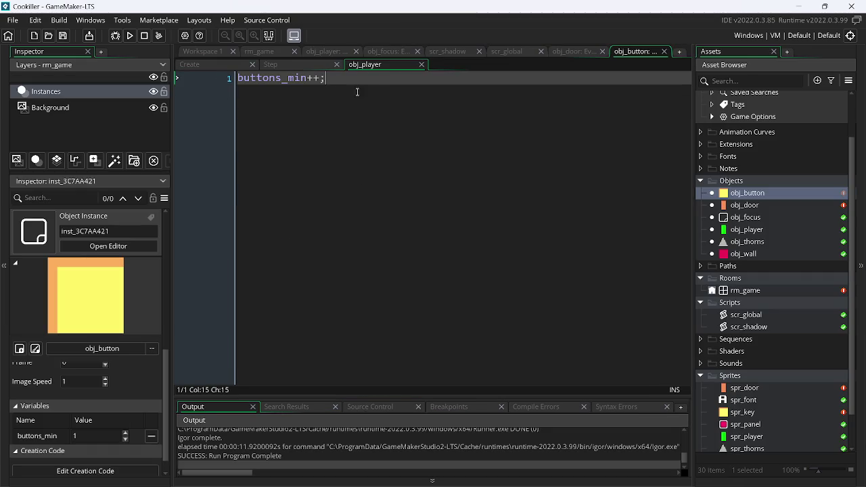
Step: Delete the buttons_min variable definition from Cookiller's obj_button and run the game
{"action": "left_click", "coordinate": [225, 63]}
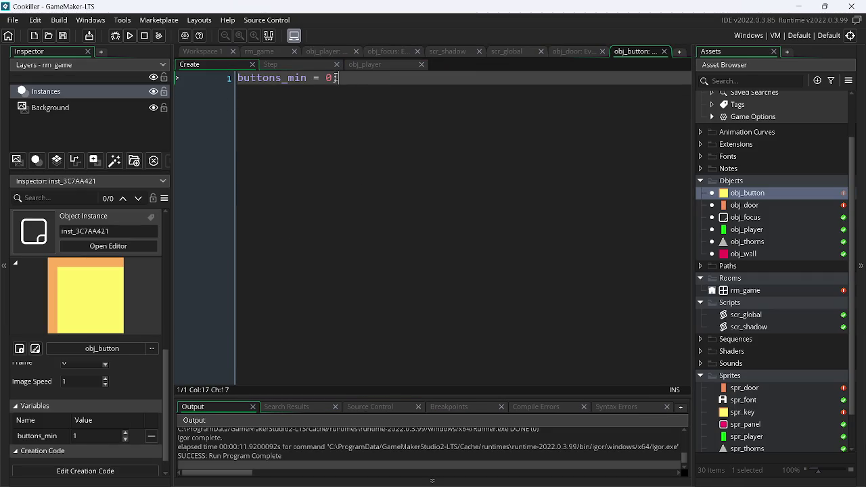
{"action": "left_click", "coordinate": [218, 82]}
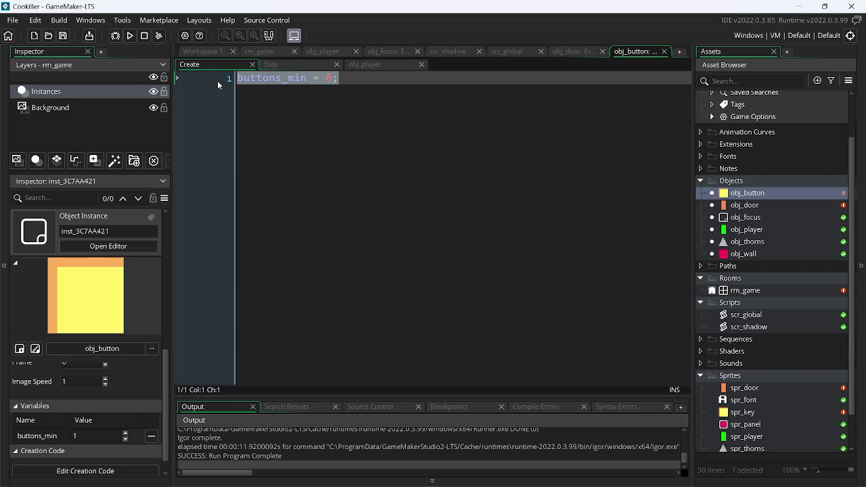
{"action": "left_click", "coordinate": [207, 52]}
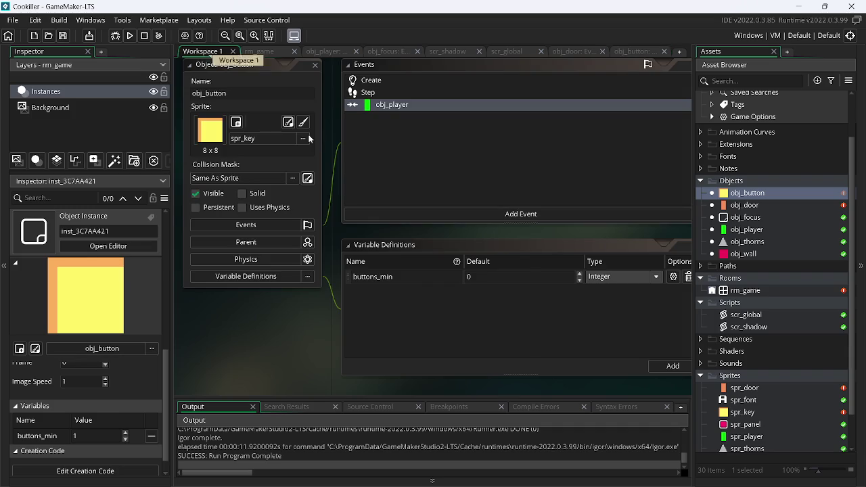
{"action": "left_click", "coordinate": [689, 277]}
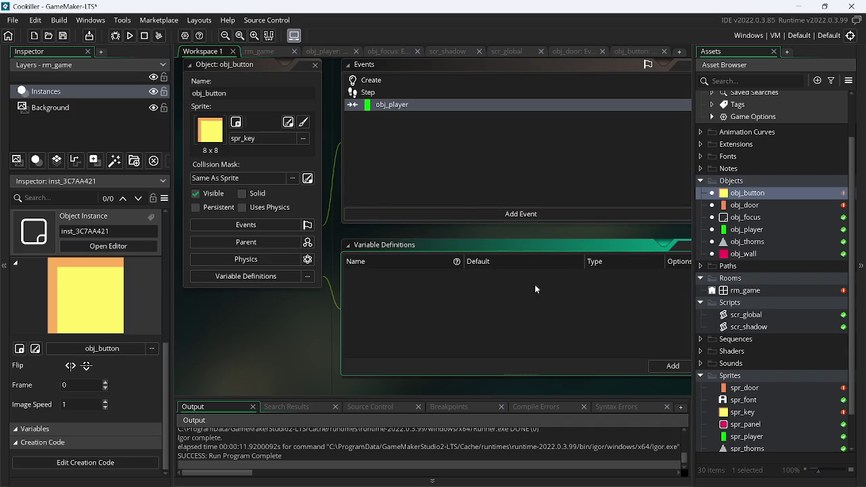
{"action": "left_click", "coordinate": [127, 36]}
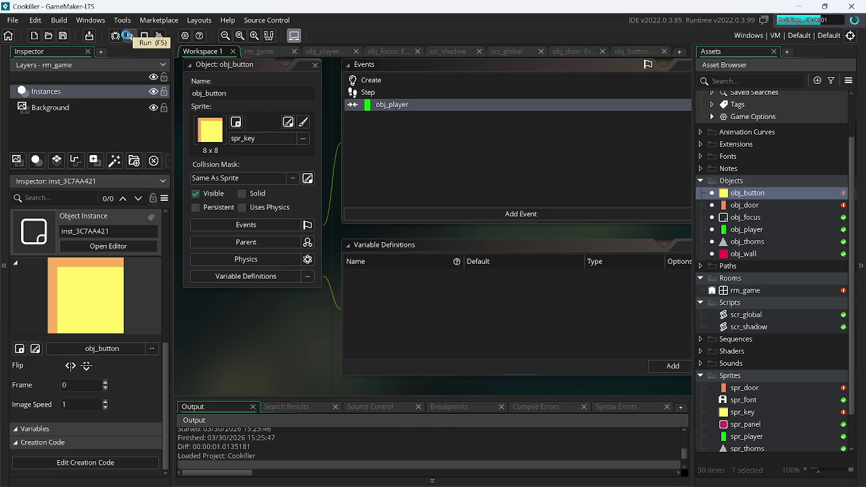
Step: Play-test by running the player left and right and jumping
{"action": "key", "text": "Left"}
{"action": "key", "text": "Up"}
{"action": "key", "text": "Left"}
{"action": "key", "text": "Up"}
{"action": "key", "text": "Up"}
{"action": "key", "text": "Right"}
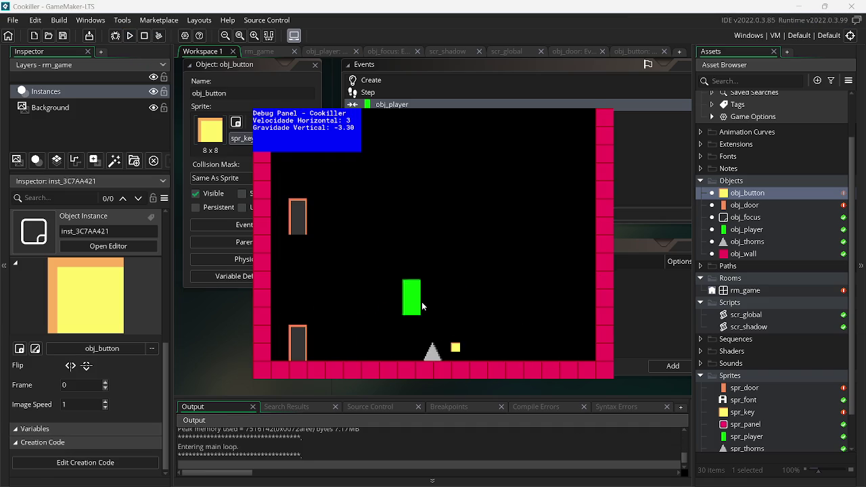
{"action": "key", "text": "Left"}
{"action": "key", "text": "Up"}
Step: Close the game, switch to Chrome and pause the YouTube video
{"action": "key", "text": "Escape"}
{"action": "key", "text": "alt+Tab"}
{"action": "key", "text": "Tab"}
{"action": "key", "text": "Tab"}
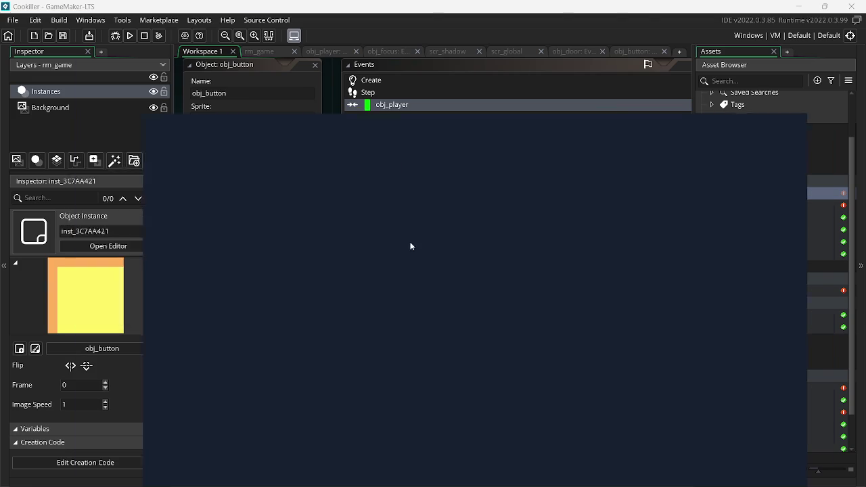
{"action": "key", "text": "ctrl+2"}
{"action": "left_click", "coordinate": [295, 251]}
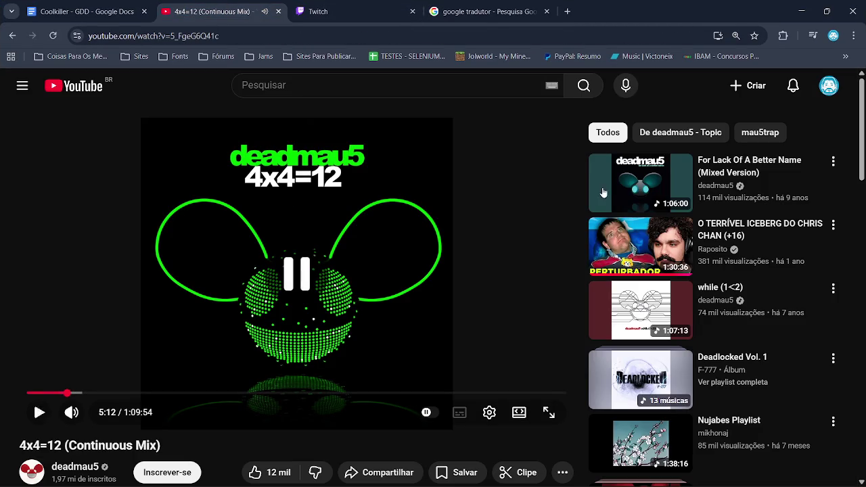
Step: Play For Lack Of A Better Name (Mixed Version) from about 6:03, then minimize Chrome
{"action": "left_click", "coordinate": [618, 180]}
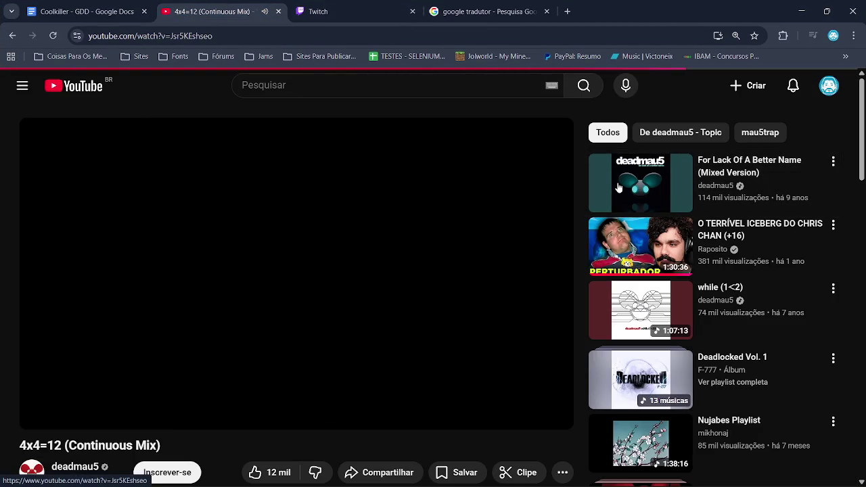
{"action": "left_click", "coordinate": [344, 4]}
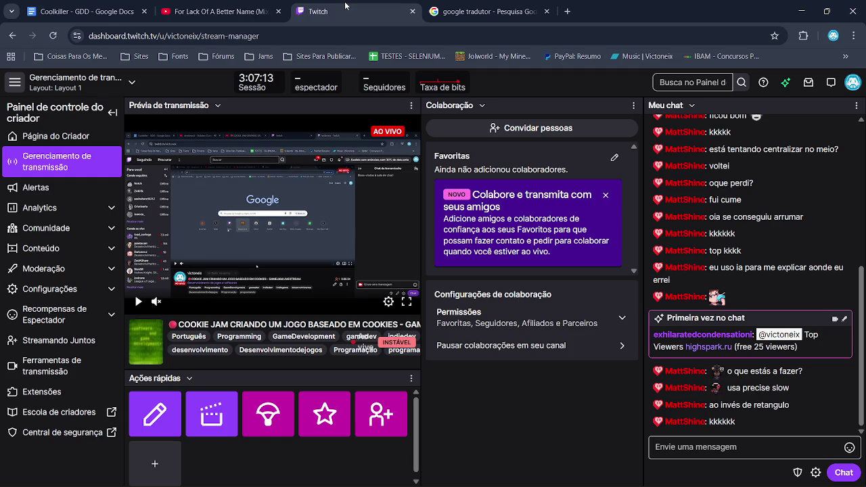
{"action": "left_click", "coordinate": [247, 4]}
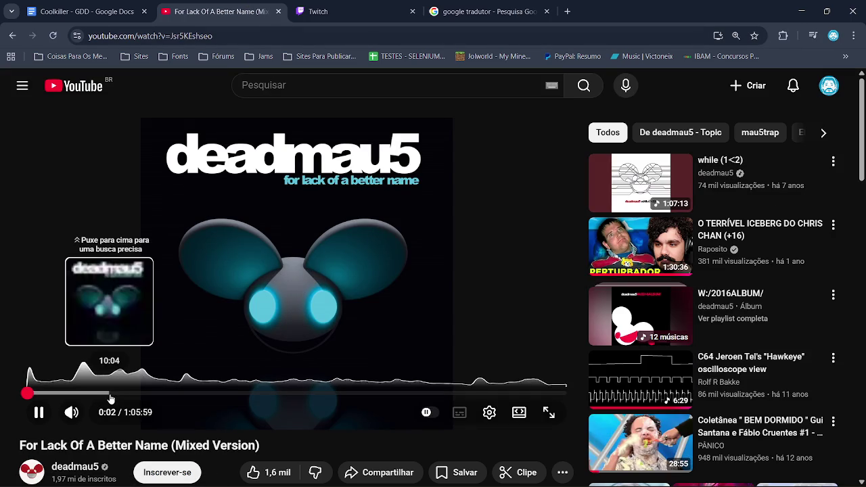
{"action": "left_click", "coordinate": [77, 392]}
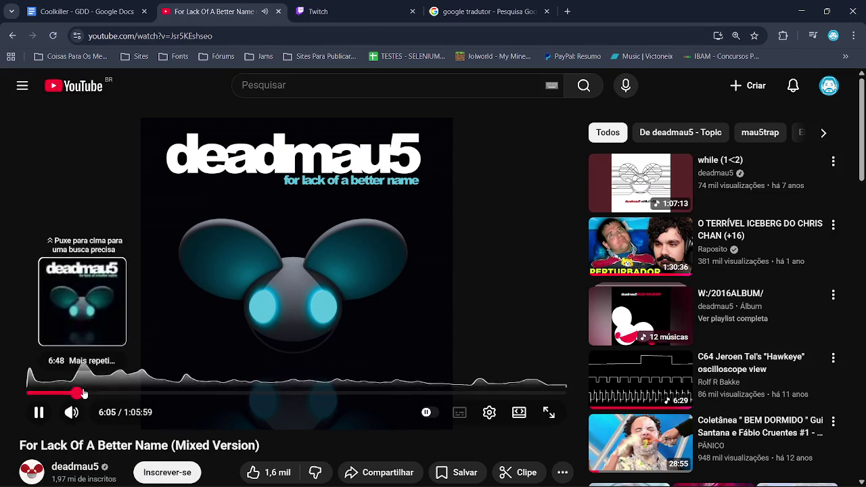
{"action": "left_click", "coordinate": [801, 5]}
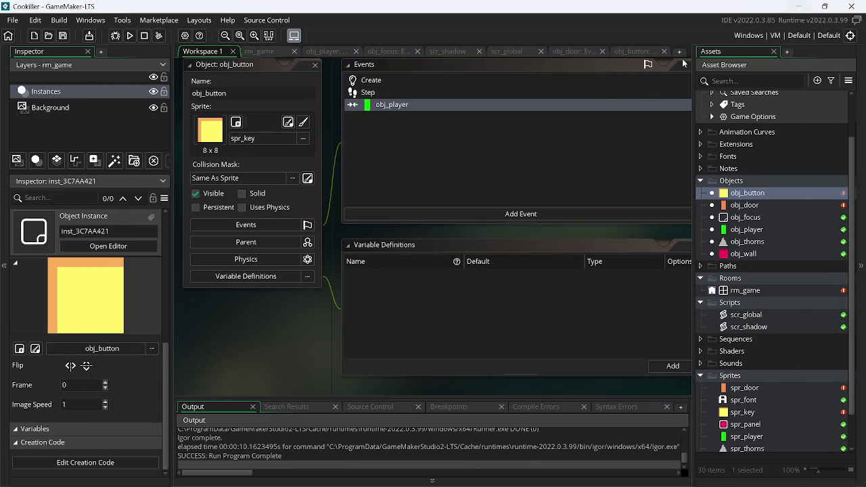
Step: Close all open editor windows in the workspace
{"action": "right_click", "coordinate": [318, 332]}
{"action": "mouse_move", "coordinate": [351, 347]}
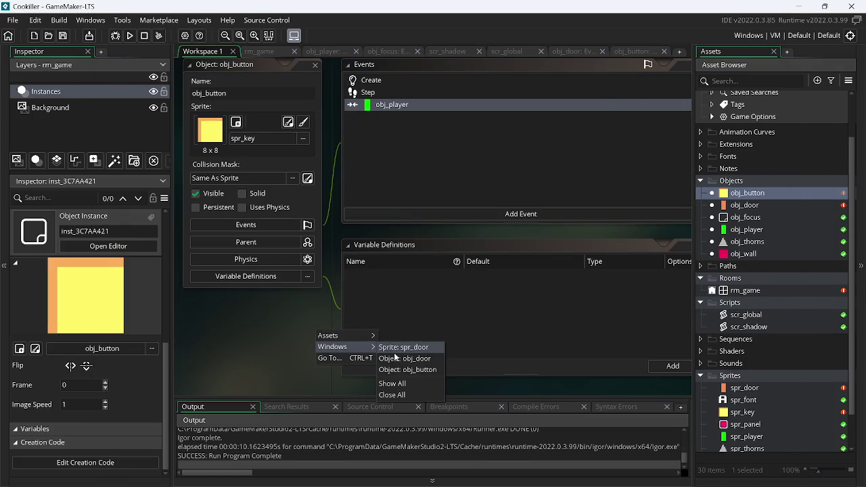
{"action": "left_click", "coordinate": [404, 393]}
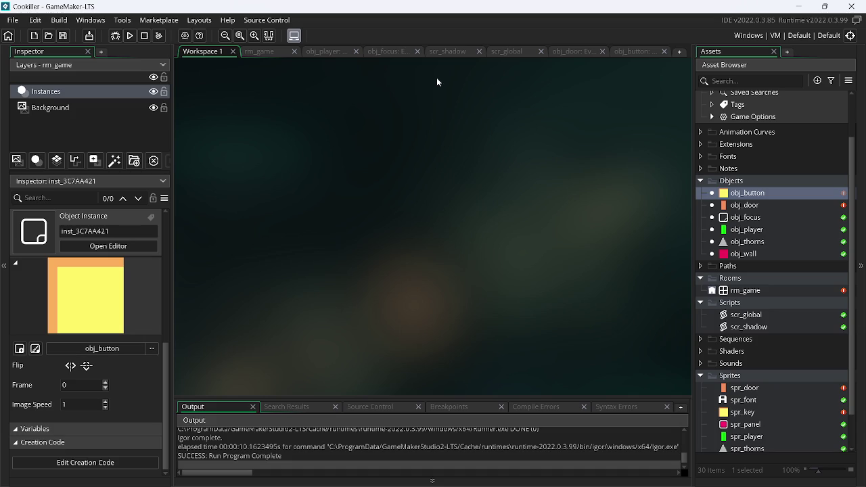
Step: Delete the upper door from rm_game, then open the spr_key sprite
{"action": "left_click", "coordinate": [272, 53]}
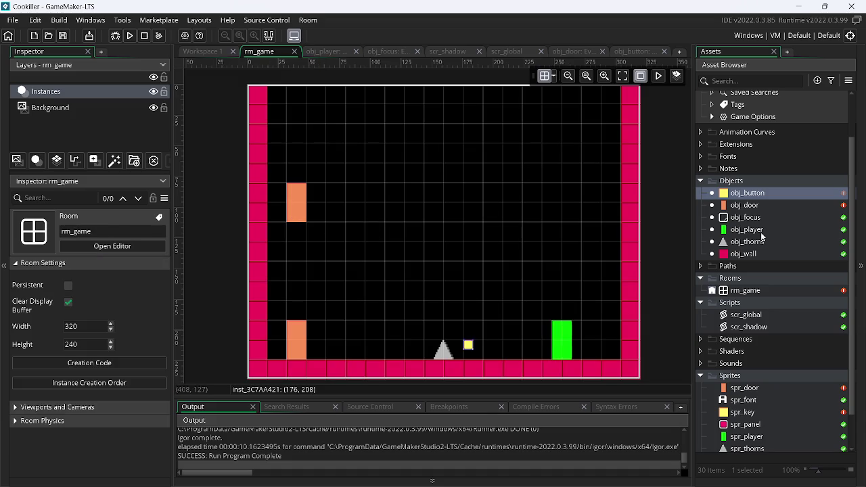
{"action": "left_click", "coordinate": [300, 214]}
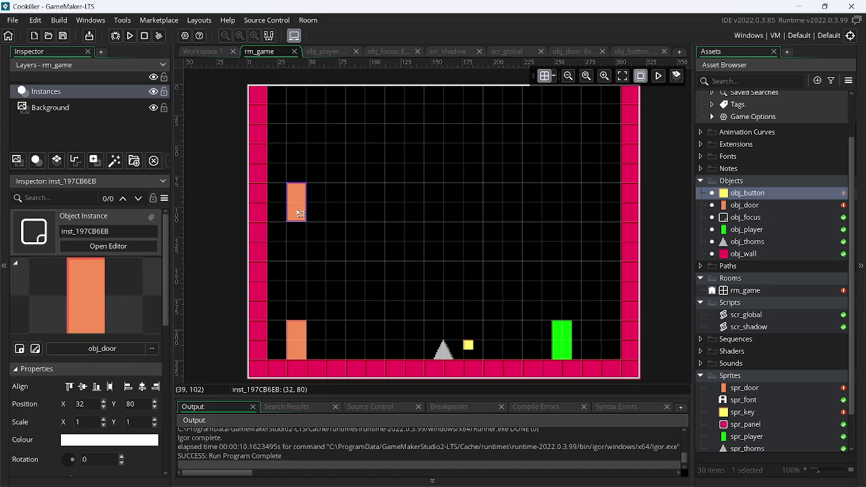
{"action": "key", "text": "Delete"}
{"action": "left_click", "coordinate": [469, 346]}
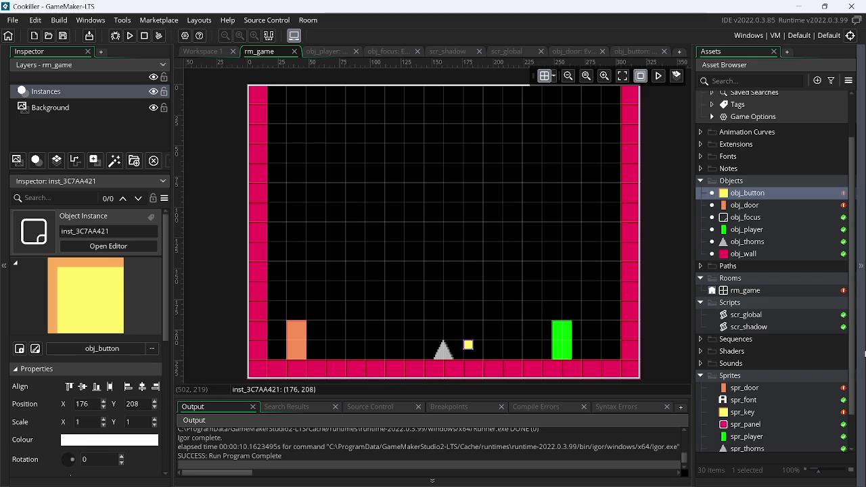
{"action": "scroll", "coordinate": [854, 349], "scroll_direction": "down", "scroll_amount": 2}
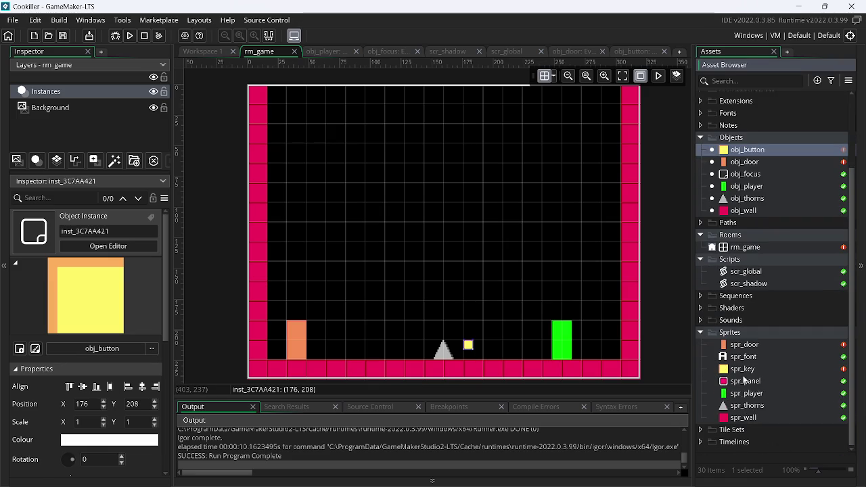
{"action": "double_click", "coordinate": [744, 370]}
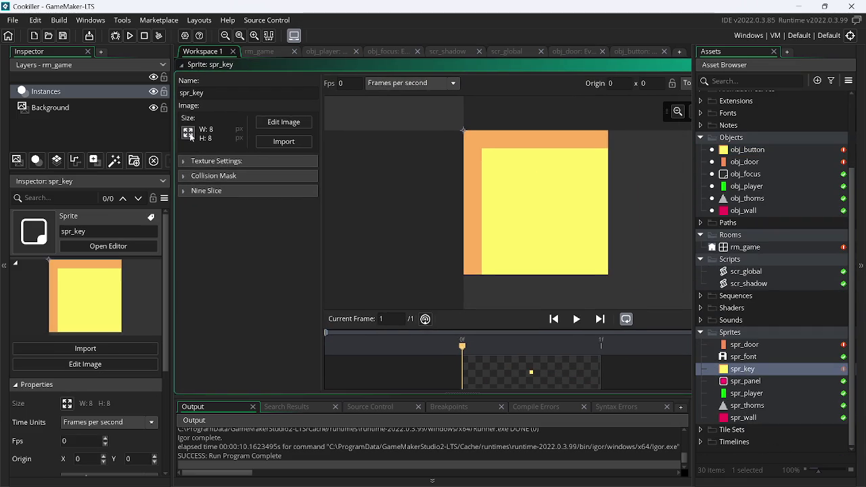
Step: Resize spr_key to 16x16
{"action": "left_click", "coordinate": [193, 138]}
{"action": "double_click", "coordinate": [97, 141]}
{"action": "type", "text": "6"}
{"action": "key", "text": "Return"}
Step: Fill most of the sprite canvas with a yellow rectangle
{"action": "left_click", "coordinate": [305, 122]}
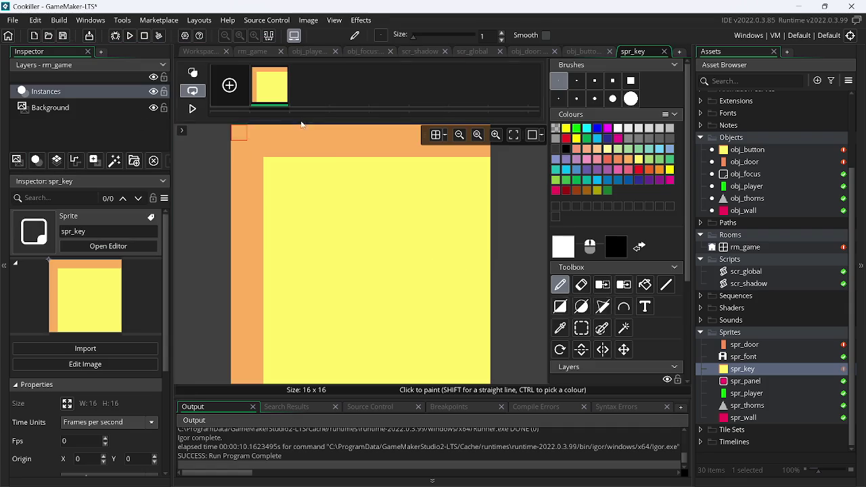
{"action": "left_click", "coordinate": [559, 308]}
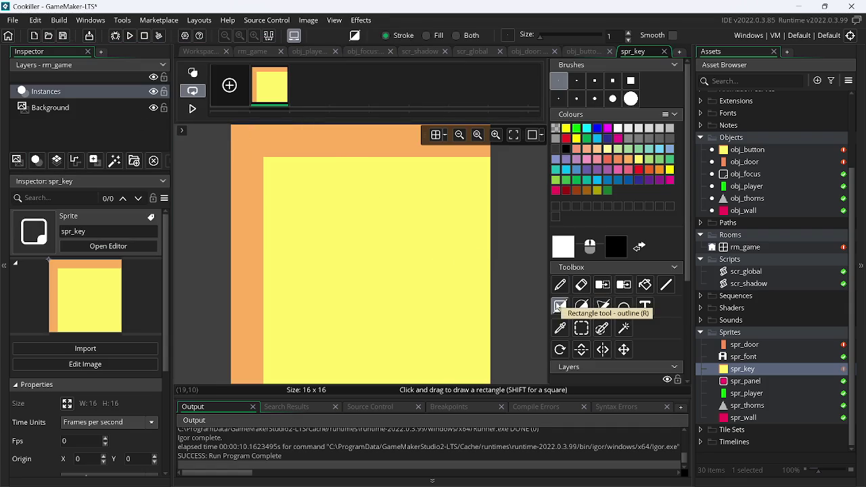
{"action": "left_click", "coordinate": [639, 161]}
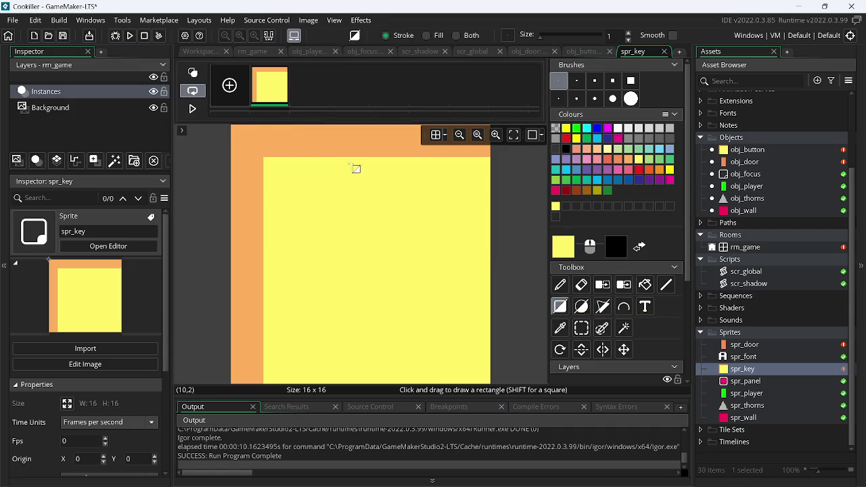
{"action": "left_click_drag", "start_coordinate": [254, 148], "coordinate": [599, 417]}
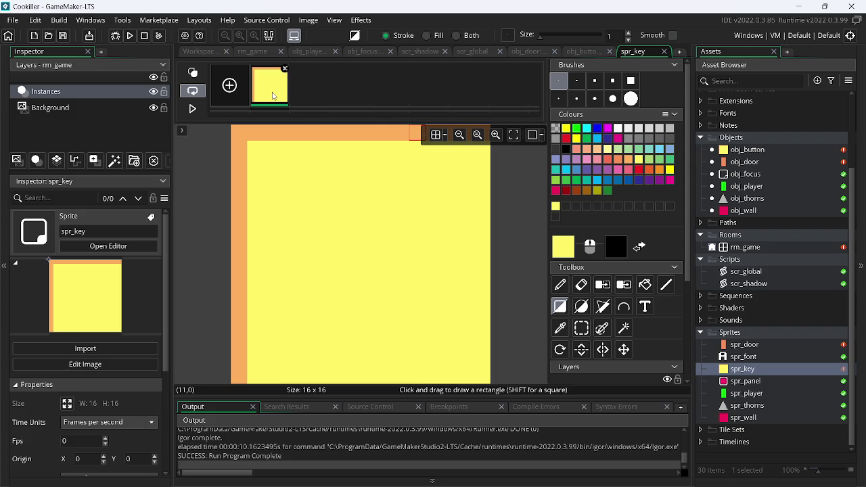
Step: Duplicate the frame and in frame 2 lower the top strip, erasing the top three rows
{"action": "key", "text": "ctrl+d"}
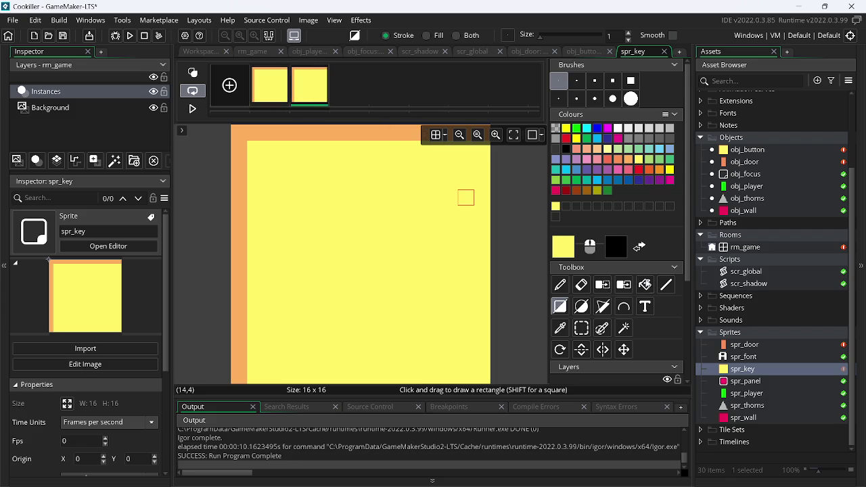
{"action": "left_click", "coordinate": [581, 328]}
{"action": "mouse_move", "coordinate": [233, 129]}
{"action": "left_mouse_down"}
{"action": "mouse_move", "coordinate": [556, 197]}
{"action": "mouse_move", "coordinate": [415, 162]}
{"action": "mouse_move", "coordinate": [482, 181]}
{"action": "left_mouse_up"}
{"action": "key", "text": "Down"}
{"action": "key", "text": "Down"}
{"action": "key", "text": "Down"}
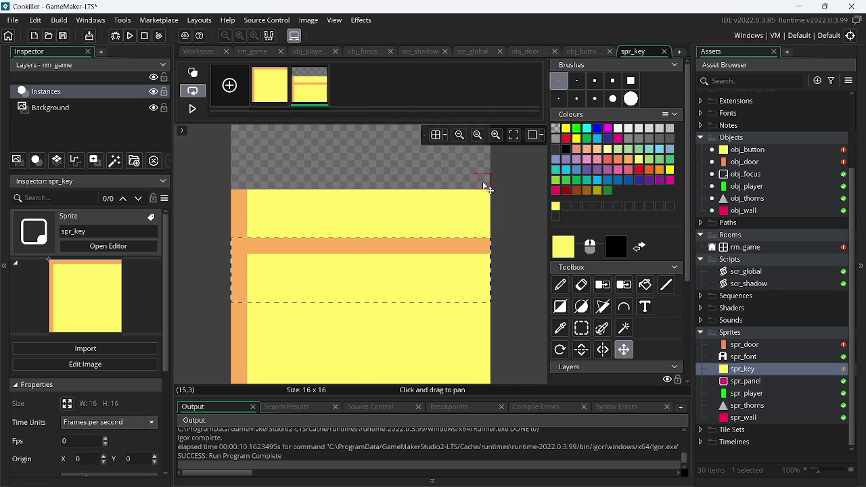
{"action": "key", "text": "s"}
{"action": "left_click_drag", "start_coordinate": [233, 192], "coordinate": [291, 200]}
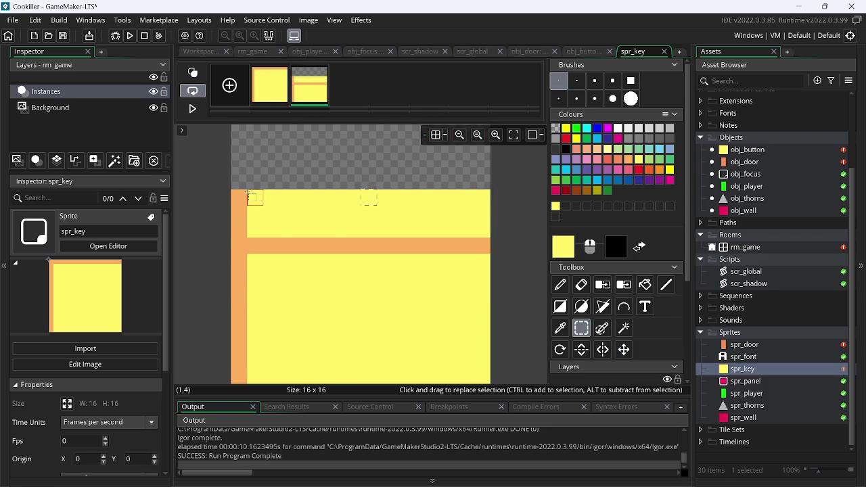
{"action": "mouse_move", "coordinate": [232, 190]}
{"action": "left_mouse_down"}
{"action": "mouse_move", "coordinate": [504, 234]}
{"action": "mouse_move", "coordinate": [489, 228]}
{"action": "mouse_move", "coordinate": [466, 376]}
{"action": "mouse_move", "coordinate": [482, 380]}
{"action": "left_mouse_up"}
{"action": "key", "text": "Delete"}
Step: Move frame 2's orange top row down one pixel and select the right-edge column
{"action": "left_click", "coordinate": [539, 279]}
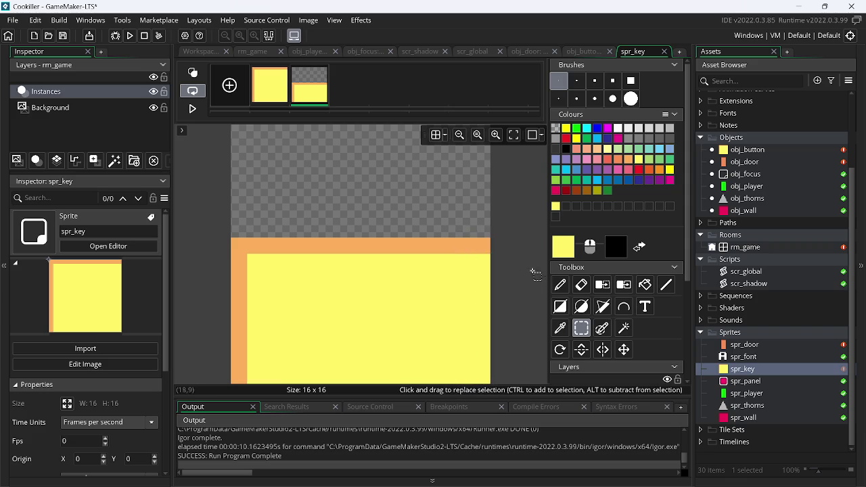
{"action": "left_click_drag", "start_coordinate": [492, 253], "coordinate": [218, 249]}
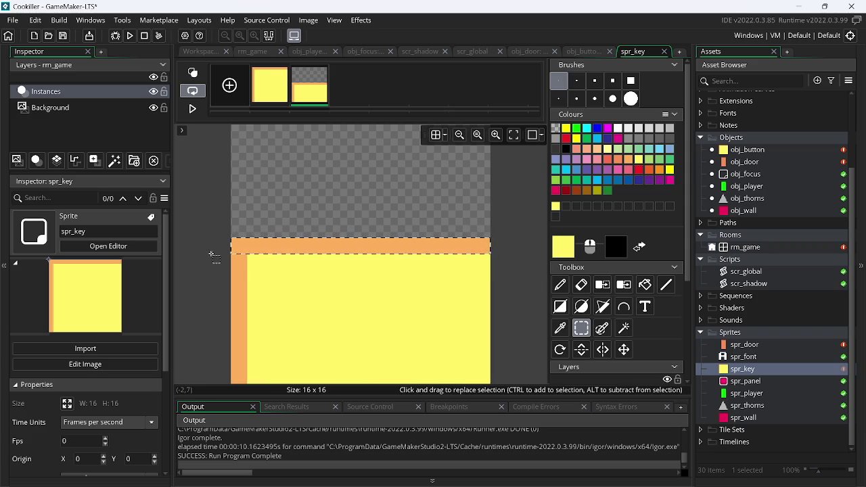
{"action": "key", "text": "Down"}
{"action": "key", "text": "s"}
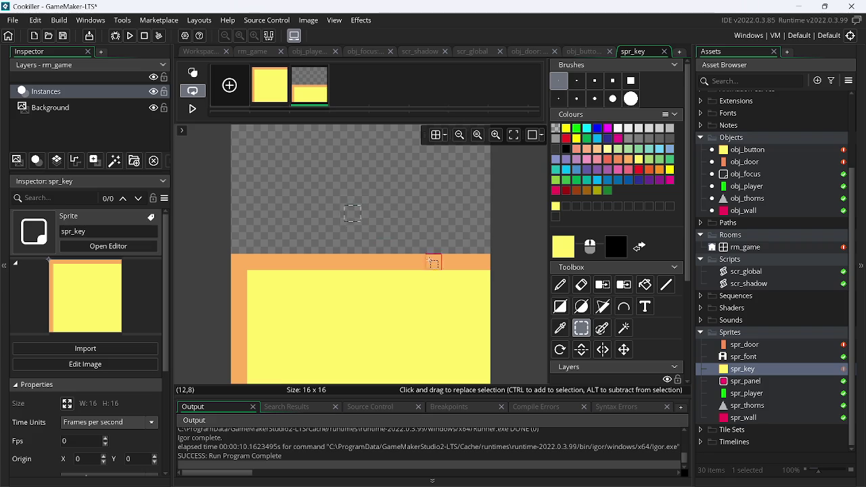
{"action": "mouse_move", "coordinate": [482, 262]}
{"action": "left_mouse_down"}
{"action": "mouse_move", "coordinate": [490, 387]}
{"action": "mouse_move", "coordinate": [494, 381]}
{"action": "left_mouse_up"}
Step: Add an image_index line below buttons_min++ in obj_button's player-collision event
{"action": "left_click", "coordinate": [522, 286]}
{"action": "left_click", "coordinate": [589, 52]}
{"action": "left_click", "coordinate": [364, 63]}
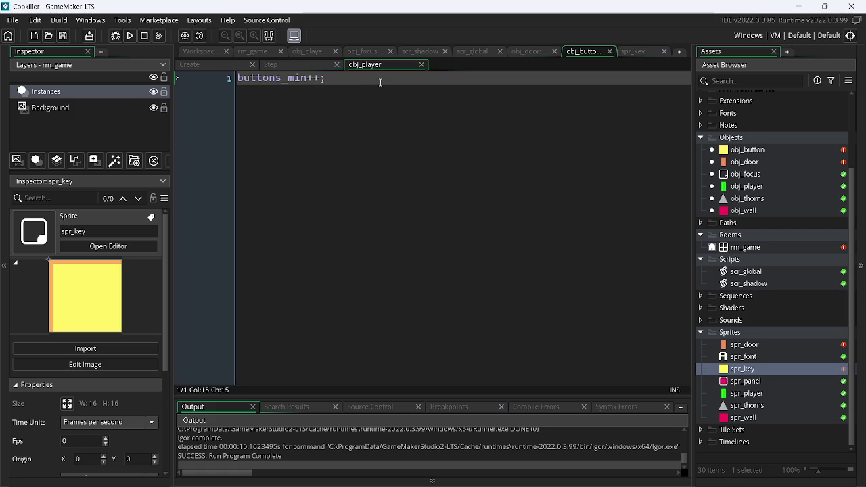
{"action": "key", "text": "Return"}
{"action": "type", "text": "im"}
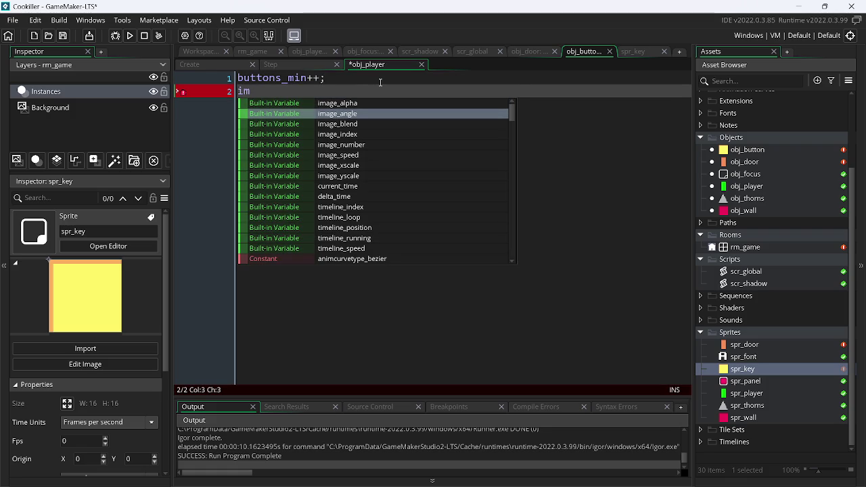
{"action": "key", "text": "Down"}
{"action": "key", "text": "Down"}
{"action": "key", "text": "Return"}
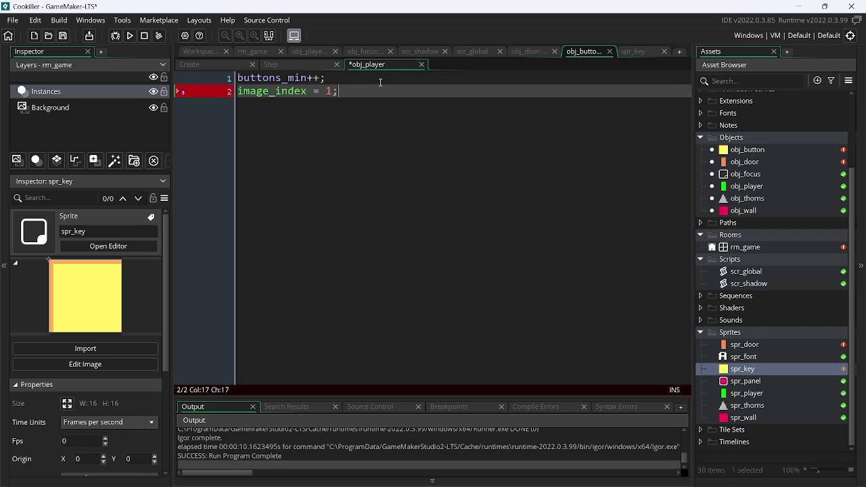
Step: Add image_index after buttons_min = 0 in obj_button's Create code, then run the game
{"action": "key", "text": "ctrl+a"}
{"action": "key", "text": "ctrl+c"}
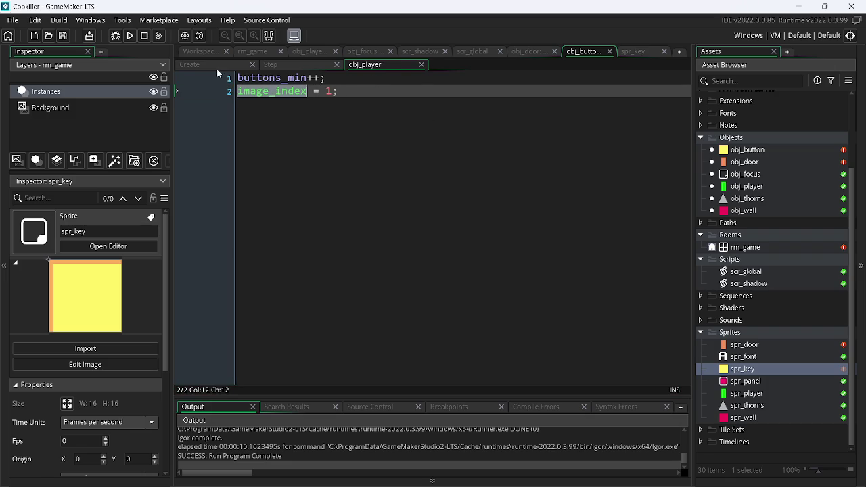
{"action": "left_click", "coordinate": [216, 66]}
{"action": "left_click", "coordinate": [355, 75]}
{"action": "key", "text": "Return"}
{"action": "key", "text": "ctrl+v"}
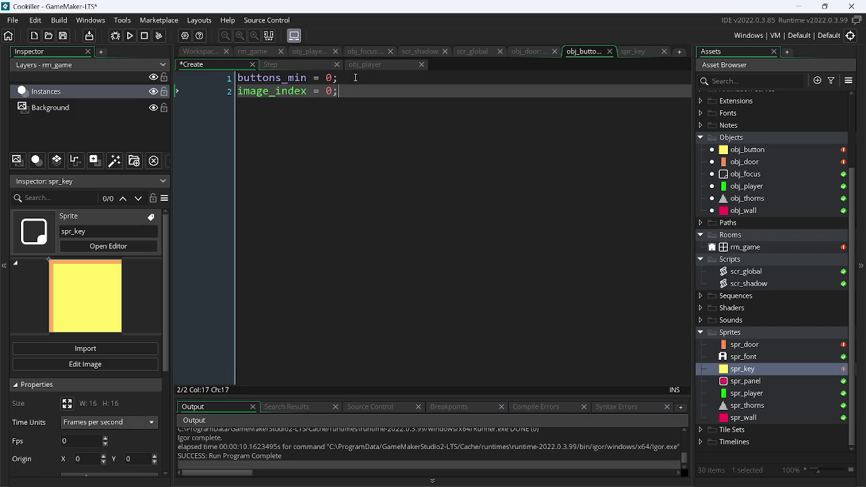
{"action": "left_click", "coordinate": [133, 36]}
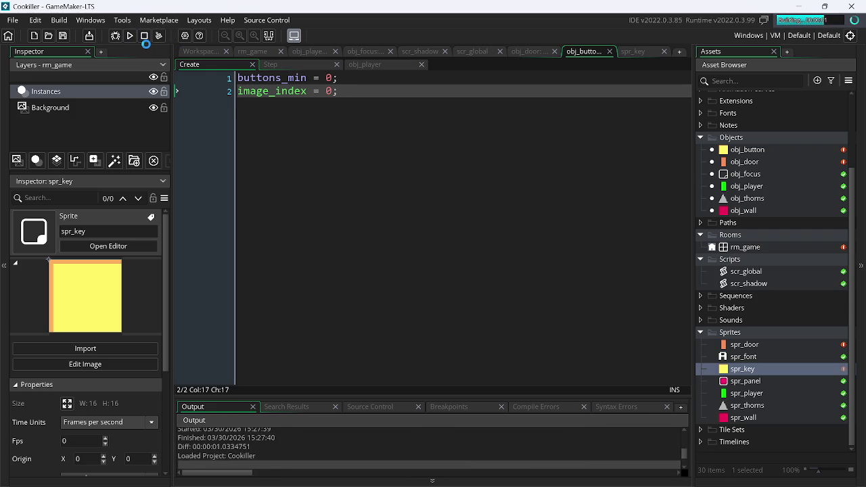
{"action": "key", "text": "Left"}
{"action": "key", "text": "Up"}
{"action": "key", "text": "Right"}
{"action": "key", "text": "Up"}
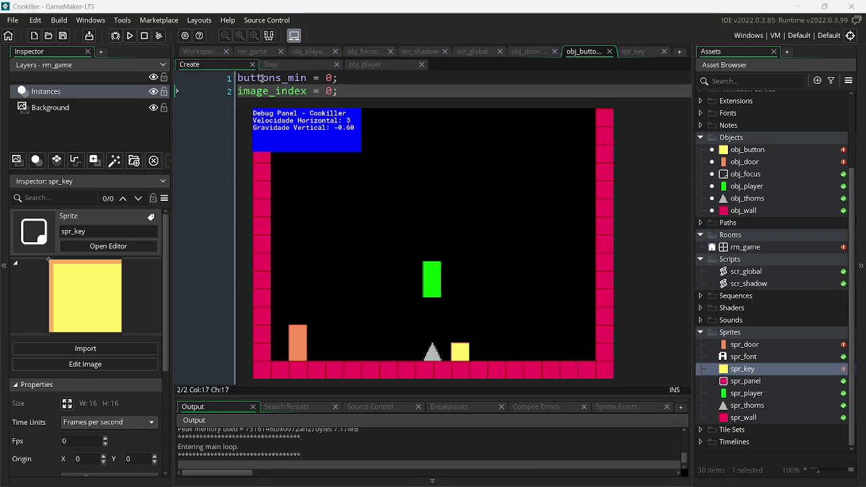
{"action": "key", "text": "Left"}
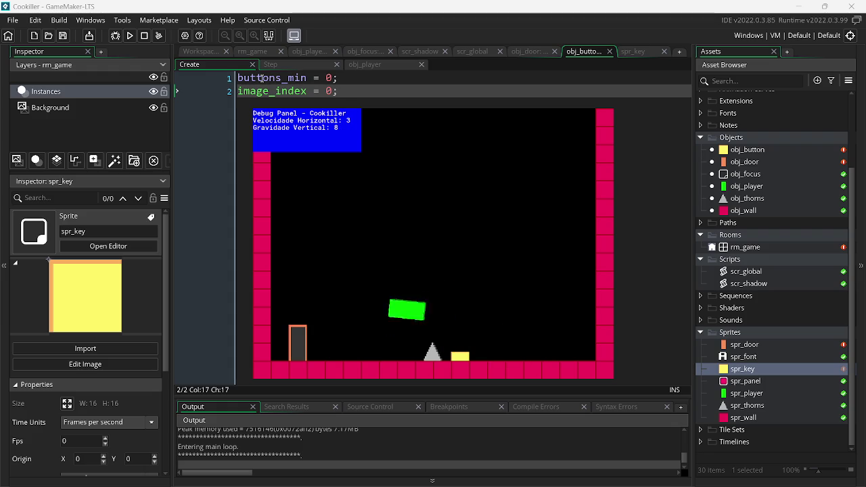
{"action": "key", "text": "Left"}
{"action": "key", "text": "Up"}
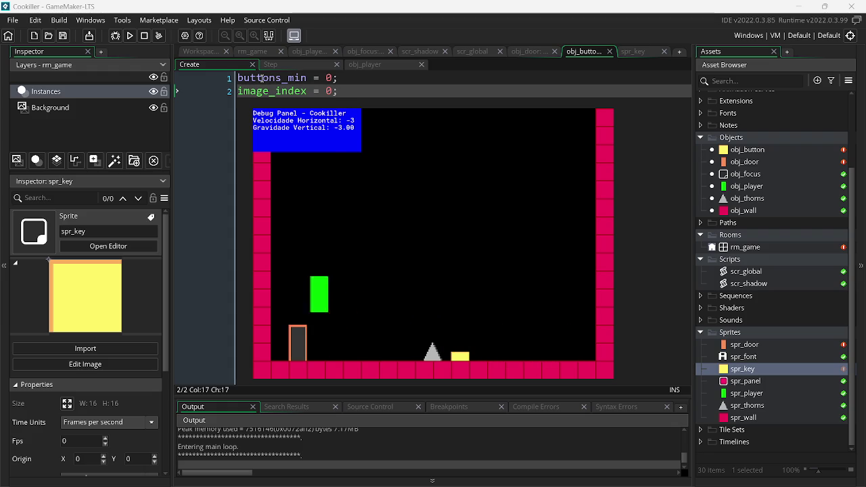
{"action": "key", "text": "Up"}
{"action": "key", "text": "Left"}
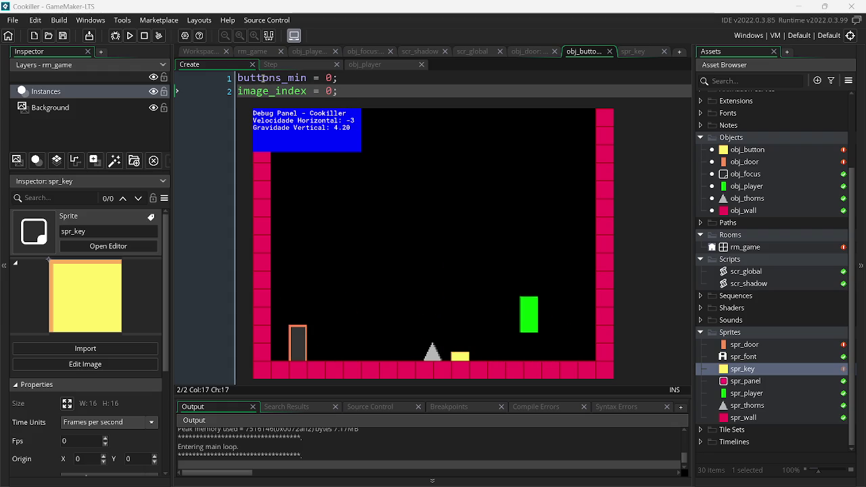
{"action": "key", "text": "Right"}
{"action": "key", "text": "Up"}
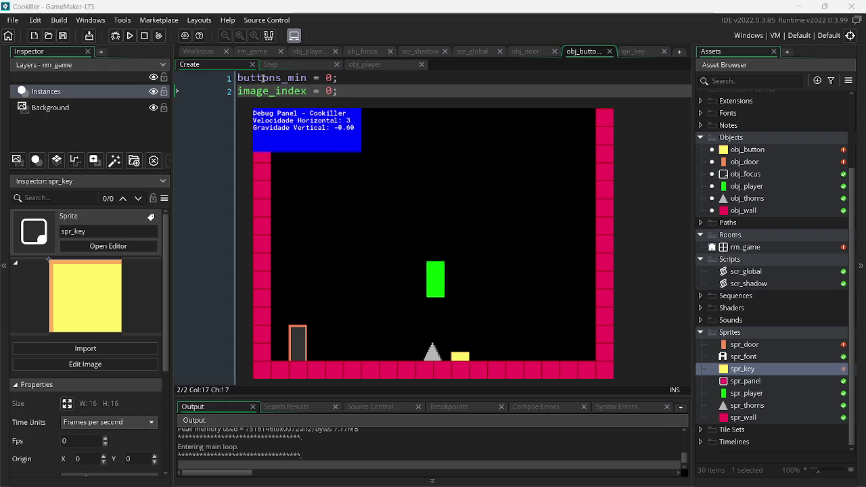
{"action": "key", "text": "Up"}
{"action": "key", "text": "Up"}
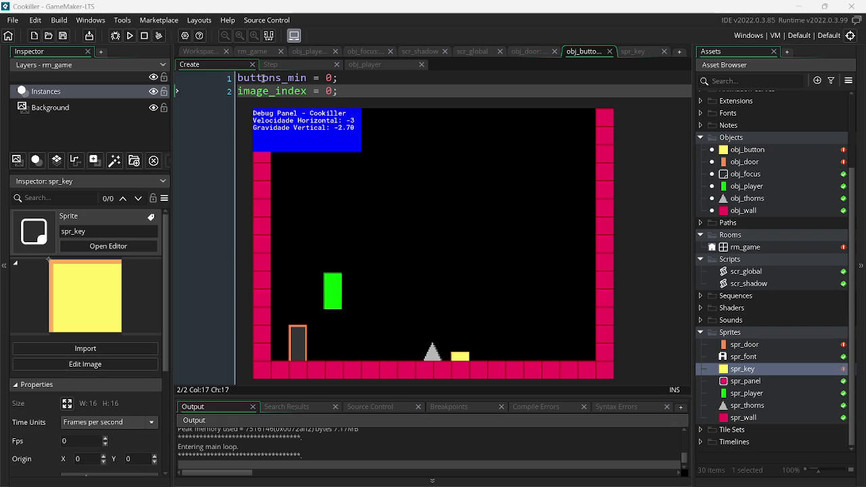
{"action": "key", "text": "Right"}
{"action": "key", "text": "Up"}
{"action": "key", "text": "Left"}
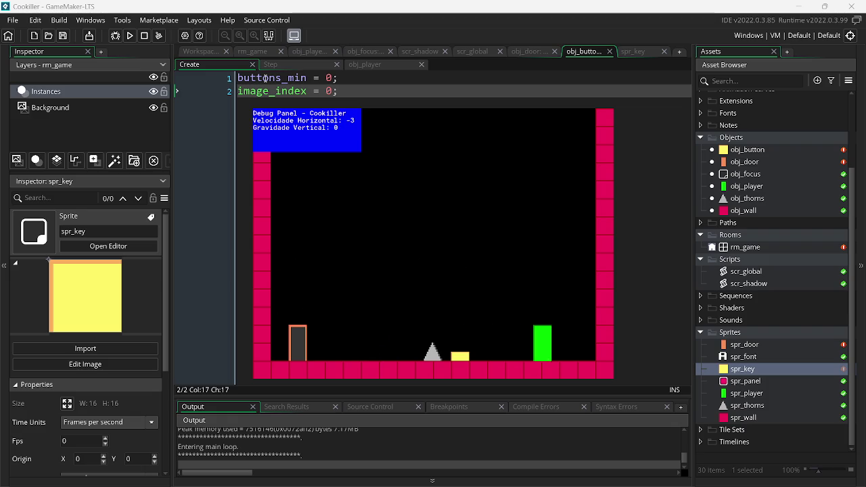
{"action": "key", "text": "Right"}
{"action": "key", "text": "Escape"}
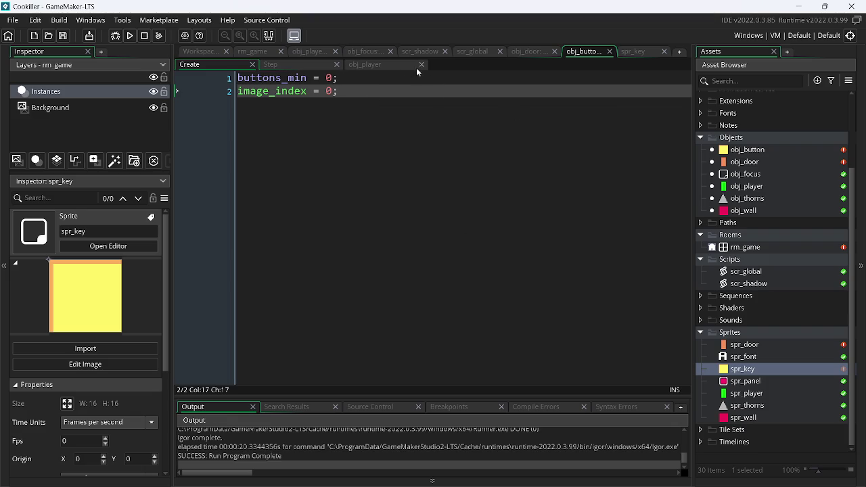
Step: Check the other project's amount counter, then rename buttons_min in the Step condition
{"action": "left_click", "coordinate": [383, 63]}
{"action": "left_click", "coordinate": [300, 64]}
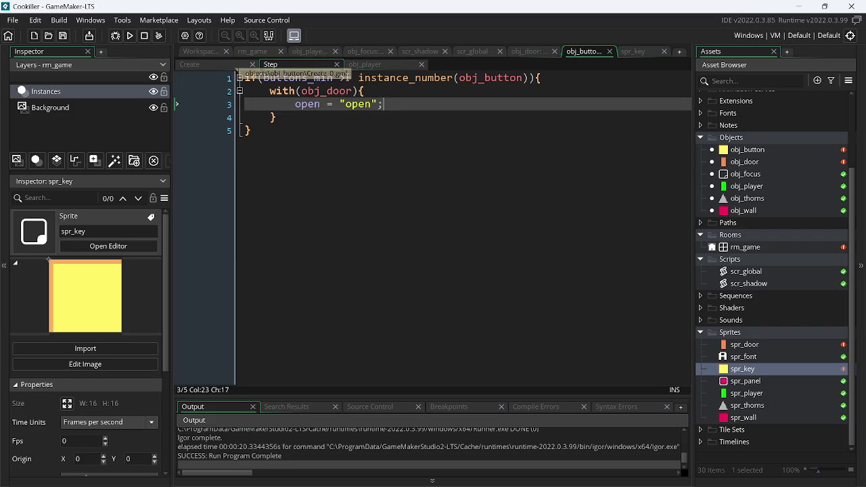
{"action": "key", "text": "alt+Tab"}
{"action": "key", "text": "alt+Tab"}
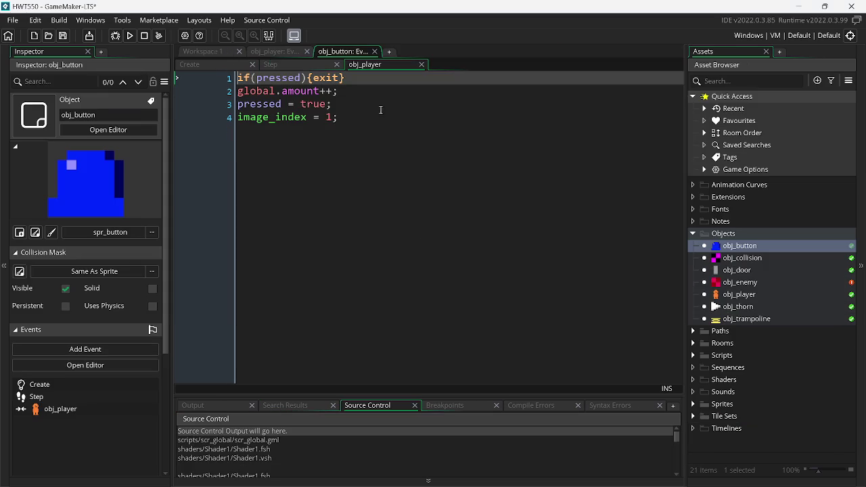
{"action": "left_click", "coordinate": [296, 92]}
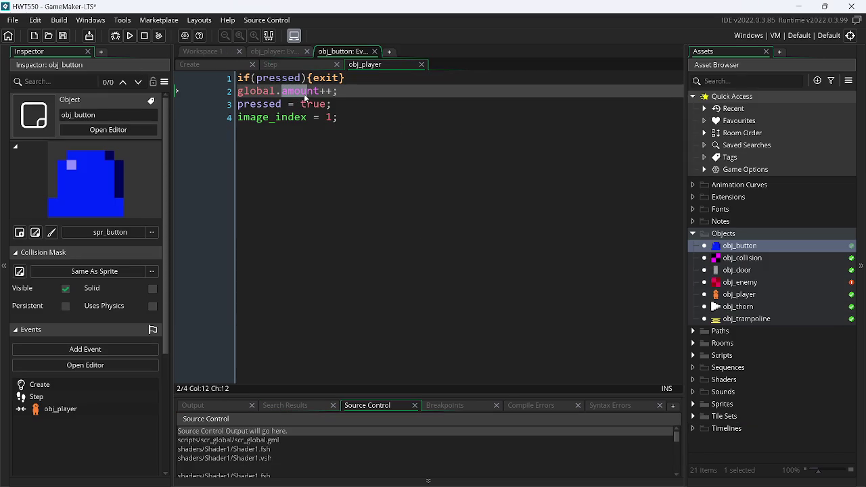
{"action": "key", "text": "alt+Tab"}
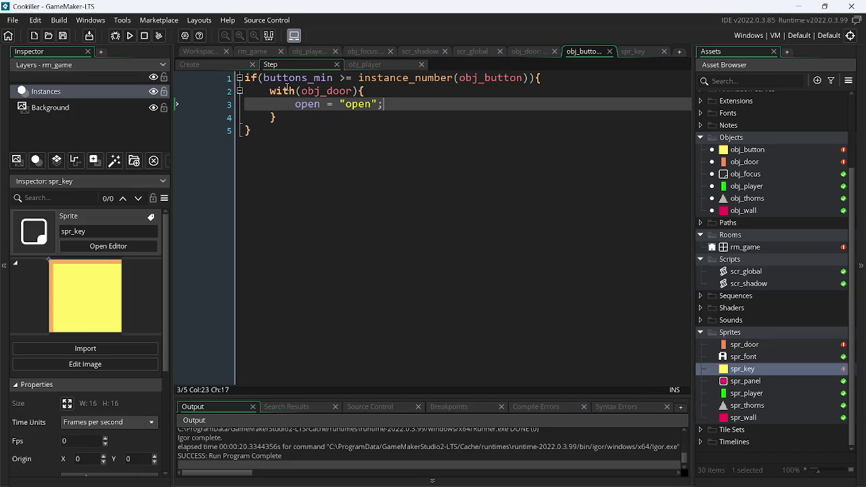
{"action": "left_click", "coordinate": [309, 79]}
{"action": "key", "text": "BackSpace"}
{"action": "key", "text": "BackSpace"}
{"action": "key", "text": "BackSpace"}
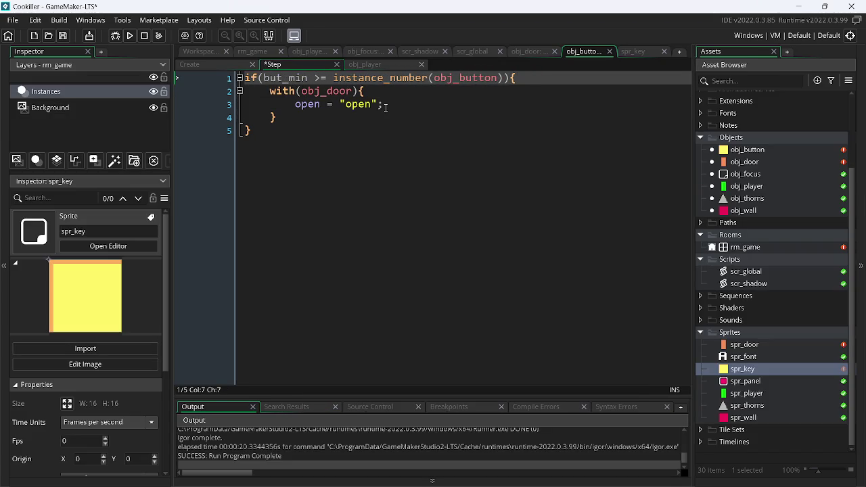
{"action": "type", "text": "n"}
{"action": "key", "text": "BackSpace"}
{"action": "key", "text": "BackSpace"}
{"action": "key", "text": "BackSpace"}
{"action": "type", "text": "amou"}
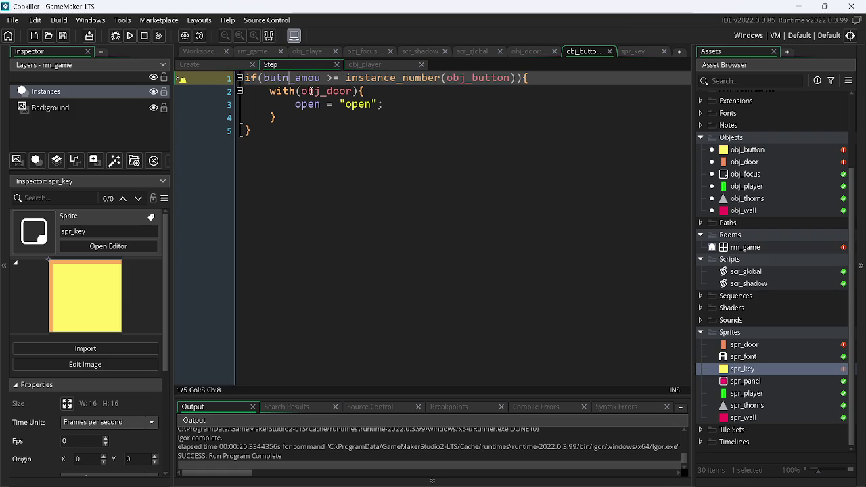
{"action": "key", "text": "BackSpace"}
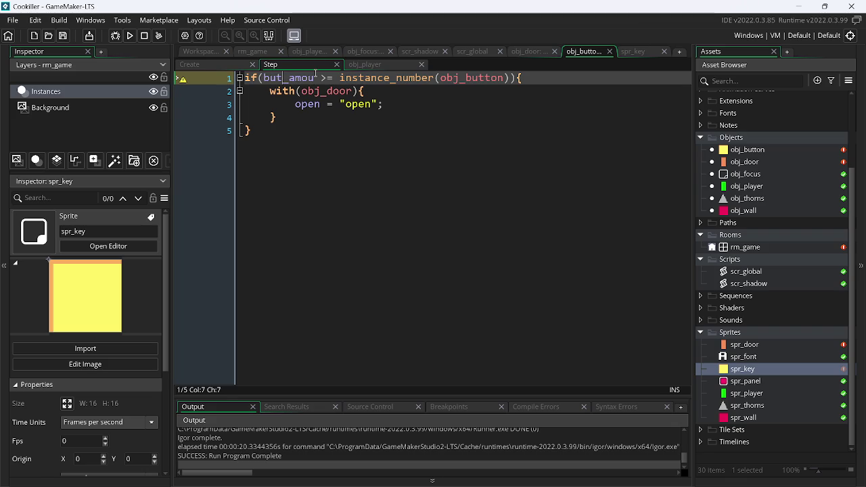
{"action": "left_click_drag", "start_coordinate": [316, 79], "coordinate": [264, 80]}
{"action": "key", "text": "ctrl+c"}
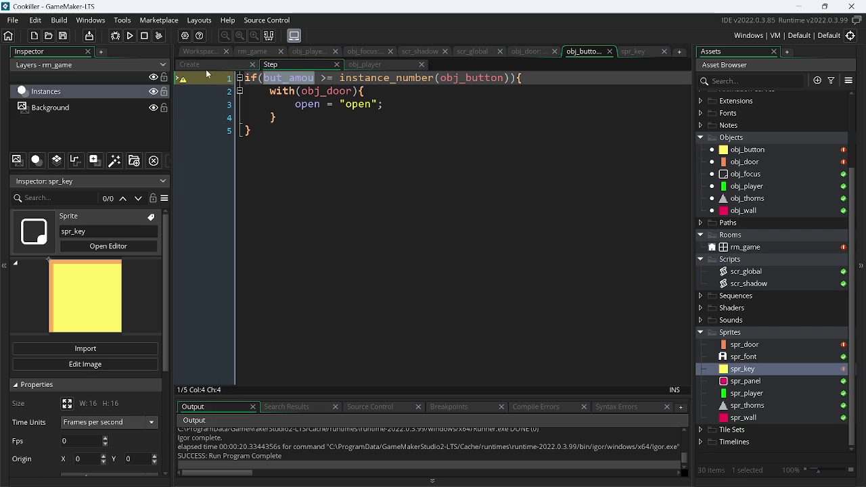
Step: Replace buttons_min with amou_but in obj_button's Create code
{"action": "left_click", "coordinate": [211, 67]}
{"action": "double_click", "coordinate": [307, 79]}
{"action": "key", "text": "ctrl+v"}
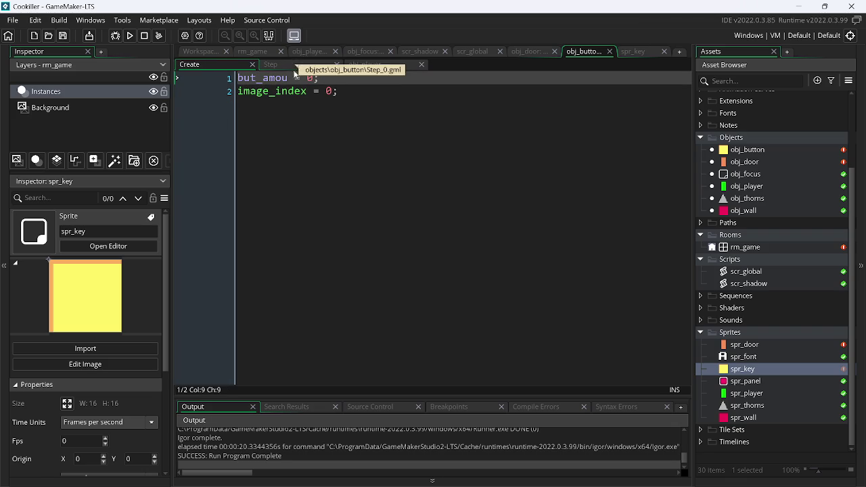
{"action": "left_click_drag", "start_coordinate": [288, 79], "coordinate": [266, 79]}
{"action": "key", "text": "ctrl+x"}
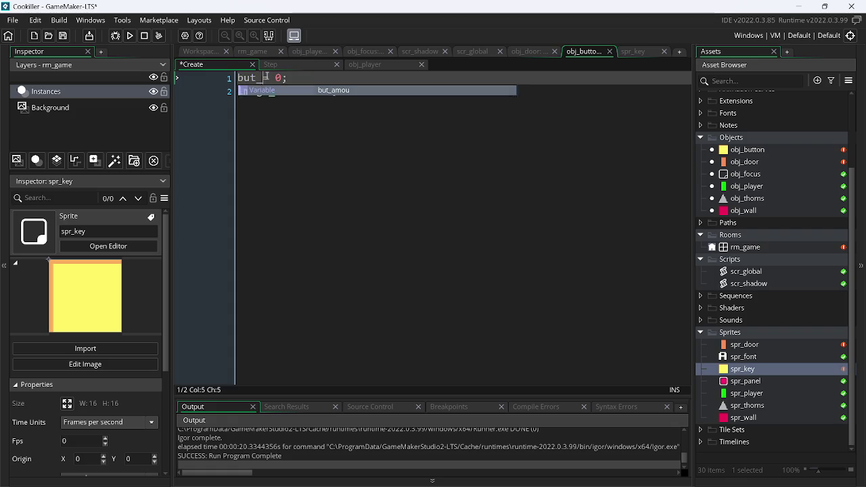
{"action": "key", "text": "Home"}
{"action": "key", "text": "ctrl+v"}
{"action": "key", "text": "Escape"}
{"action": "type", "text": "_"}
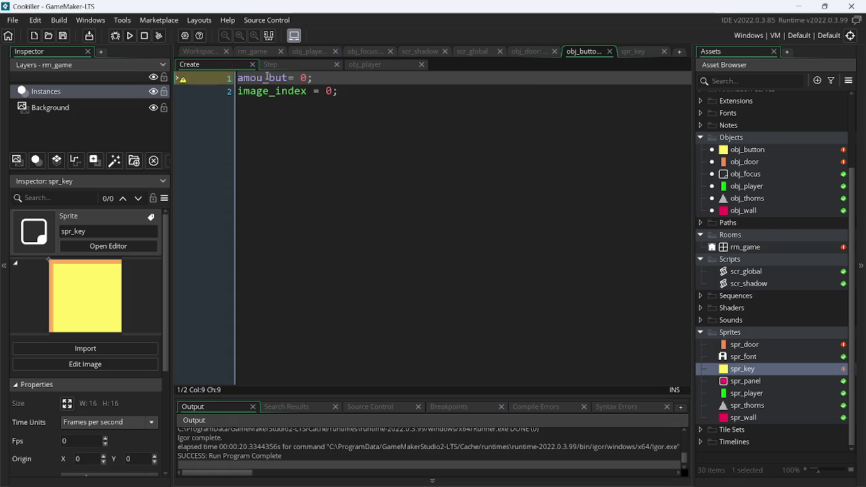
Step: Use amou_but in the player-collision code, save, and open the spr_key sprite
{"action": "left_click", "coordinate": [366, 66]}
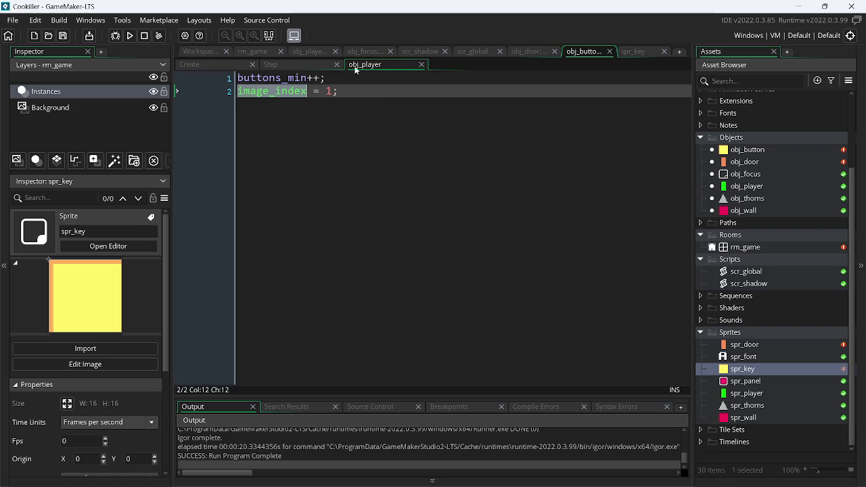
{"action": "double_click", "coordinate": [308, 78]}
{"action": "key", "text": "ctrl+v"}
{"action": "left_click", "coordinate": [295, 65]}
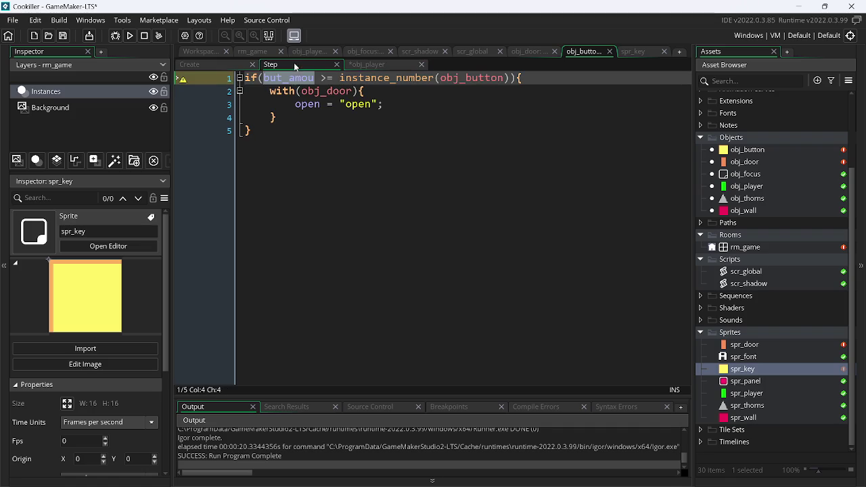
{"action": "left_click", "coordinate": [219, 66]}
{"action": "double_click", "coordinate": [257, 79]}
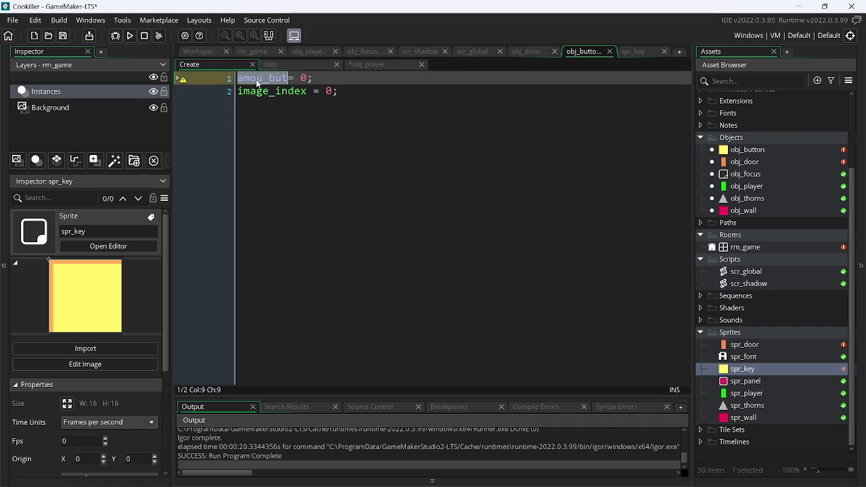
{"action": "left_click", "coordinate": [267, 64]}
{"action": "left_click", "coordinate": [357, 63]}
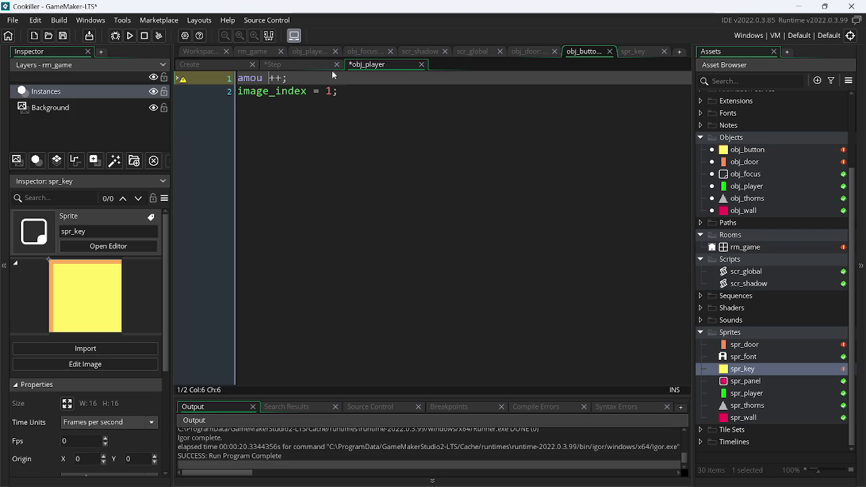
{"action": "left_click_drag", "start_coordinate": [268, 78], "coordinate": [212, 78]}
{"action": "key", "text": "ctrl+v"}
{"action": "key", "text": "ctrl+s"}
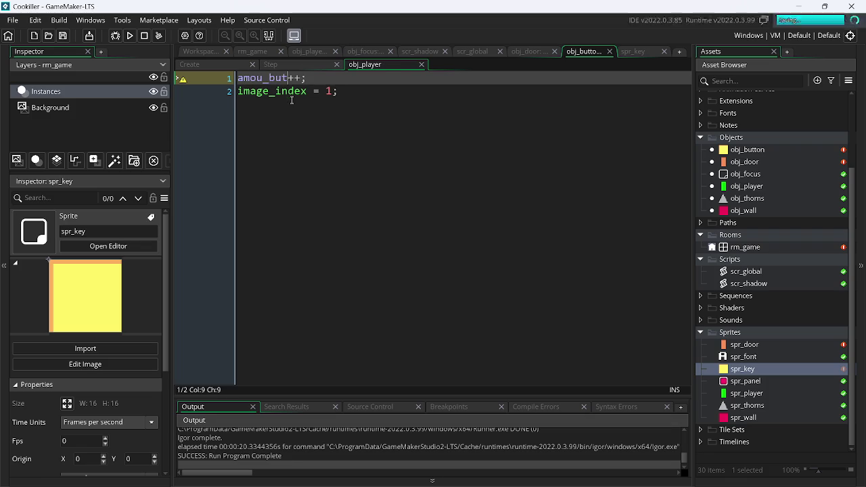
{"action": "left_click", "coordinate": [465, 144]}
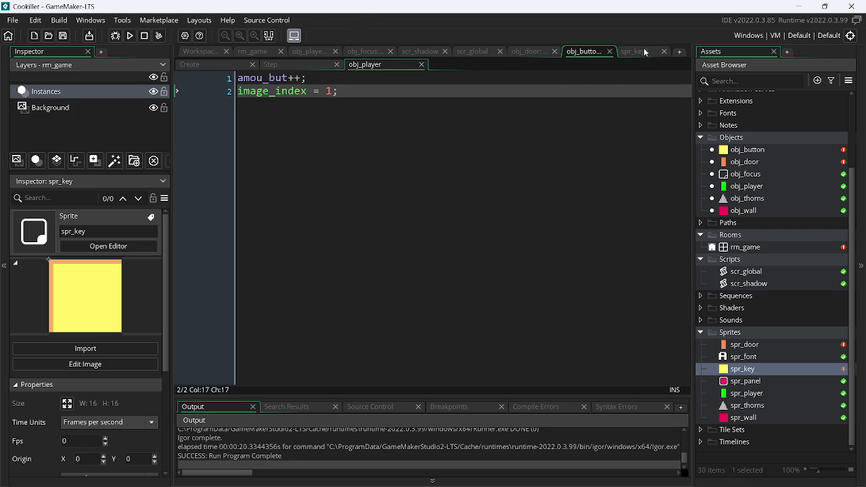
{"action": "left_click", "coordinate": [644, 50]}
{"action": "left_click", "coordinate": [764, 372]}
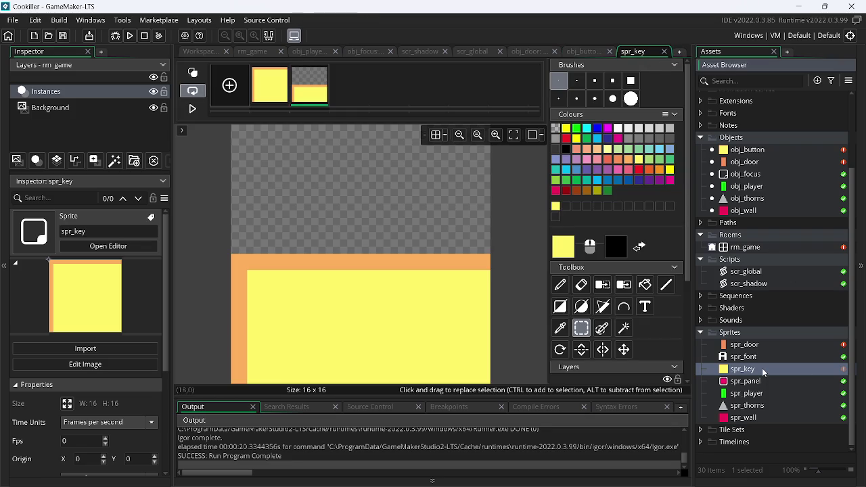
Step: Rename the spr_key sprite to spr_button
{"action": "left_click", "coordinate": [762, 370]}
{"action": "type", "text": "butto"}
{"action": "type", "text": "n"}
{"action": "key", "text": "Return"}
Step: Playtest the game, then lift the yellow button to the middle of rm_game
{"action": "left_click", "coordinate": [130, 36]}
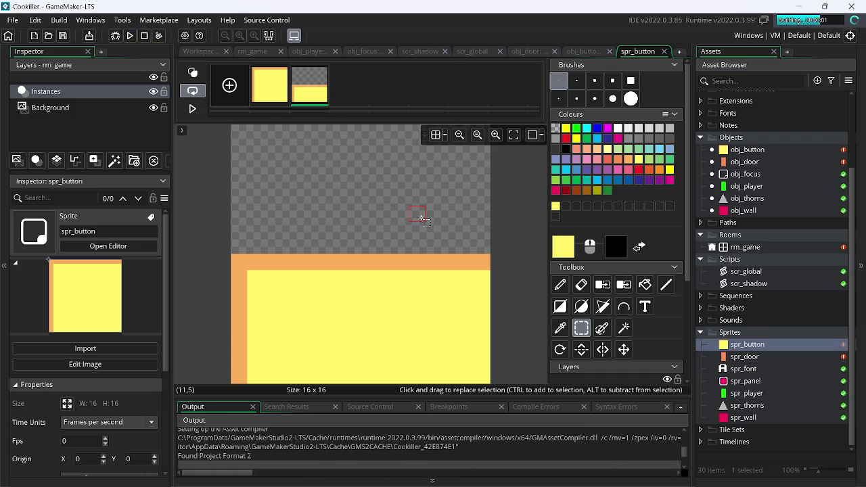
{"action": "key", "text": "Left"}
{"action": "key", "text": "Up"}
{"action": "key", "text": "Right"}
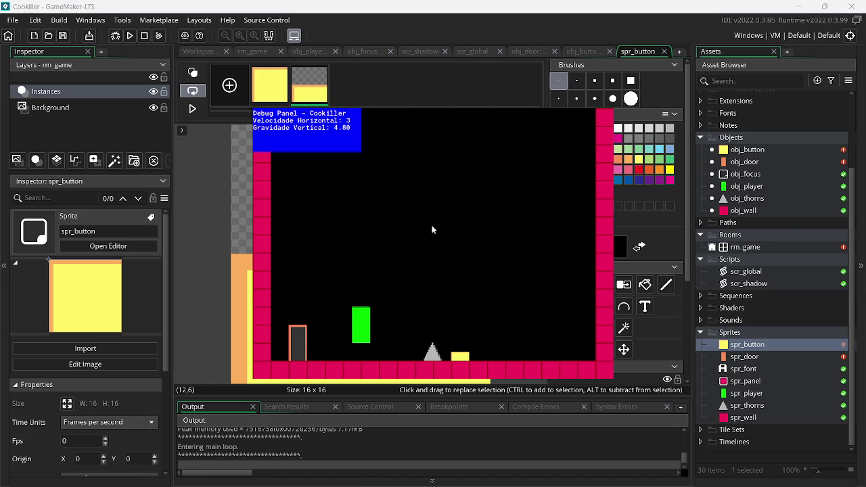
{"action": "key", "text": "Left"}
{"action": "key", "text": "Up"}
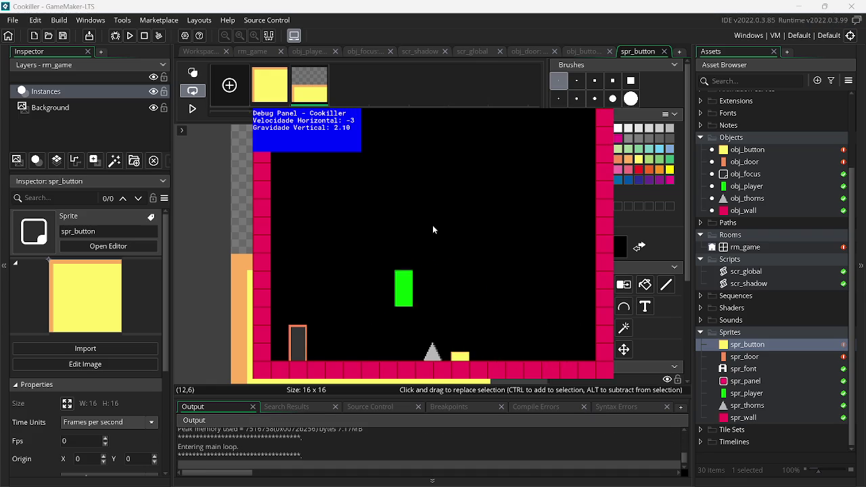
{"action": "key", "text": "Escape"}
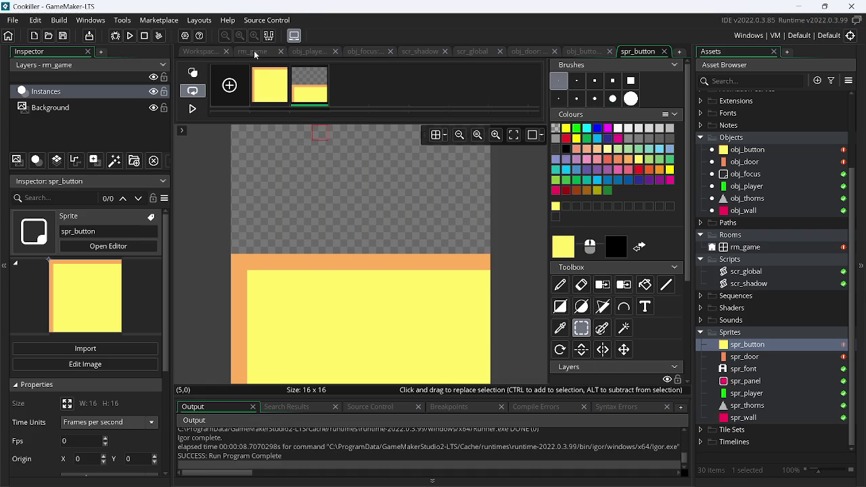
{"action": "left_click", "coordinate": [254, 54]}
{"action": "mouse_move", "coordinate": [475, 347]}
{"action": "left_mouse_down"}
{"action": "mouse_move", "coordinate": [475, 293]}
{"action": "mouse_move", "coordinate": [441, 241]}
{"action": "left_mouse_up"}
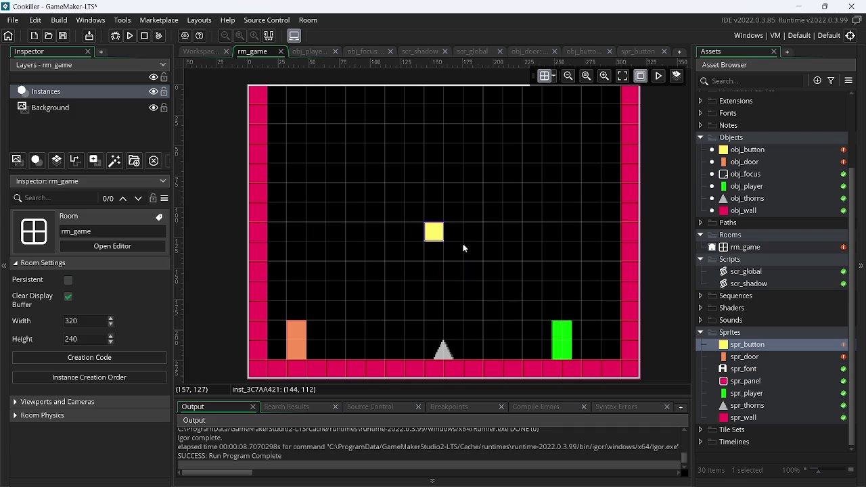
Step: Place and widen an obj_wall block under the yellow button, and set the button on it
{"action": "left_click", "coordinate": [744, 419]}
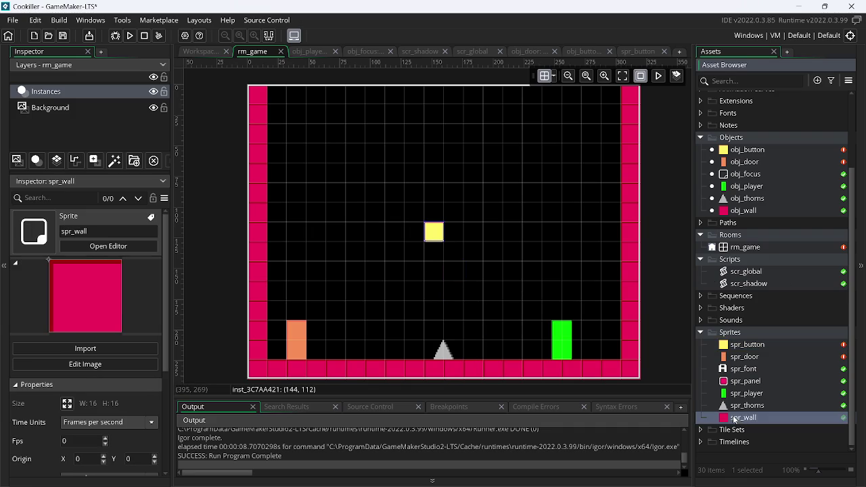
{"action": "left_click_drag", "start_coordinate": [746, 212], "coordinate": [423, 296]}
{"action": "left_click", "coordinate": [437, 295]}
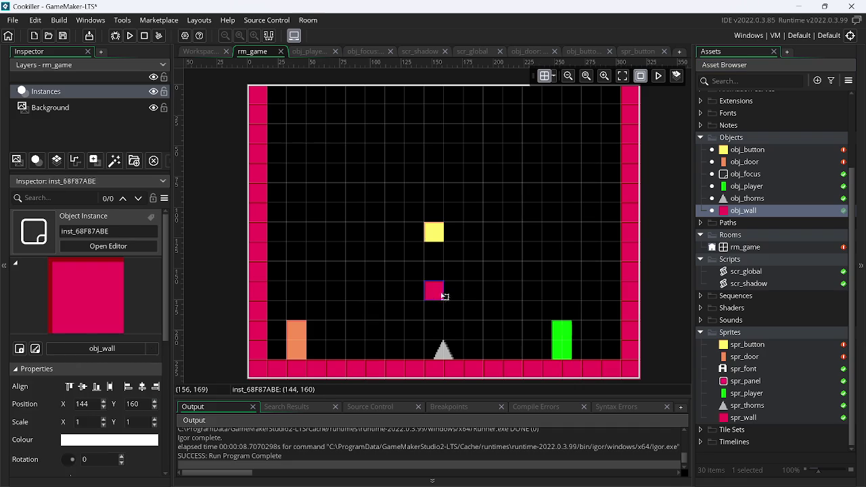
{"action": "left_click_drag", "start_coordinate": [445, 294], "coordinate": [463, 300]}
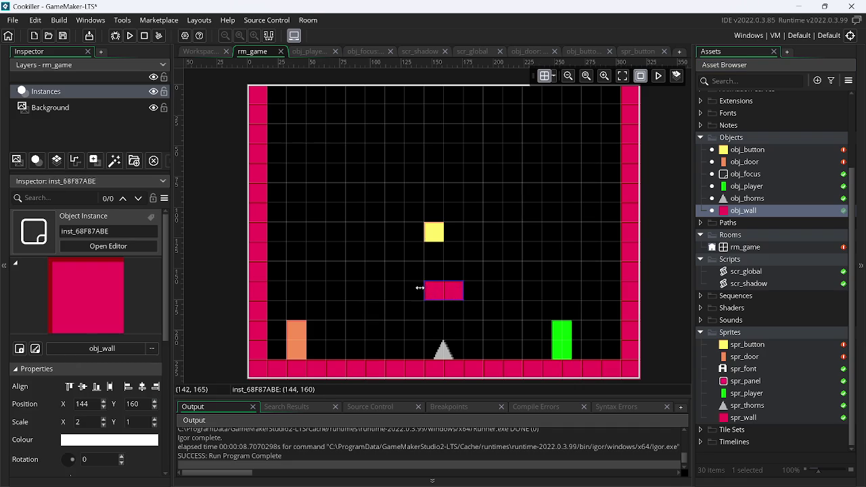
{"action": "left_click_drag", "start_coordinate": [411, 288], "coordinate": [408, 290]}
{"action": "left_click_drag", "start_coordinate": [433, 232], "coordinate": [434, 272]}
Step: Test-run the game, then lower the platform one cell and rest the button on it
{"action": "left_click", "coordinate": [130, 35]}
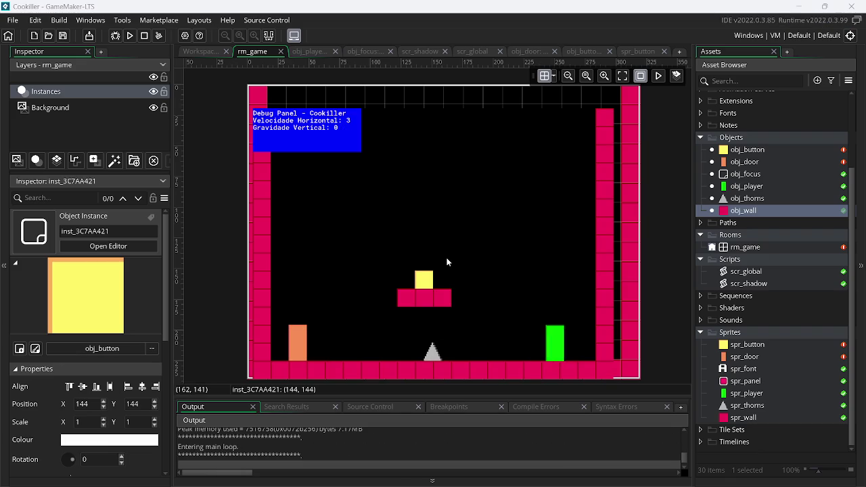
{"action": "key", "text": "Left"}
{"action": "key", "text": "Up"}
{"action": "key", "text": "Right"}
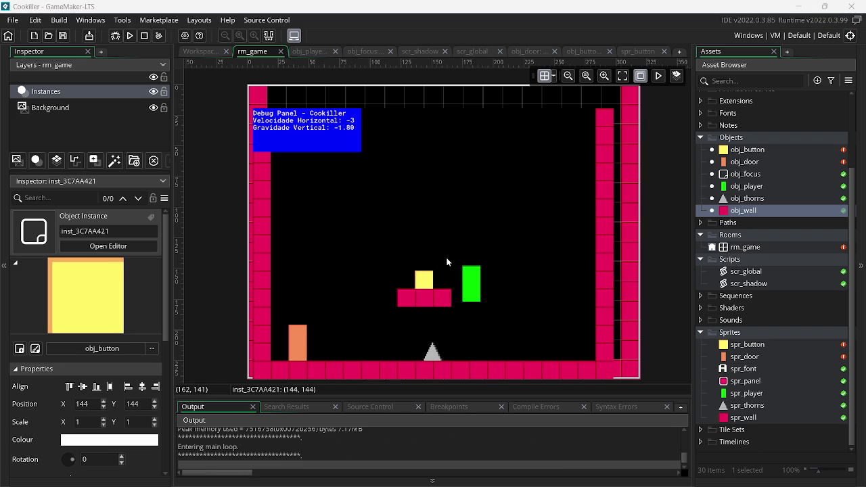
{"action": "left_click", "coordinate": [441, 294]}
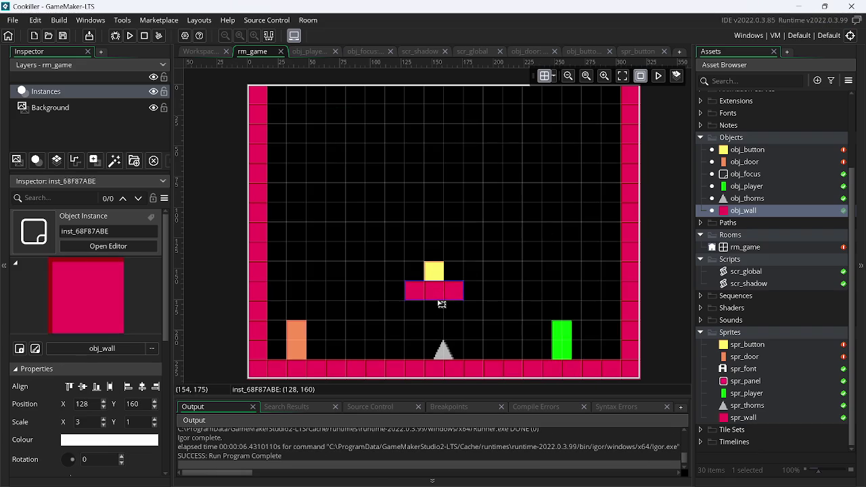
{"action": "mouse_move", "coordinate": [442, 304]}
{"action": "left_mouse_down"}
{"action": "mouse_move", "coordinate": [441, 312]}
{"action": "mouse_move", "coordinate": [476, 312]}
{"action": "left_mouse_up"}
{"action": "left_click_drag", "start_coordinate": [435, 276], "coordinate": [439, 295]}
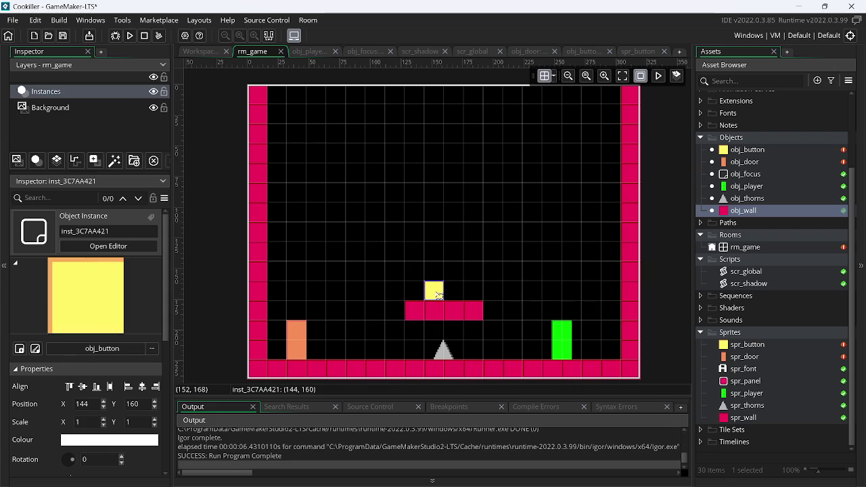
Step: Playtest again, pressing the yellow button to open the door
{"action": "left_click", "coordinate": [133, 39]}
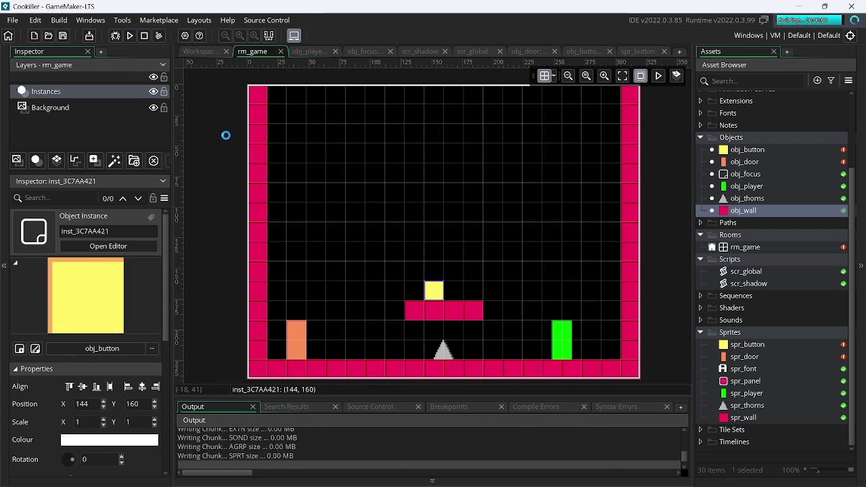
{"action": "key", "text": "Up"}
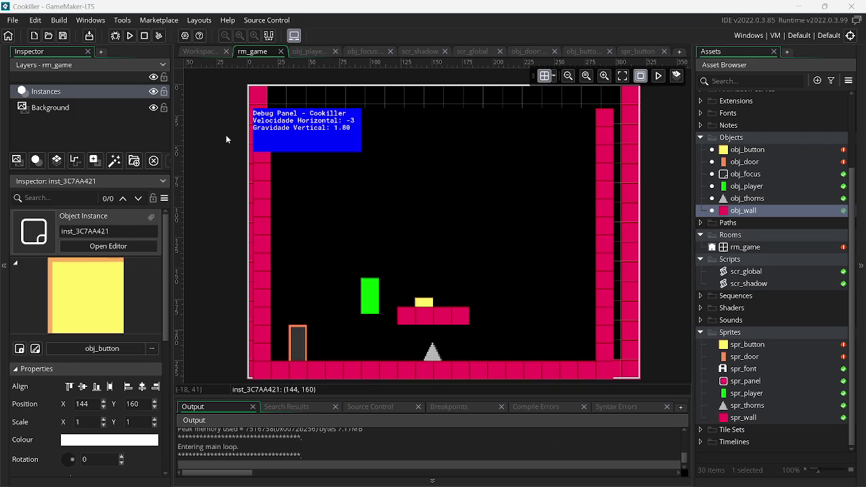
{"action": "key", "text": "Right"}
{"action": "key", "text": "Up"}
{"action": "key", "text": "Left"}
{"action": "key", "text": "Right"}
{"action": "key", "text": "Up"}
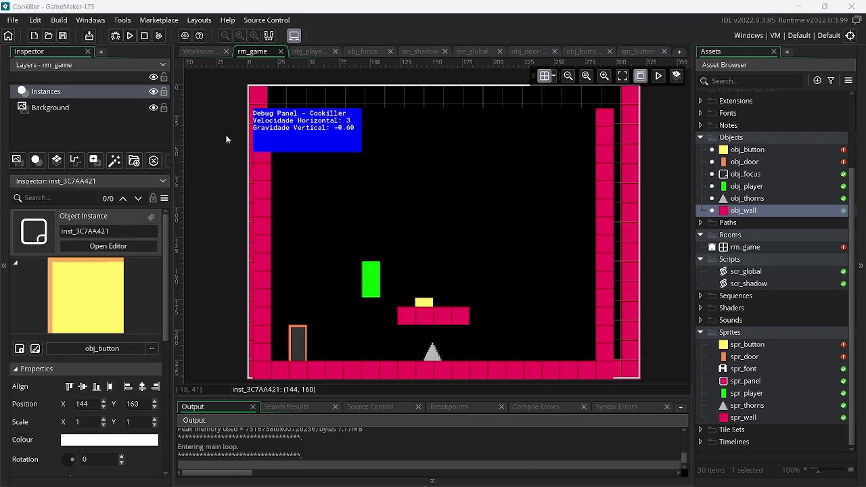
{"action": "key", "text": "Left"}
{"action": "key", "text": "Up"}
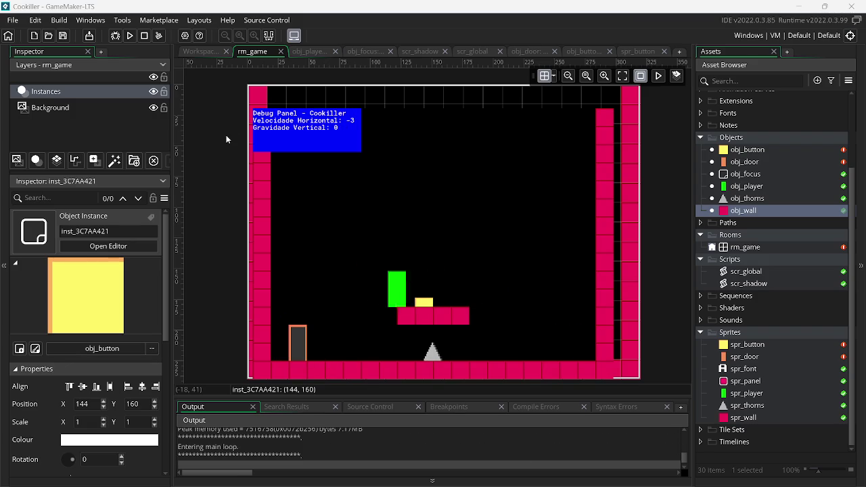
Step: Place an obj_thorns spike beside the wall platform
{"action": "left_click", "coordinate": [729, 406]}
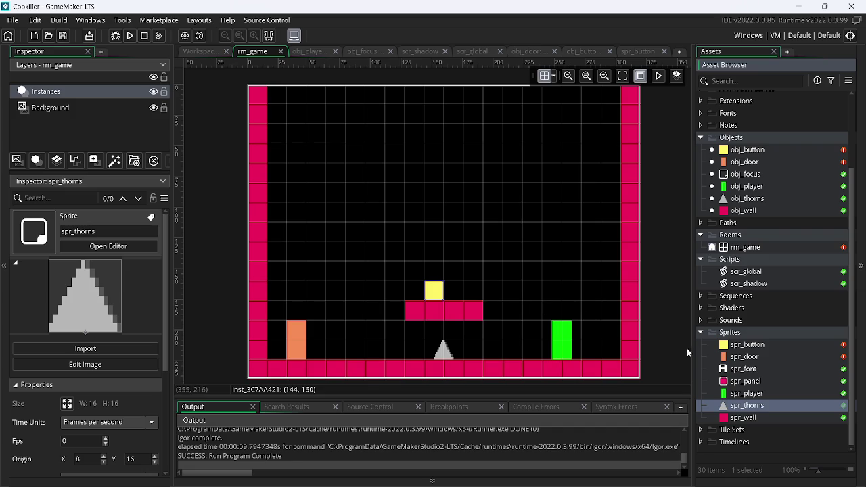
{"action": "left_click_drag", "start_coordinate": [748, 198], "coordinate": [522, 298]}
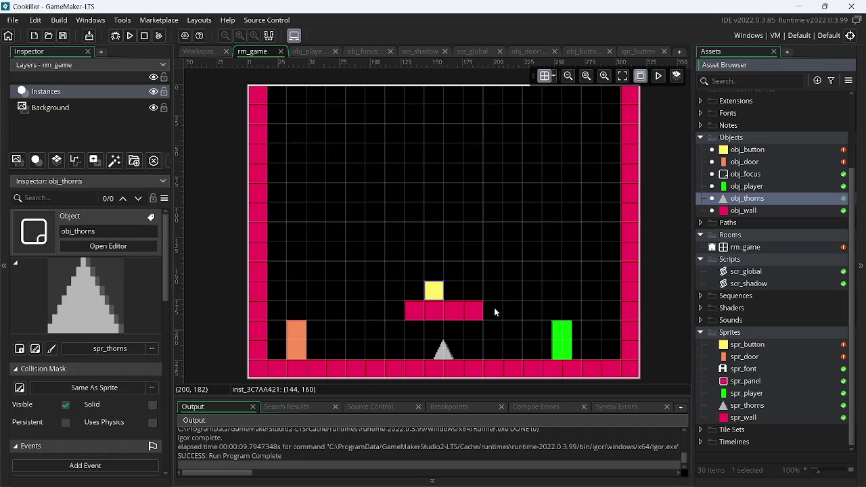
{"action": "left_click", "coordinate": [520, 297]}
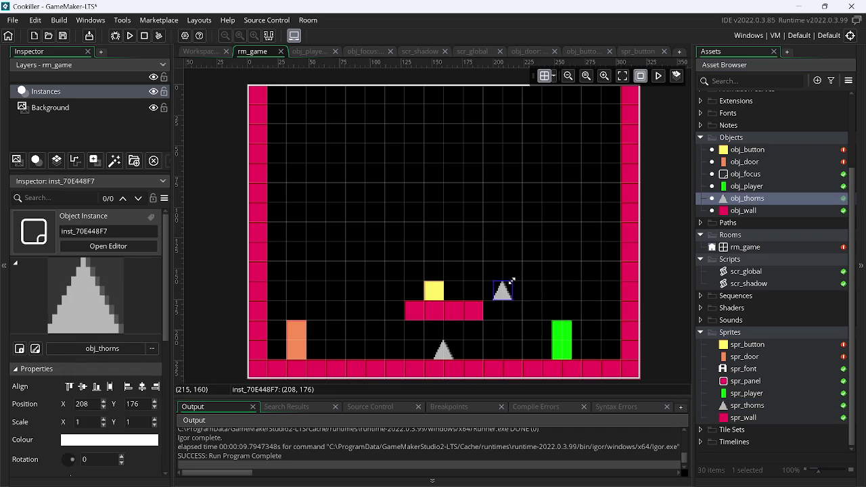
{"action": "mouse_move", "coordinate": [513, 278]}
{"action": "left_mouse_down"}
{"action": "mouse_move", "coordinate": [542, 305]}
{"action": "mouse_move", "coordinate": [547, 327]}
{"action": "left_mouse_up"}
{"action": "key", "text": "ctrl+z"}
Step: Rotate the spike to 270, fit it against the platform's right end, and run the game
{"action": "scroll", "coordinate": [534, 348], "scroll_direction": "up", "scroll_amount": 1}
{"action": "type", "text": "90"}
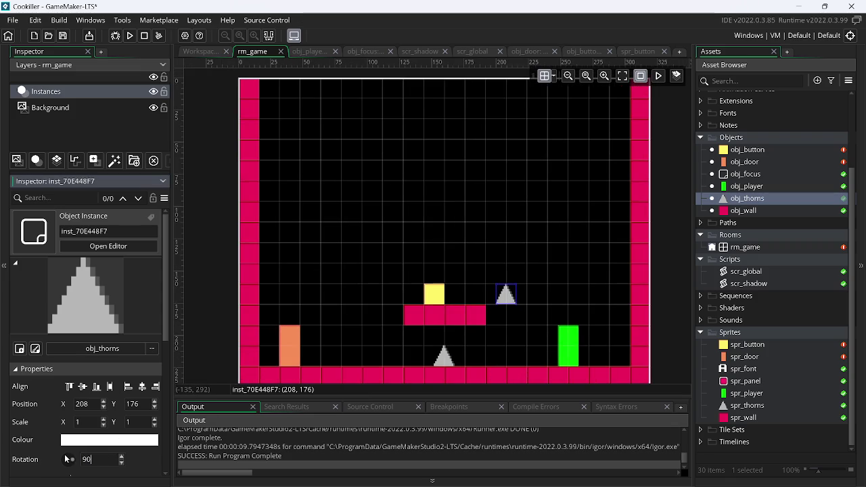
{"action": "key", "text": "Return"}
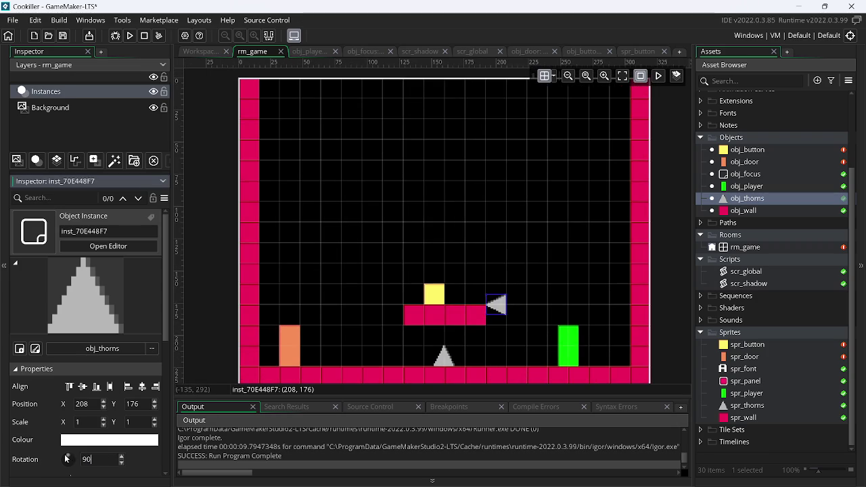
{"action": "type", "text": "180"}
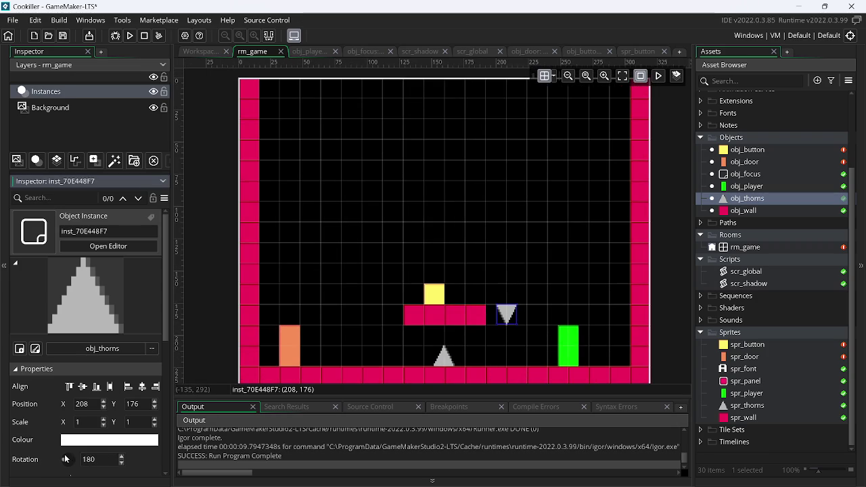
{"action": "key", "text": "BackSpace"}
{"action": "key", "text": "BackSpace"}
{"action": "key", "text": "BackSpace"}
{"action": "type", "text": "27"}
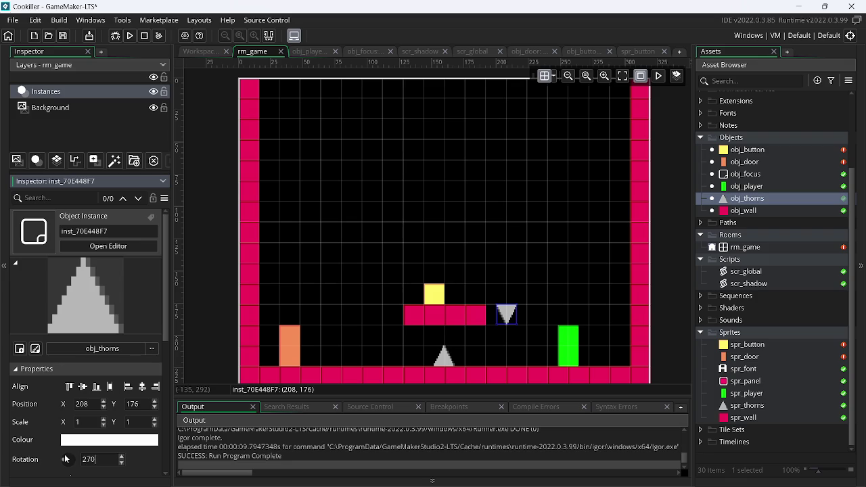
{"action": "type", "text": "0"}
{"action": "left_click_drag", "start_coordinate": [519, 309], "coordinate": [488, 323]}
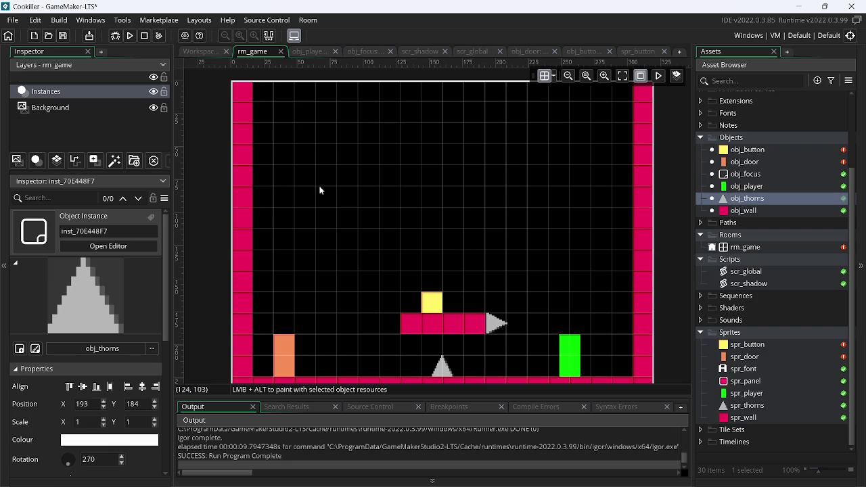
{"action": "left_click", "coordinate": [132, 36]}
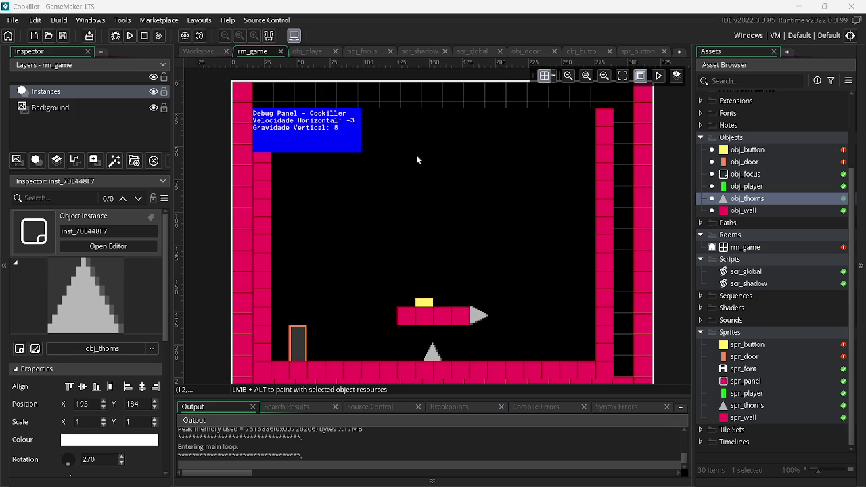
Step: Move the floor spike beside the platform's left end and set the right spike flush
{"action": "mouse_move", "coordinate": [452, 369]}
{"action": "left_mouse_down"}
{"action": "mouse_move", "coordinate": [370, 318]}
{"action": "mouse_move", "coordinate": [390, 320]}
{"action": "left_mouse_up"}
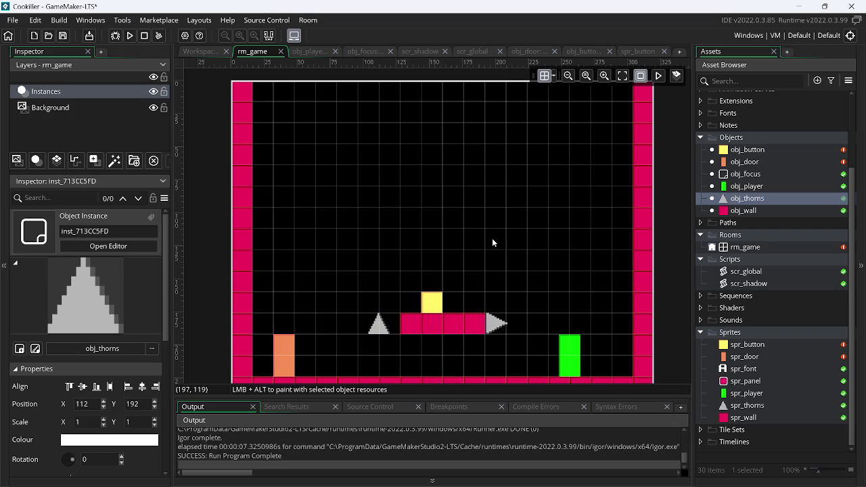
{"action": "left_click", "coordinate": [502, 325]}
{"action": "mouse_move", "coordinate": [502, 324]}
{"action": "left_mouse_down"}
{"action": "mouse_move", "coordinate": [519, 329]}
{"action": "mouse_move", "coordinate": [488, 326]}
{"action": "mouse_move", "coordinate": [504, 323]}
{"action": "left_mouse_up"}
{"action": "scroll", "coordinate": [504, 323], "scroll_direction": "up", "scroll_amount": 1}
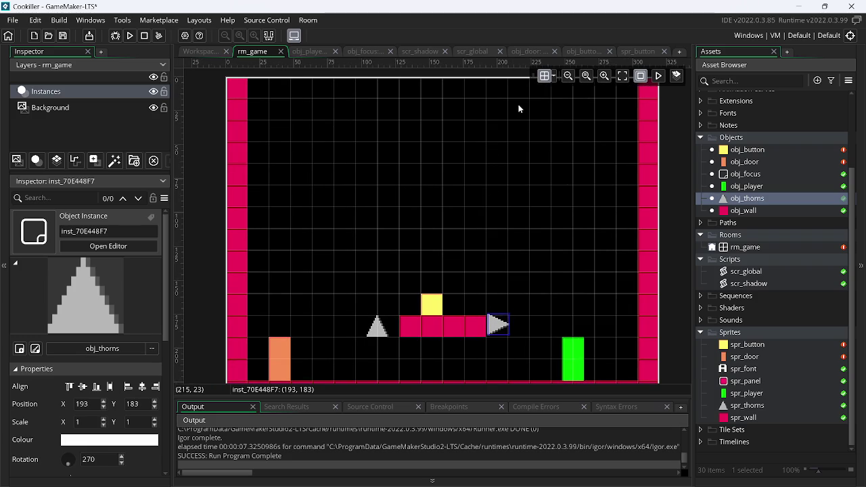
{"action": "left_click", "coordinate": [553, 80]}
{"action": "scroll", "coordinate": [488, 327], "scroll_direction": "up", "scroll_amount": 2}
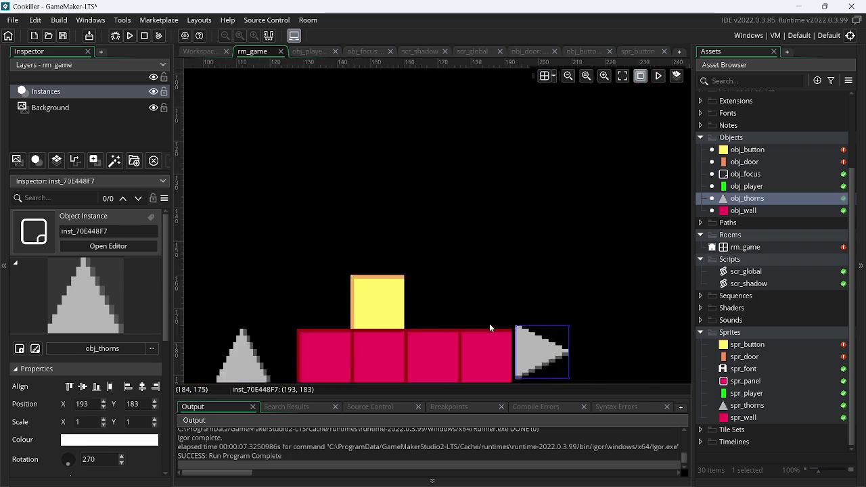
{"action": "scroll", "coordinate": [451, 267], "scroll_direction": "up", "scroll_amount": 1}
{"action": "scroll", "coordinate": [547, 254], "scroll_direction": "down", "scroll_amount": 3}
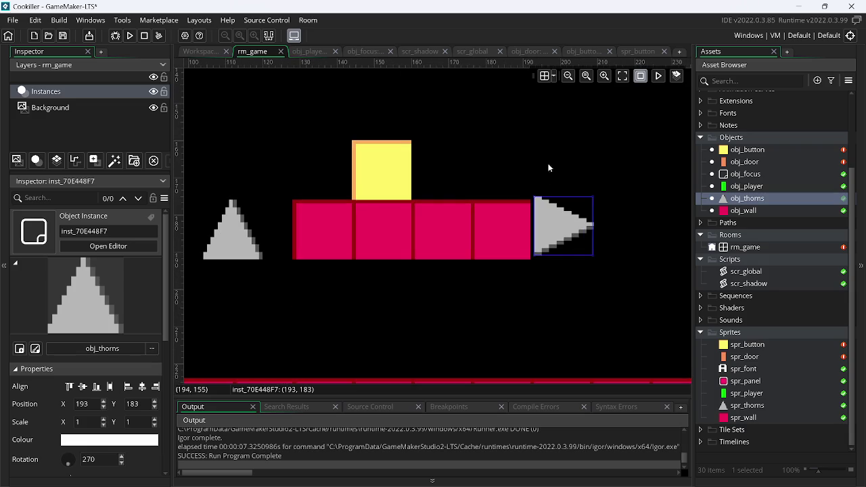
{"action": "left_click_drag", "start_coordinate": [559, 222], "coordinate": [555, 222]}
Step: Rotate the left spike to 90 and fit it against the platform at (128, 184)
{"action": "left_click", "coordinate": [222, 249]}
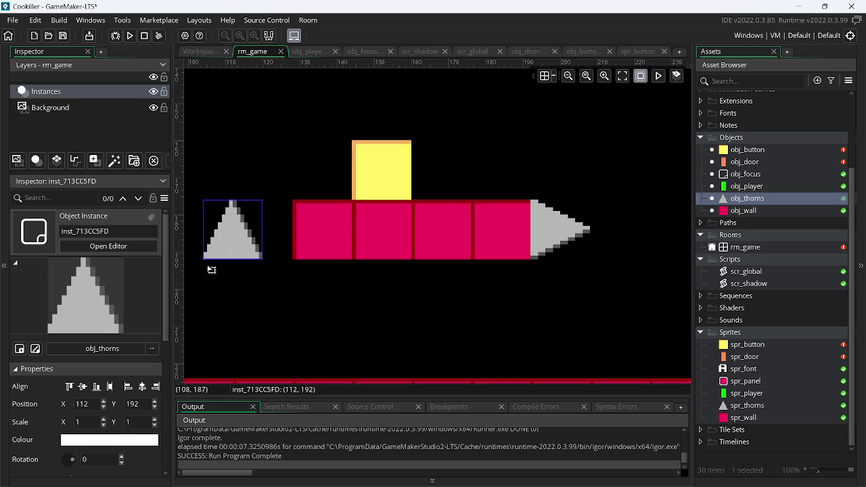
{"action": "left_click", "coordinate": [112, 457]}
{"action": "type", "text": "270"}
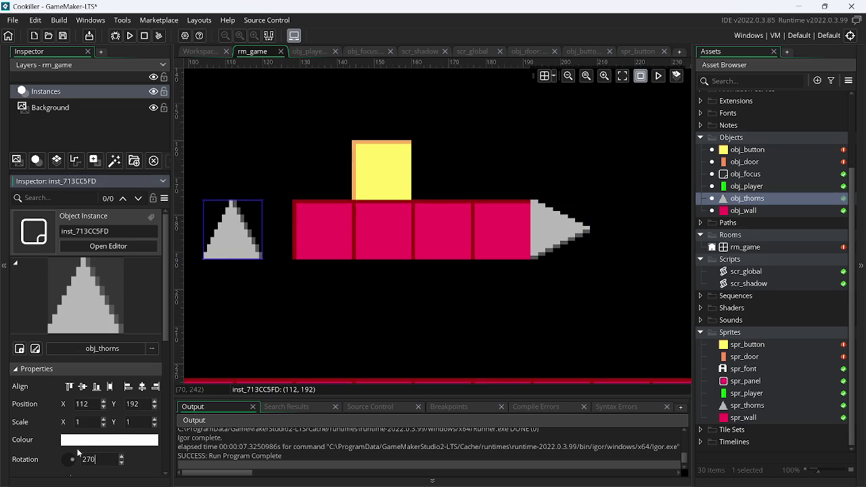
{"action": "key", "text": "Return"}
{"action": "key", "text": "BackSpace"}
{"action": "key", "text": "BackSpace"}
{"action": "key", "text": "BackSpace"}
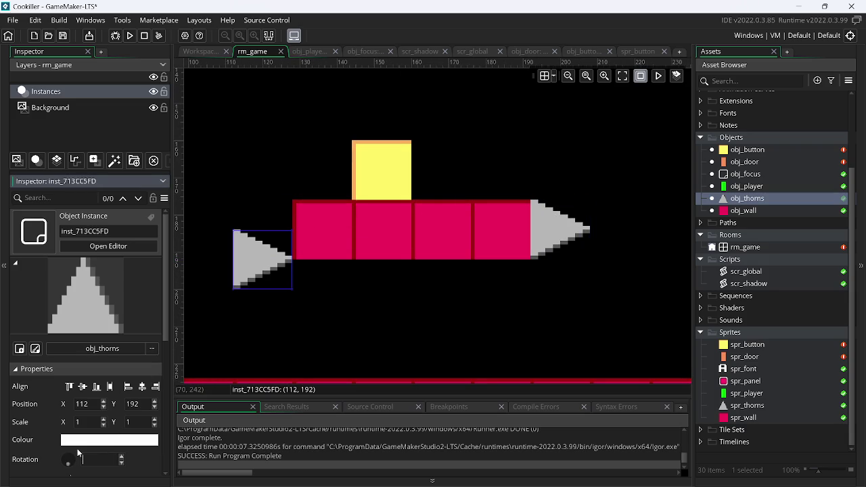
{"action": "type", "text": "90"}
{"action": "key", "text": "Return"}
{"action": "mouse_move", "coordinate": [220, 270]}
{"action": "left_mouse_down"}
{"action": "mouse_move", "coordinate": [247, 243]}
{"action": "mouse_move", "coordinate": [280, 239]}
{"action": "left_mouse_up"}
{"action": "left_click", "coordinate": [291, 304]}
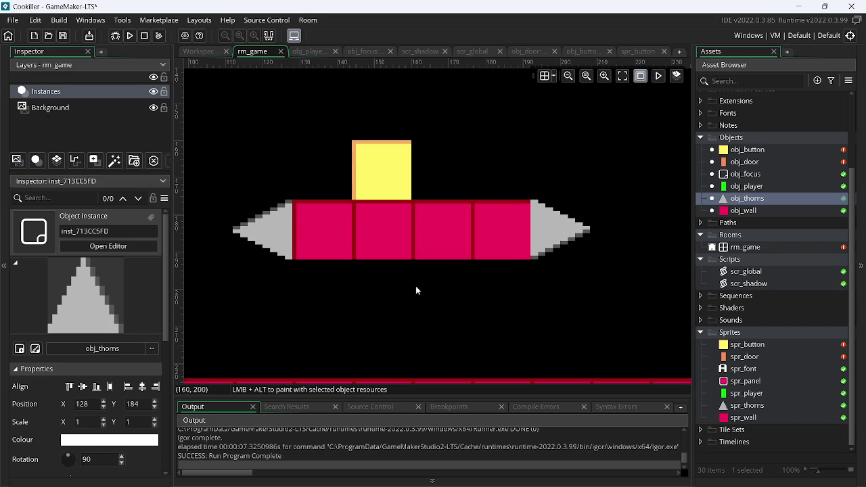
{"action": "left_click", "coordinate": [546, 80]}
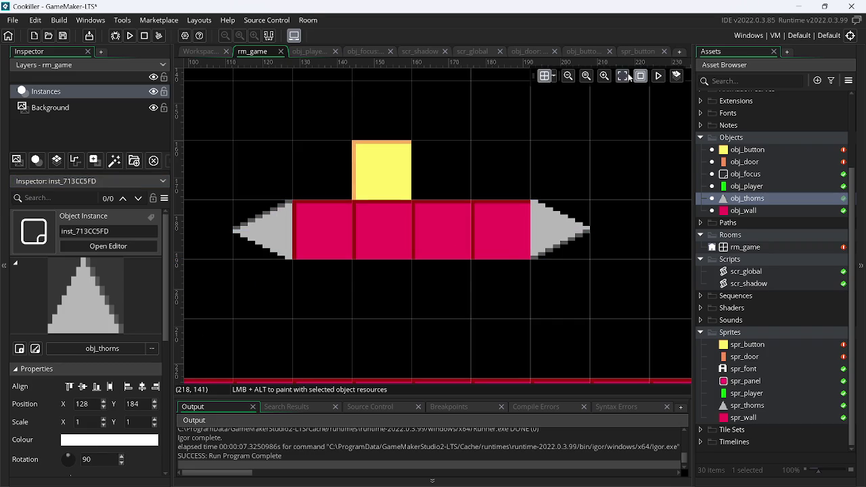
{"action": "left_click", "coordinate": [624, 75]}
Step: Run the game and jump the player onto the platform and down to the floor
{"action": "key", "text": "F5"}
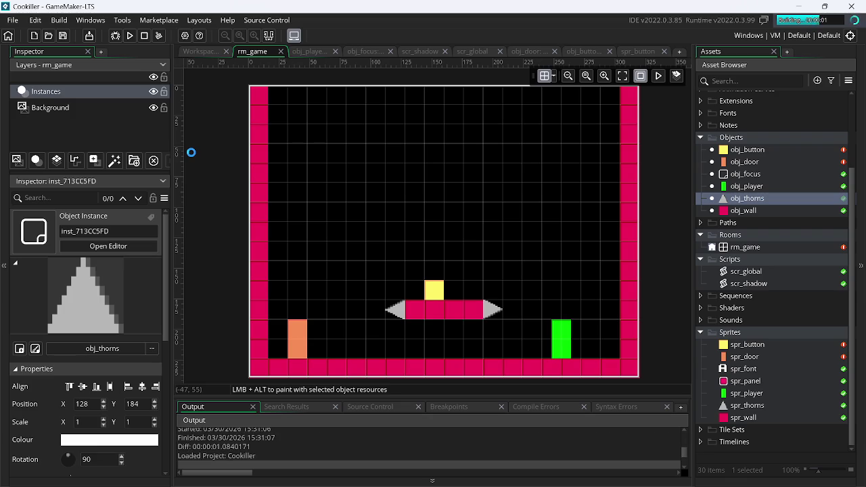
{"action": "key", "text": "Up"}
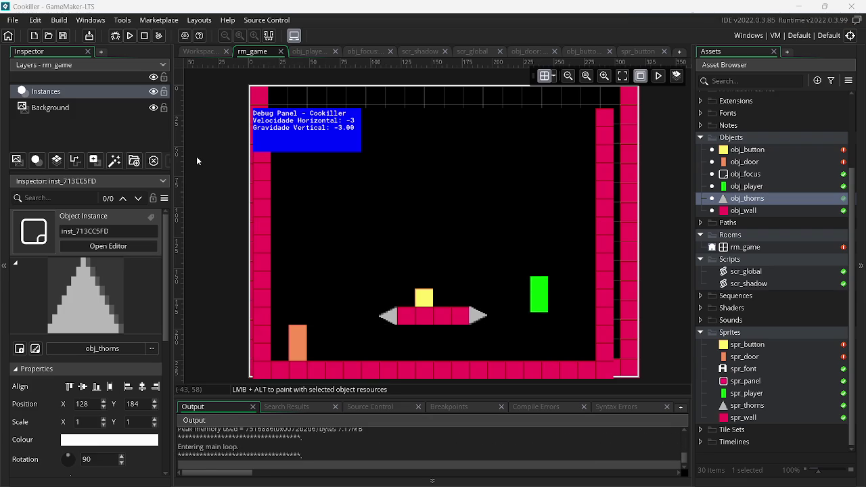
{"action": "key", "text": "Left"}
{"action": "key", "text": "Up"}
{"action": "key", "text": "Right"}
{"action": "key", "text": "Up"}
{"action": "key", "text": "Left"}
{"action": "key", "text": "Right"}
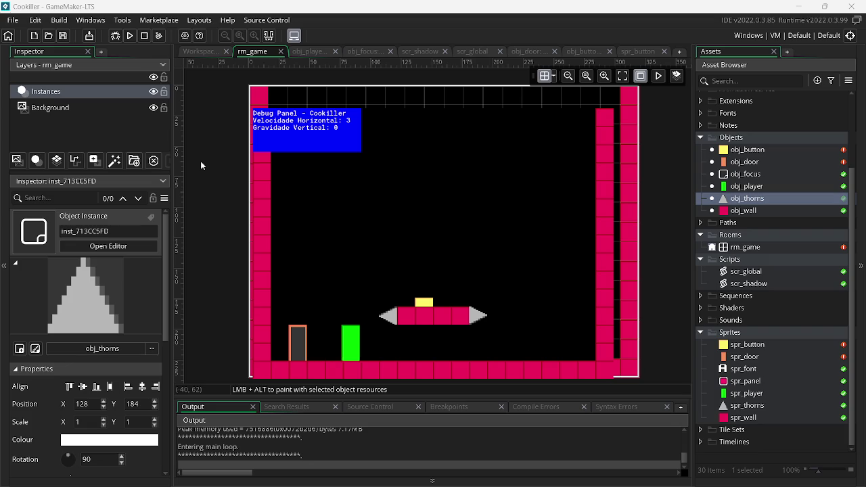
{"action": "key", "text": "Up"}
{"action": "key", "text": "Left"}
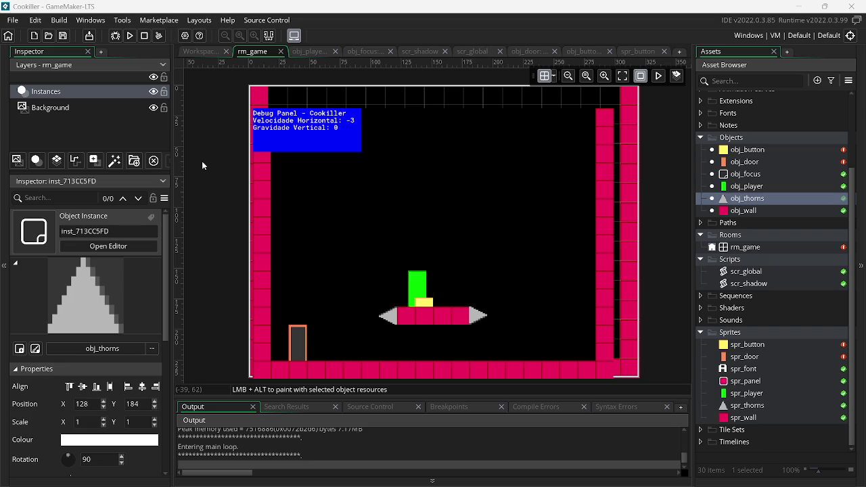
{"action": "key", "text": "Right"}
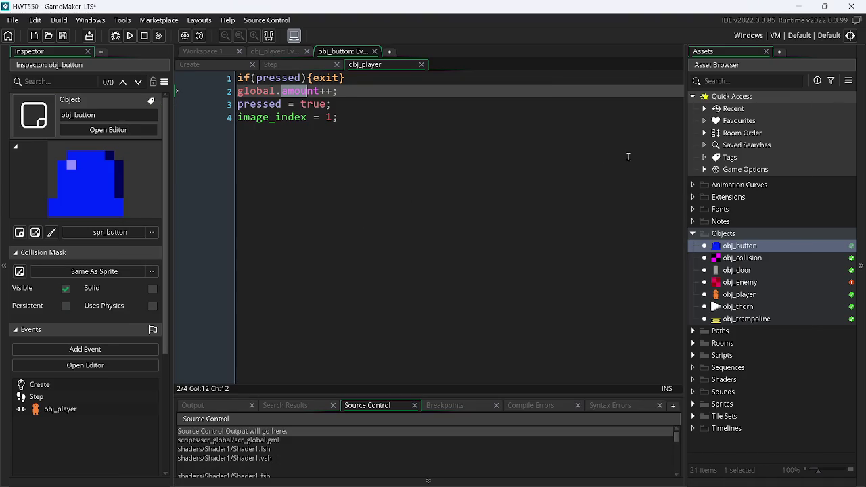
Step: View the player's Step code, relaunch GameMaker from Windows Search, and return to Chrome's YouTube page
{"action": "left_click", "coordinate": [290, 53]}
{"action": "left_click", "coordinate": [383, 156]}
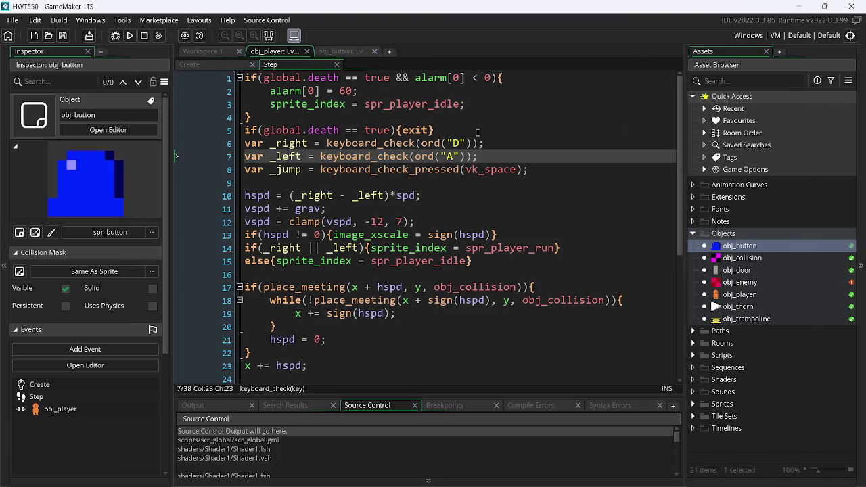
{"action": "left_click", "coordinate": [799, 6]}
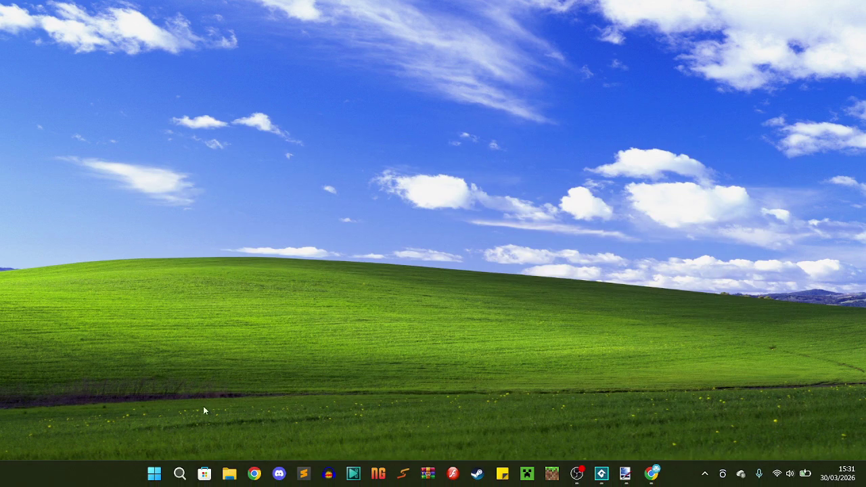
{"action": "left_click", "coordinate": [180, 474]}
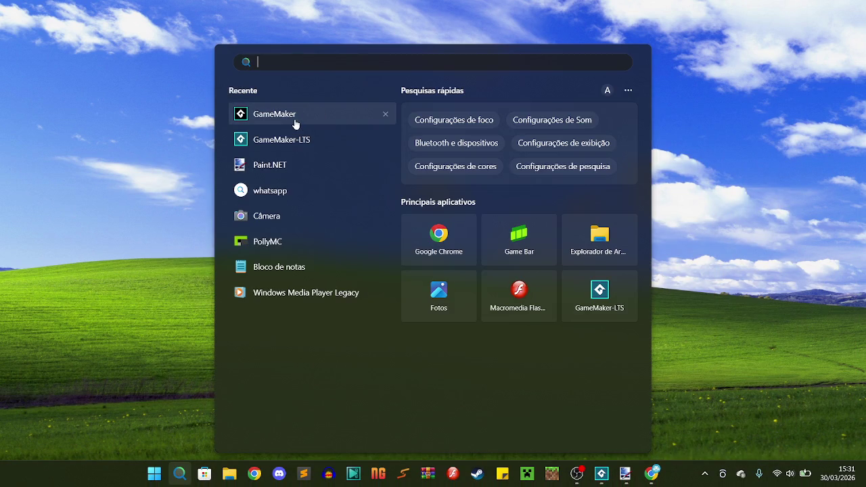
{"action": "left_click", "coordinate": [300, 123]}
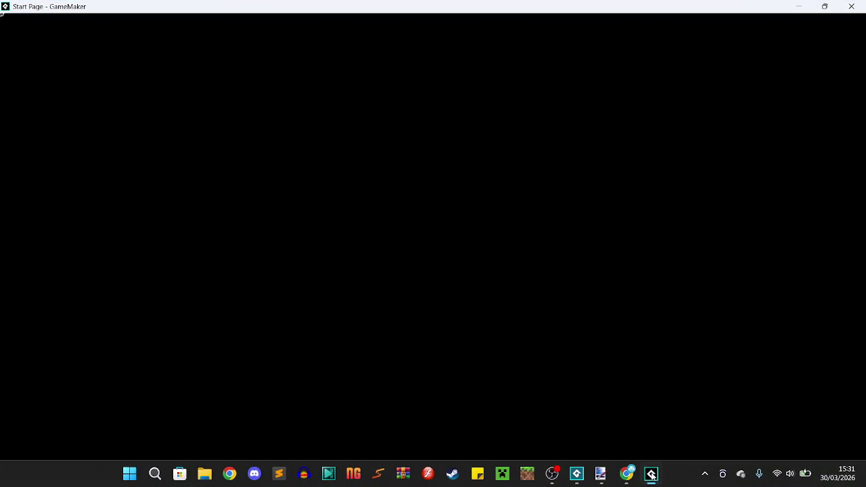
{"action": "left_click", "coordinate": [652, 474]}
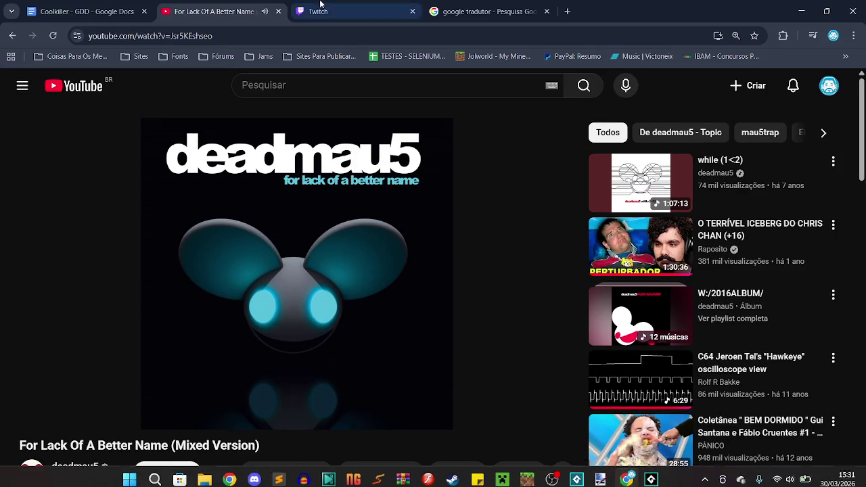
Step: Check the Twitch dashboard and YouTube notifications, then open the YouTube channel in a new tab
{"action": "left_click", "coordinate": [390, 5]}
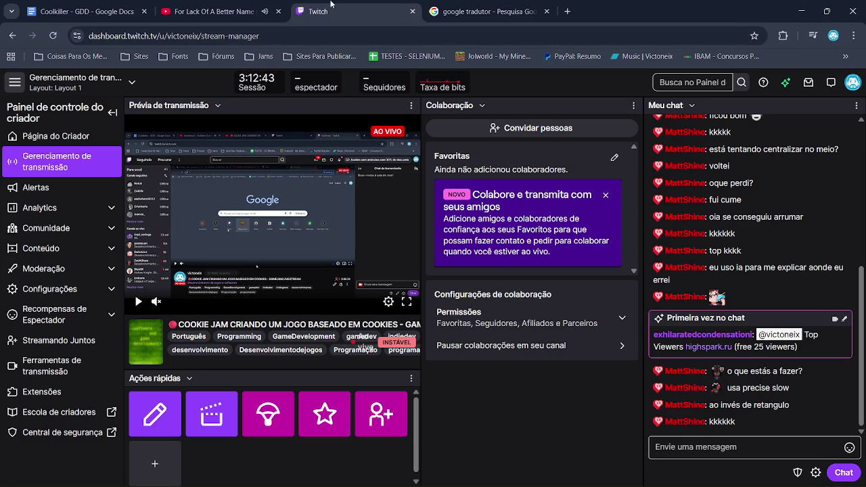
{"action": "left_click", "coordinate": [244, 4]}
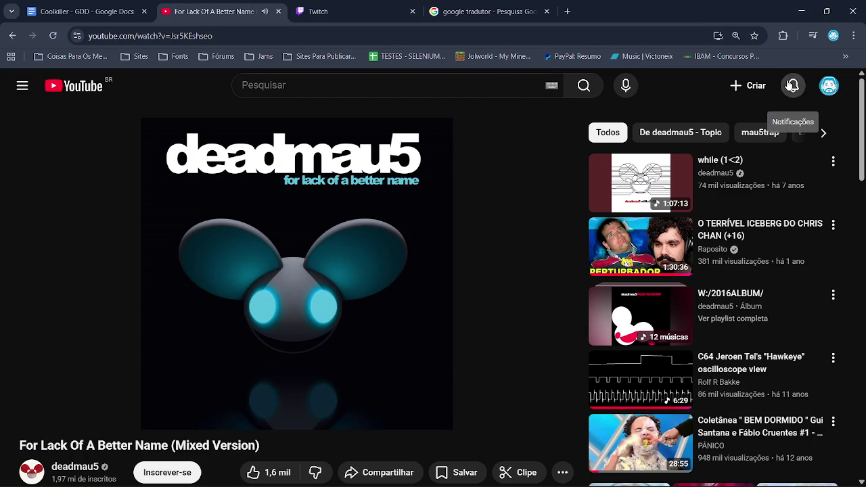
{"action": "left_click", "coordinate": [793, 86]}
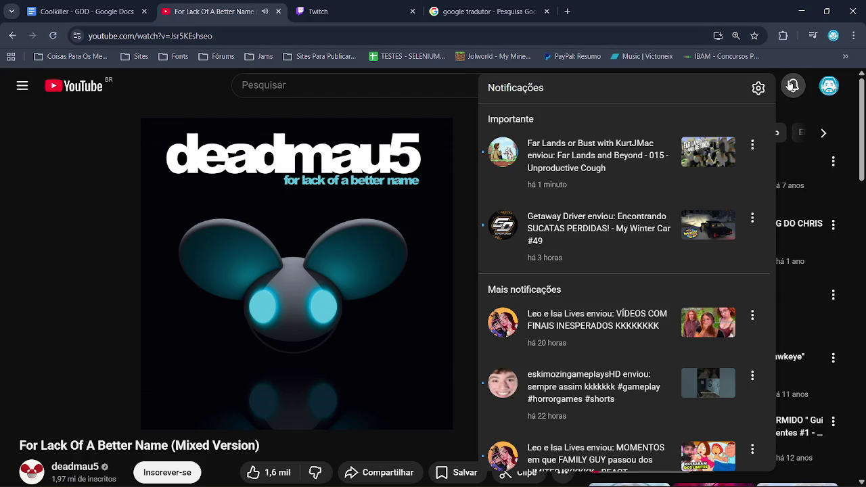
{"action": "left_click", "coordinate": [793, 86]}
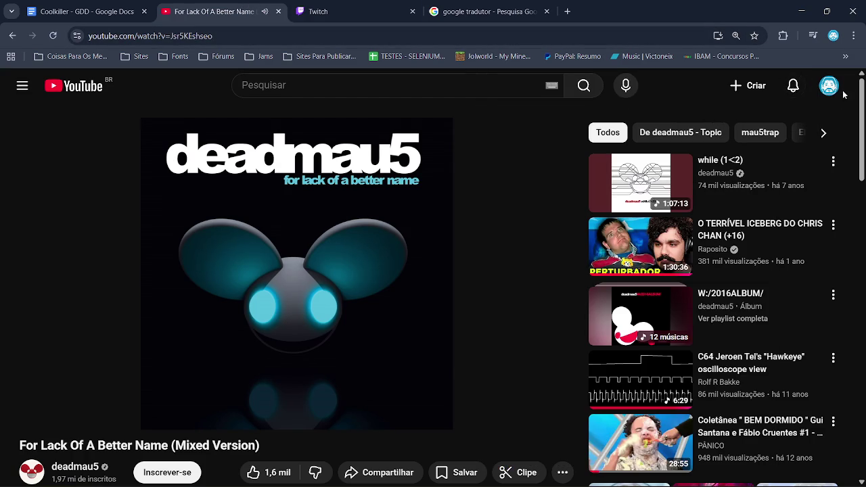
{"action": "left_click", "coordinate": [829, 86]}
{"action": "right_click", "coordinate": [698, 124]}
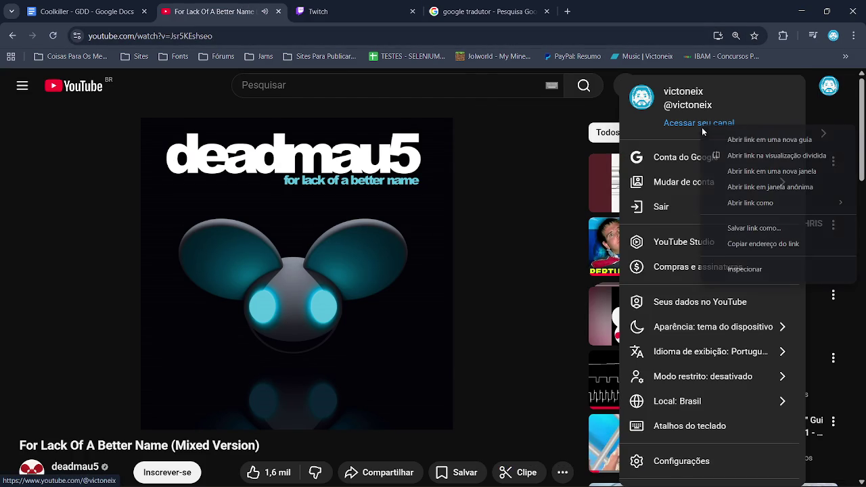
{"action": "left_click", "coordinate": [717, 141]}
Step: View the channel's past live streams under Ao vivo, close the tab and minimize Chrome
{"action": "left_click", "coordinate": [345, 12]}
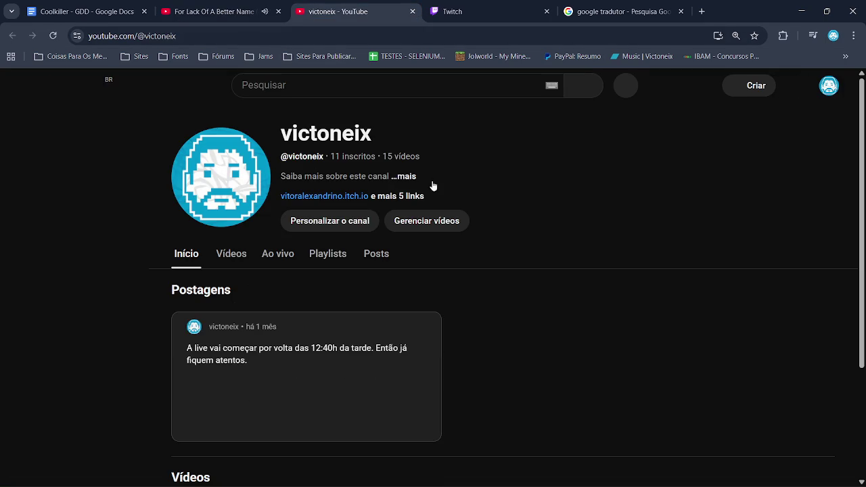
{"action": "scroll", "coordinate": [863, 338], "scroll_direction": "down", "scroll_amount": 2}
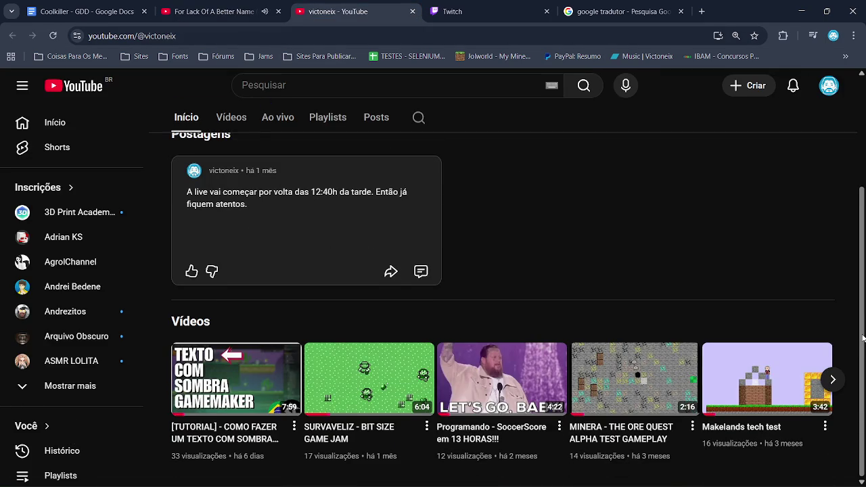
{"action": "scroll", "coordinate": [863, 339], "scroll_direction": "up", "scroll_amount": 2}
{"action": "left_click", "coordinate": [282, 206]}
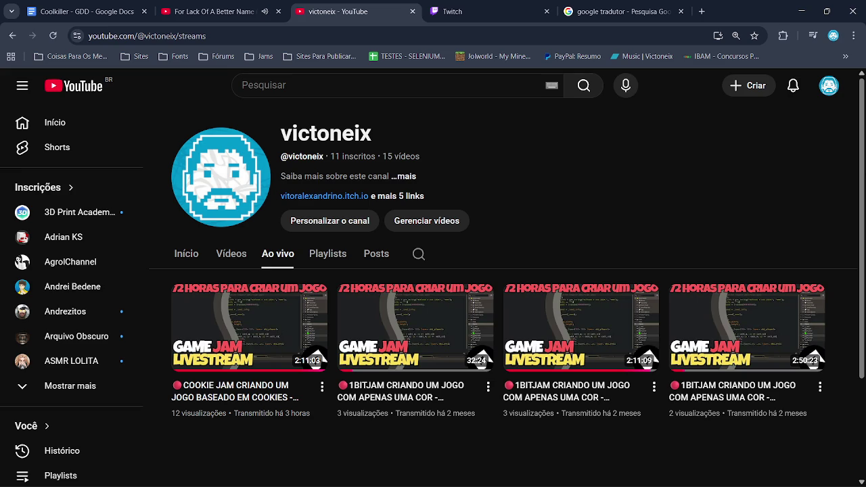
{"action": "left_click", "coordinate": [413, 12]}
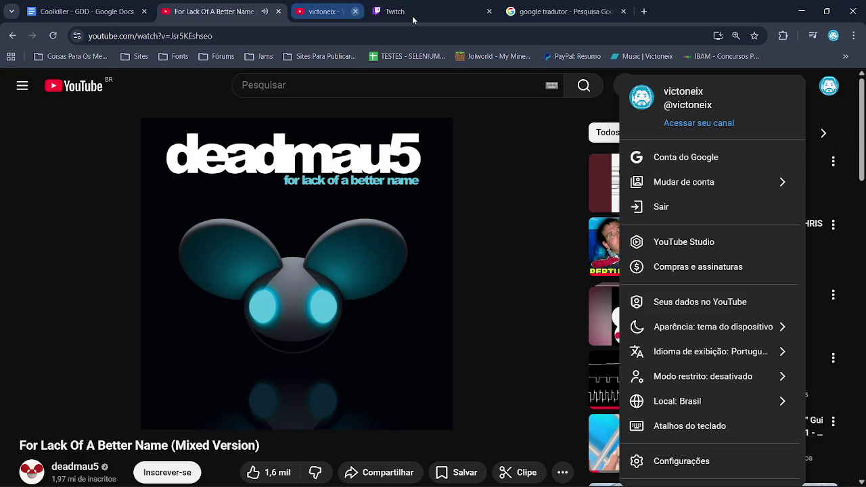
{"action": "left_click", "coordinate": [802, 12]}
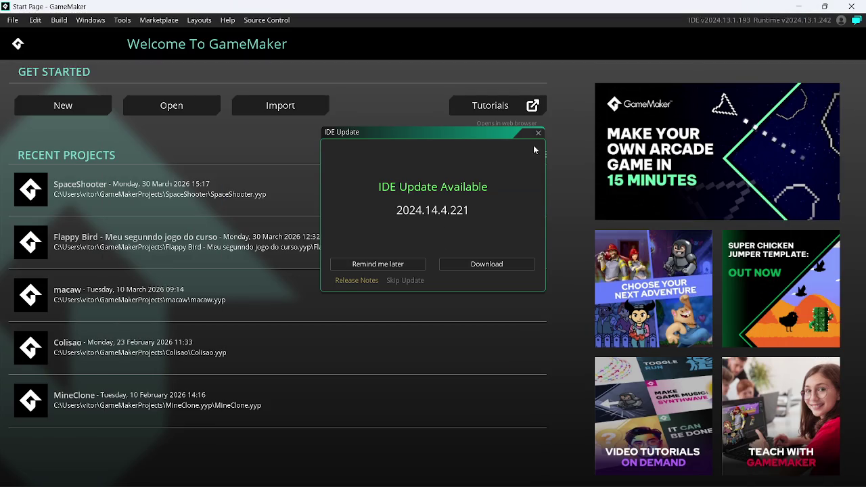
Step: Dismiss the IDE update notice and open the Flappy Bird project's obj_player event code
{"action": "left_click", "coordinate": [539, 133]}
{"action": "left_click", "coordinate": [203, 240]}
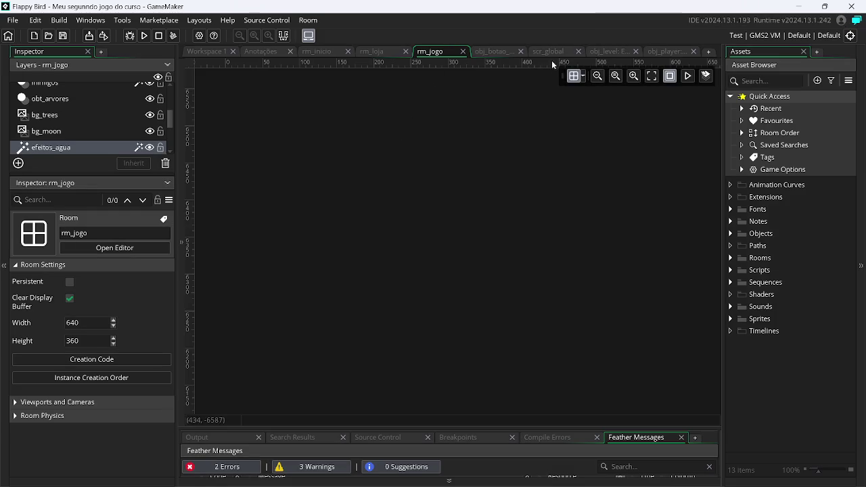
{"action": "left_click", "coordinate": [660, 51]}
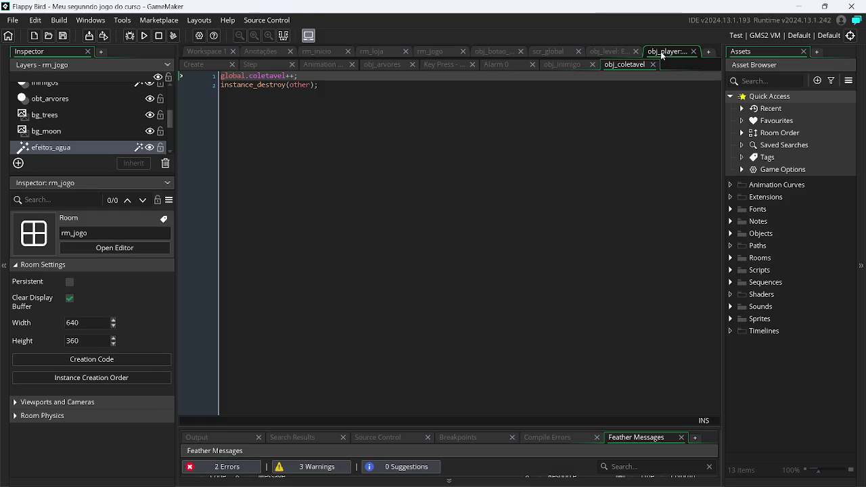
{"action": "left_click", "coordinate": [266, 65]}
Step: Review obj_player's Create, Step, Animation End, obj_arvores collision and Key Press code, then scr_global
{"action": "left_click", "coordinate": [199, 65]}
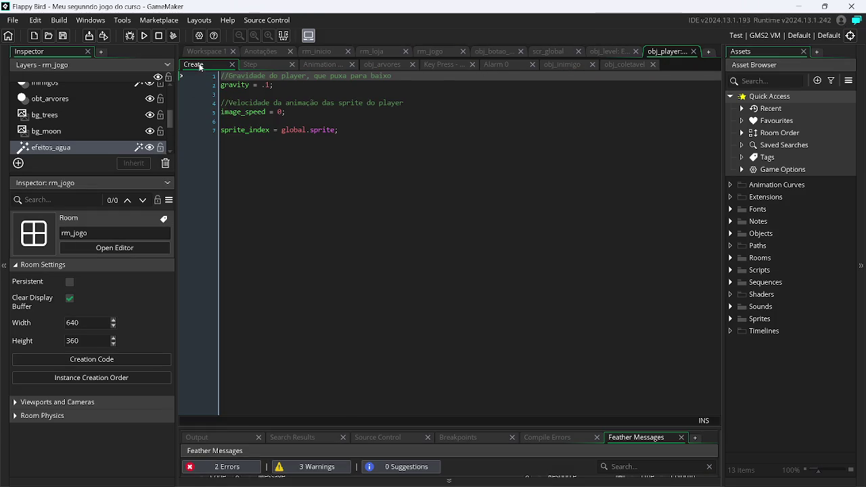
{"action": "left_click", "coordinate": [253, 65]}
{"action": "left_click", "coordinate": [321, 65]}
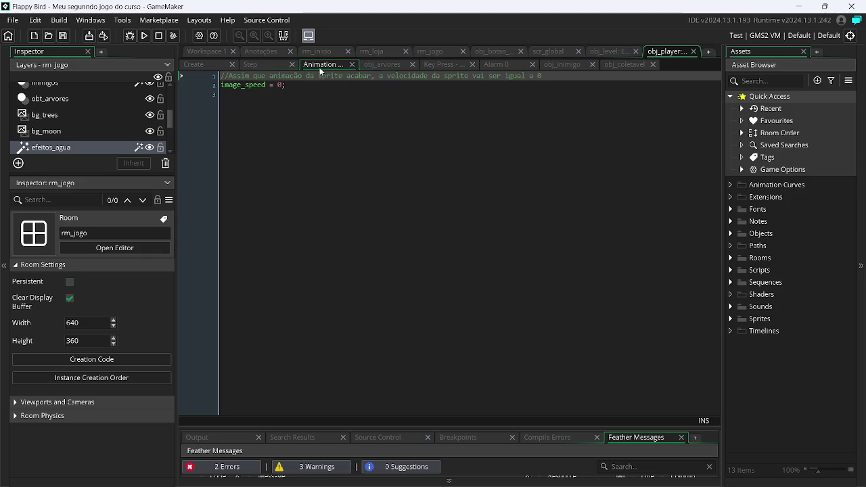
{"action": "left_click", "coordinate": [382, 65]}
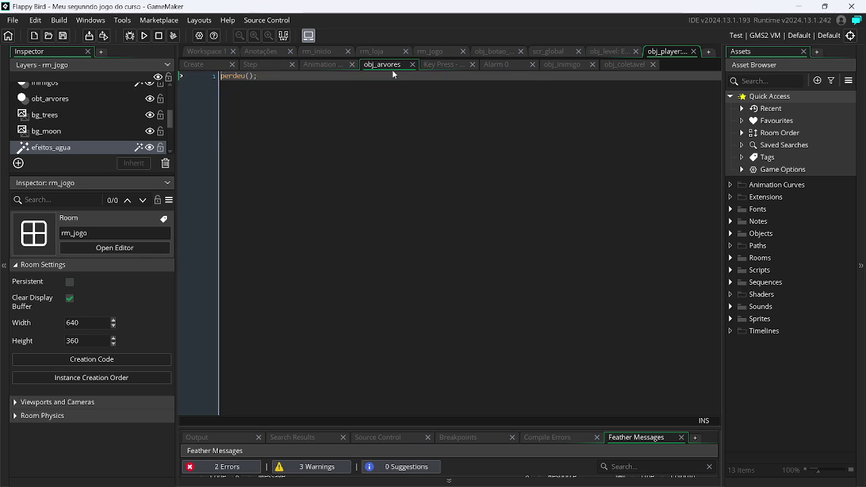
{"action": "left_click", "coordinate": [436, 66]}
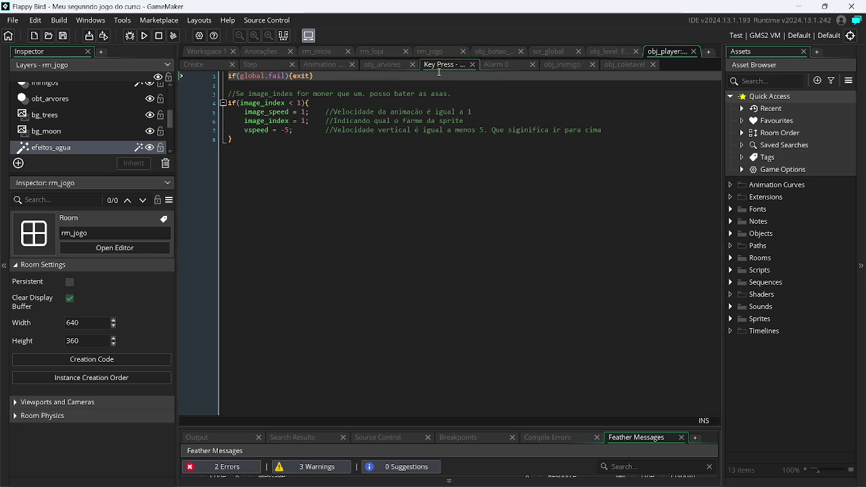
{"action": "left_click", "coordinate": [542, 54]}
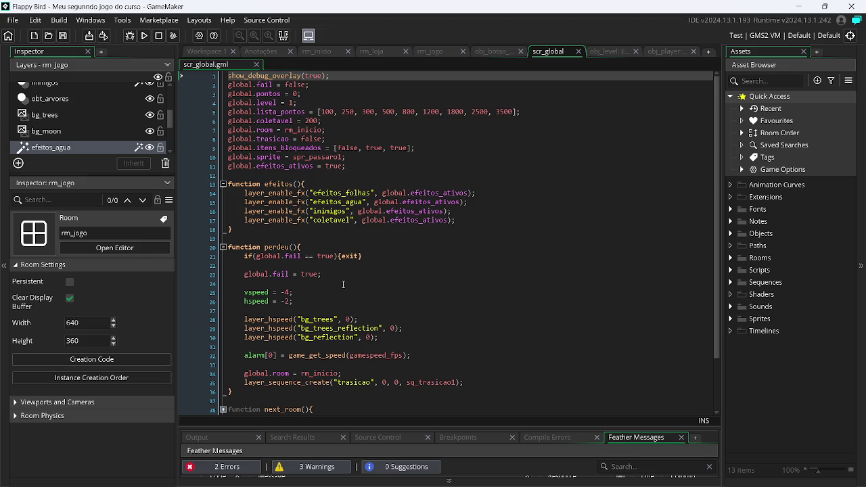
Step: Expand and fold the next_room and trasicao_end functions in scr_global
{"action": "scroll", "coordinate": [342, 284], "scroll_direction": "down", "scroll_amount": 2}
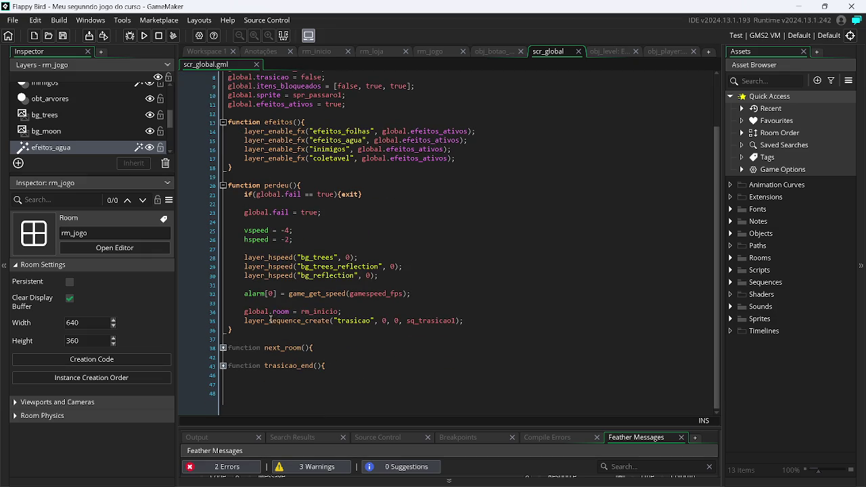
{"action": "left_click", "coordinate": [223, 365]}
{"action": "left_click", "coordinate": [222, 366]}
{"action": "left_click", "coordinate": [222, 348]}
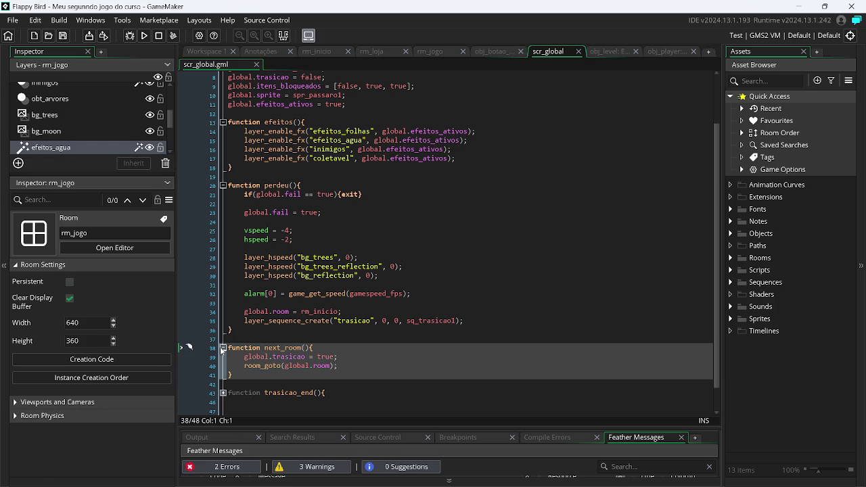
{"action": "left_click", "coordinate": [223, 348]}
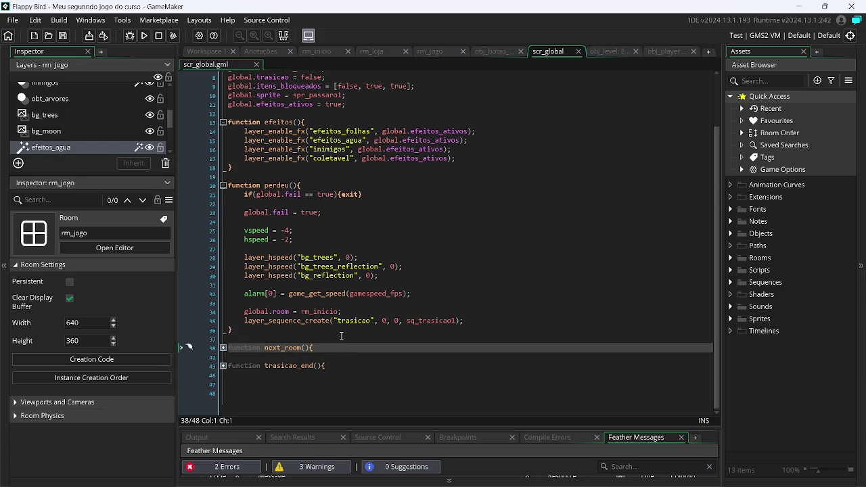
{"action": "scroll", "coordinate": [341, 336], "scroll_direction": "up", "scroll_amount": 3}
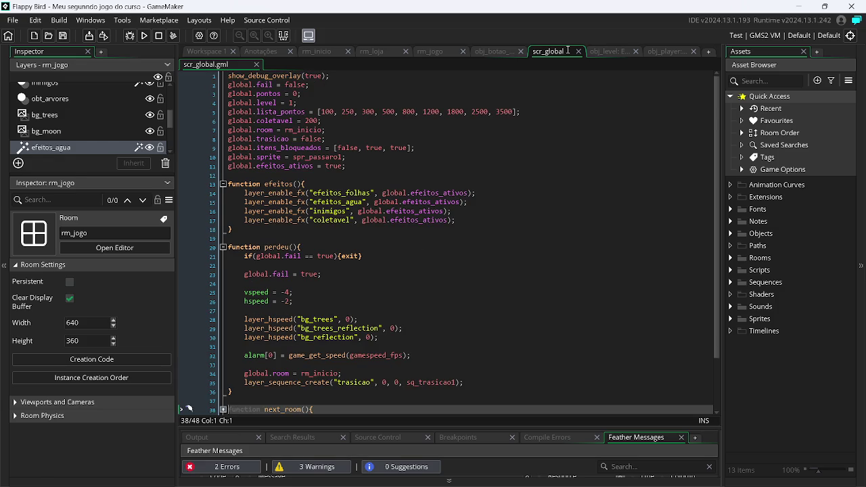
Step: Look at obj_level's Alarm 2, obj_botao's Left Pressed and the player's obj_coletavel collision code
{"action": "left_click", "coordinate": [607, 52]}
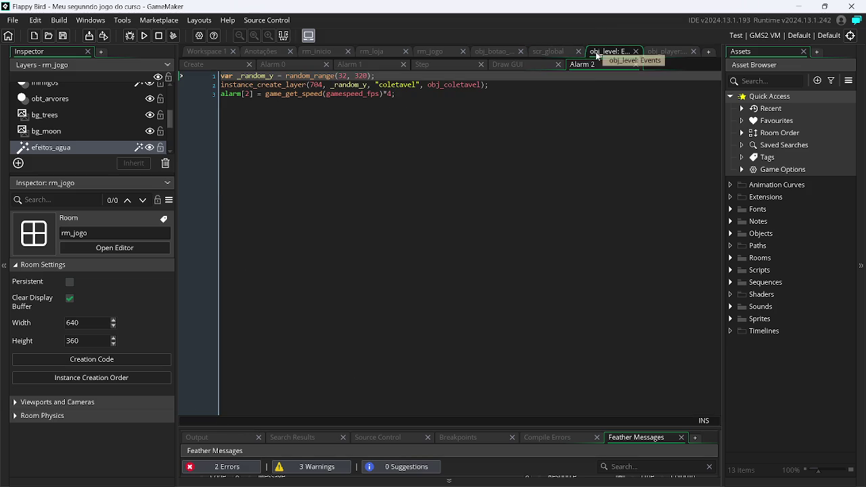
{"action": "left_click", "coordinate": [547, 52]}
{"action": "left_click", "coordinate": [496, 52]}
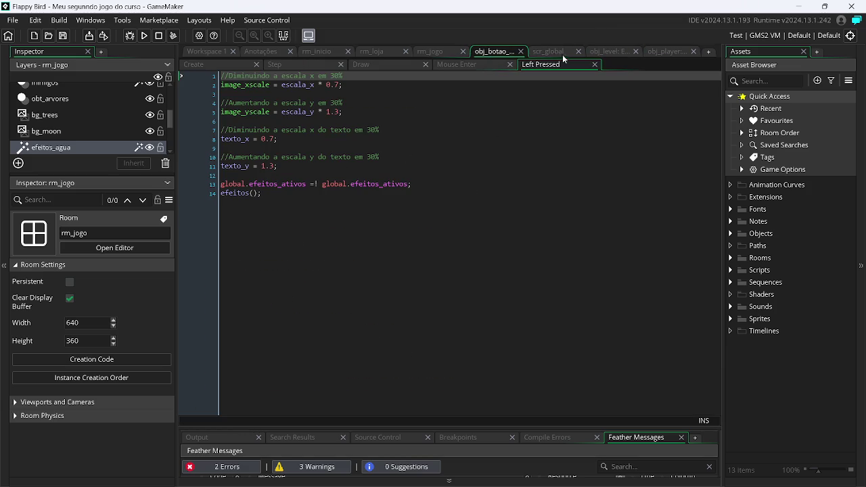
{"action": "left_click", "coordinate": [665, 52]}
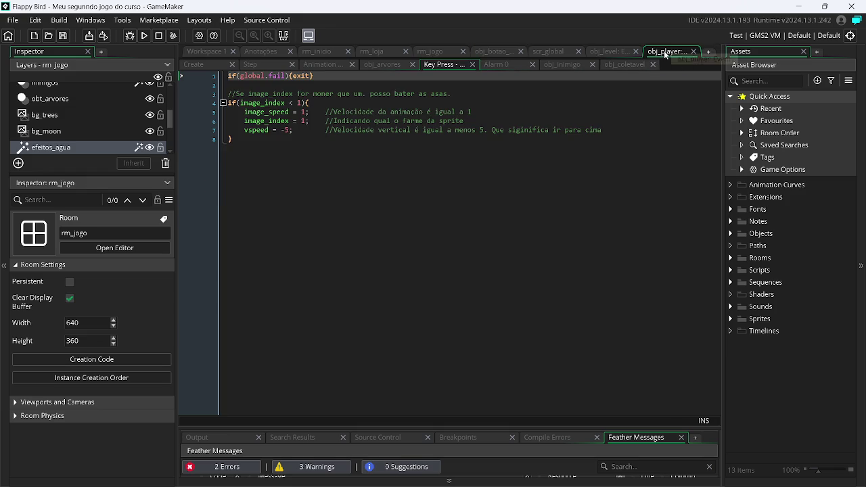
{"action": "left_click", "coordinate": [621, 67]}
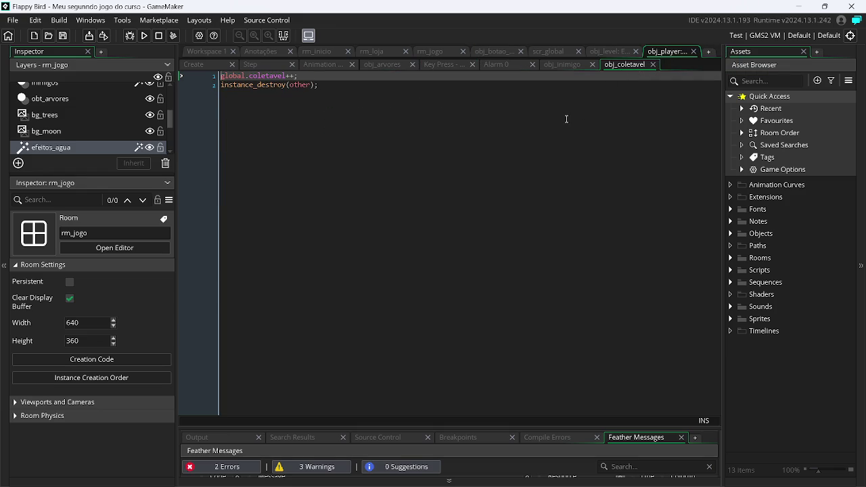
Step: Review obj_player's obj_inimigo, Alarm 0, Key Press, Animation End and Step code, then expand Objects
{"action": "left_click", "coordinate": [561, 67]}
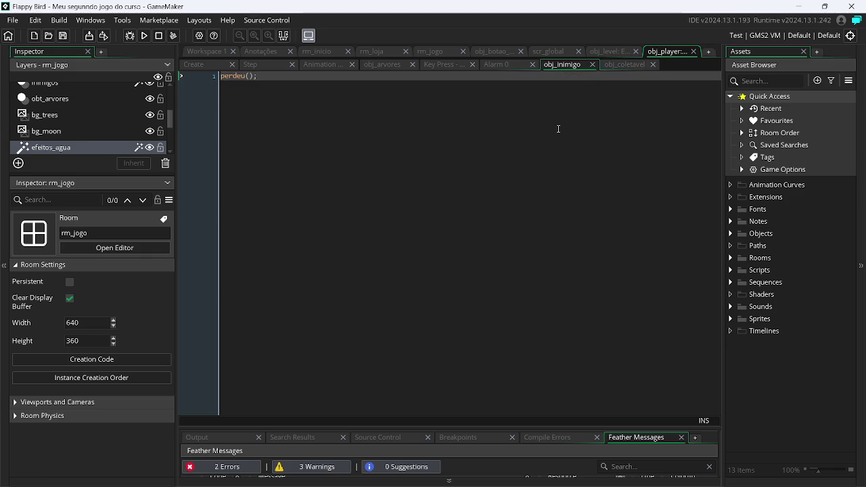
{"action": "left_click", "coordinate": [501, 65]}
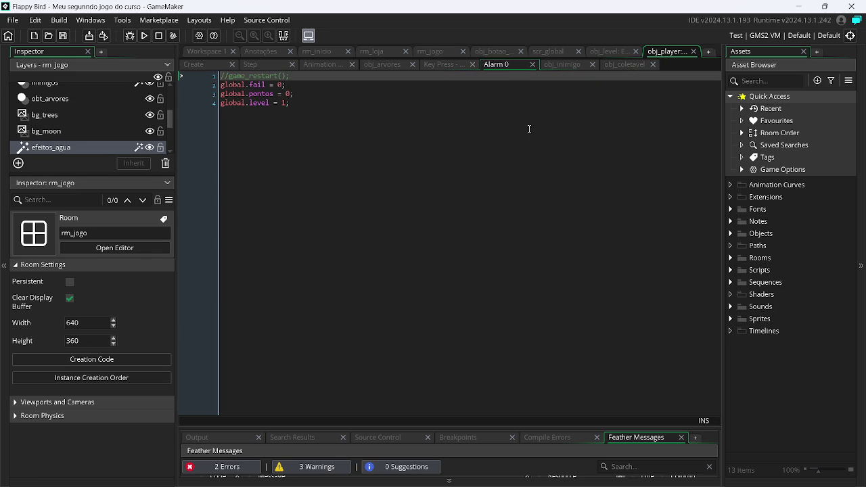
{"action": "left_click", "coordinate": [444, 67]}
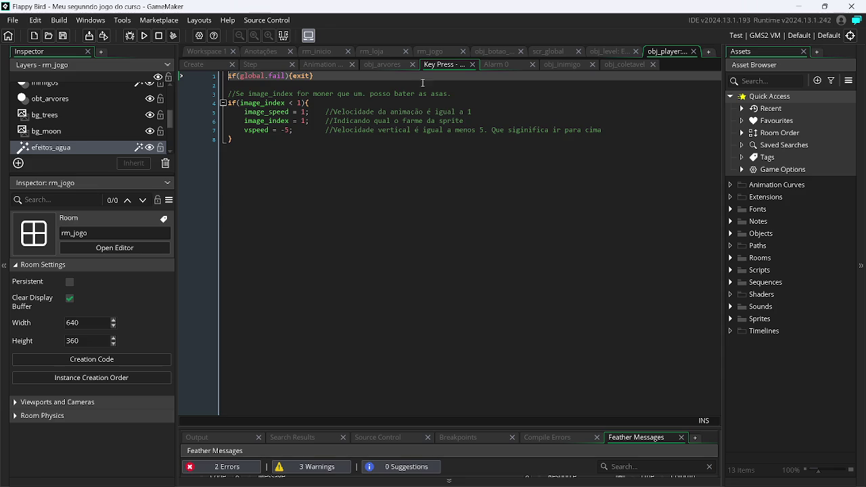
{"action": "left_click", "coordinate": [390, 65]}
{"action": "left_click", "coordinate": [327, 64]}
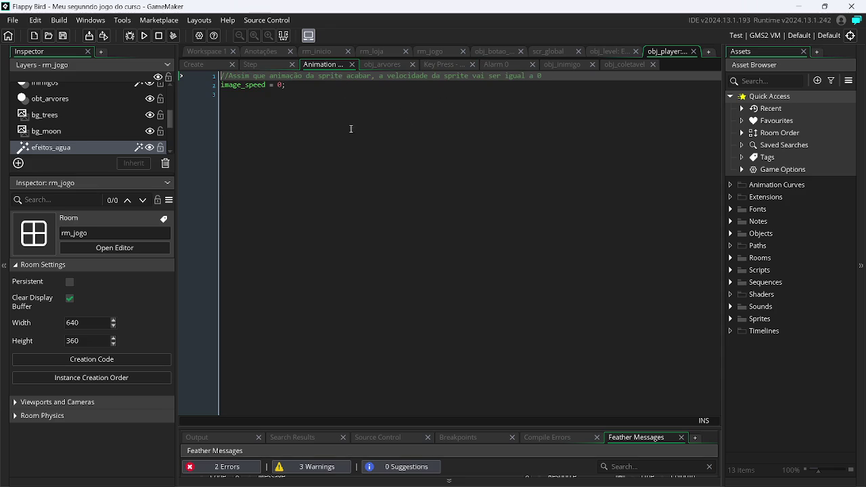
{"action": "left_click", "coordinate": [257, 65]}
{"action": "left_click", "coordinate": [731, 233]}
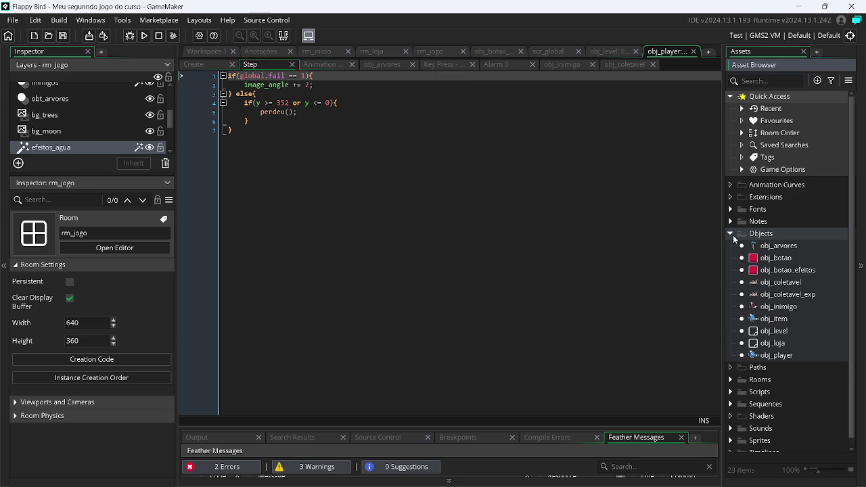
Step: Open obj_item and all of obj_player's event scripts, then run the Flappy Bird game
{"action": "double_click", "coordinate": [773, 318]}
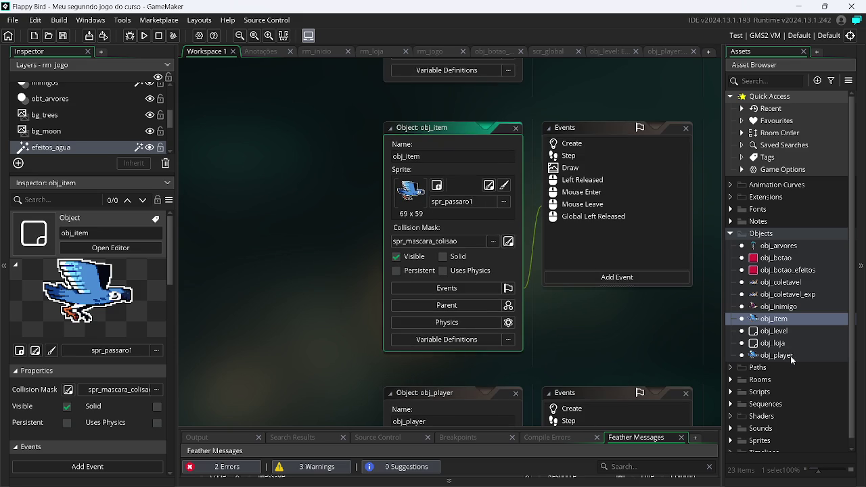
{"action": "left_click", "coordinate": [778, 356]}
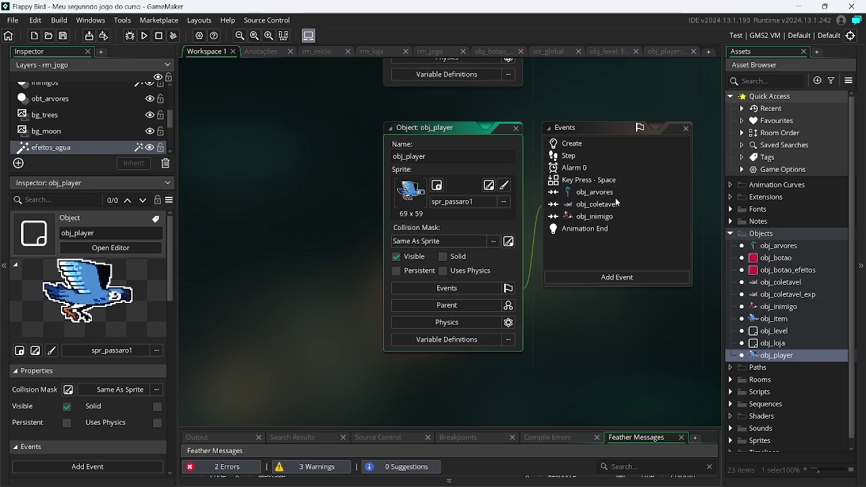
{"action": "right_click", "coordinate": [775, 359]}
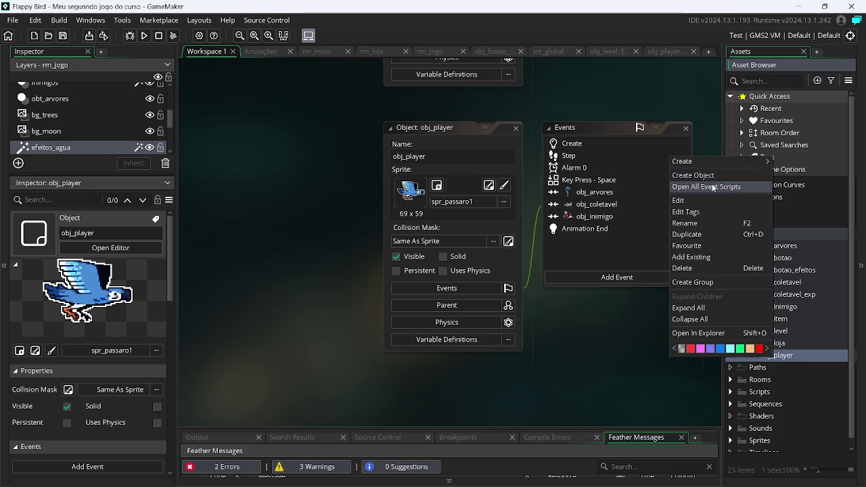
{"action": "left_click", "coordinate": [706, 187]}
{"action": "left_click", "coordinate": [143, 36]}
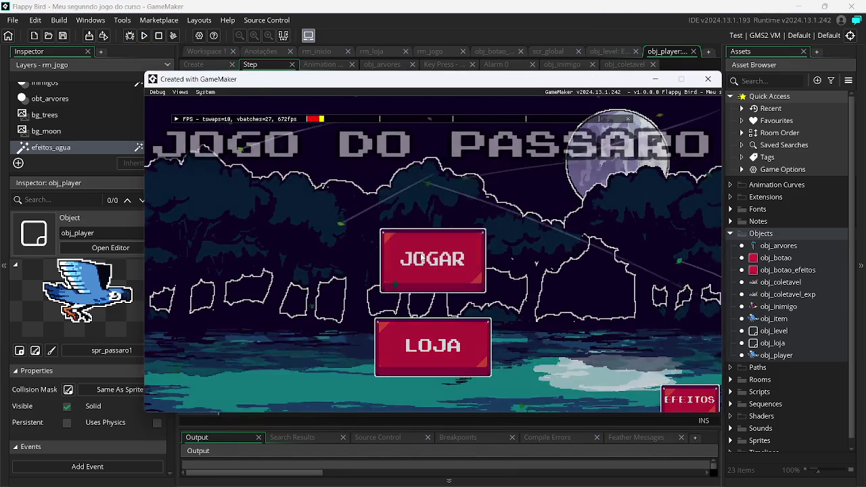
Step: Play the first four rounds of the bird game, starting each with JOGAR and flapping
{"action": "left_click", "coordinate": [422, 258]}
{"action": "left_click", "coordinate": [427, 256]}
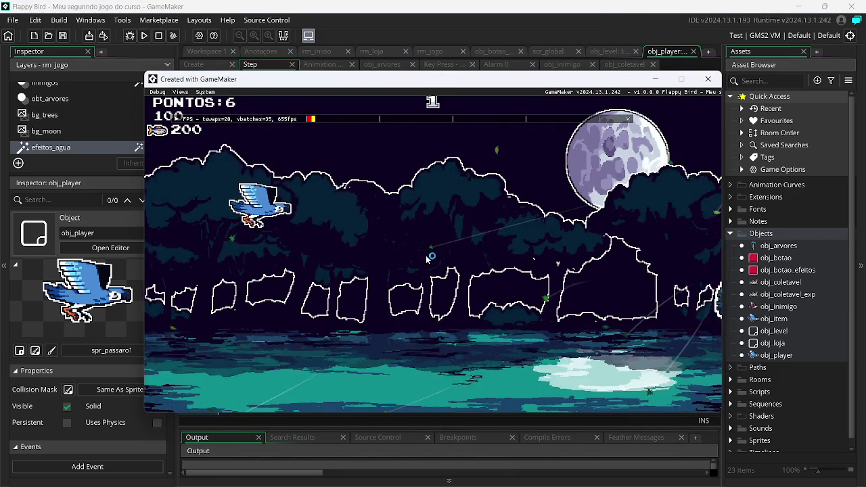
{"action": "left_click", "coordinate": [426, 256]}
{"action": "left_click", "coordinate": [426, 258]}
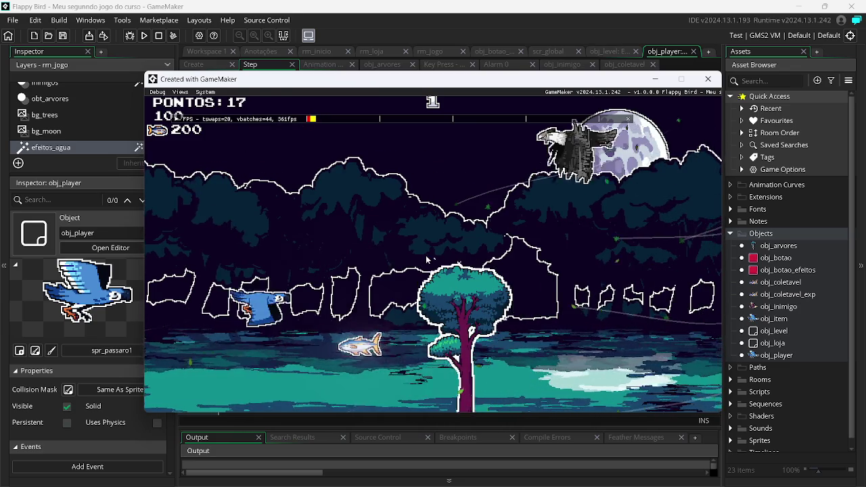
{"action": "left_click", "coordinate": [426, 259]}
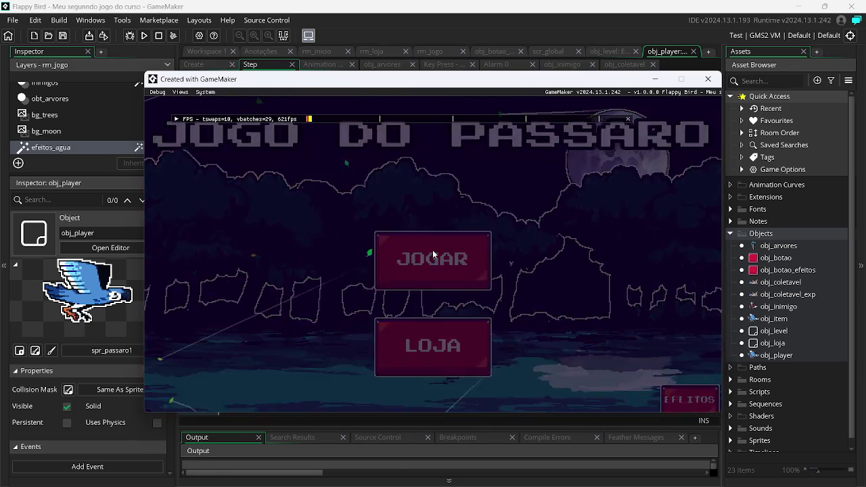
{"action": "left_click", "coordinate": [433, 254]}
{"action": "left_click", "coordinate": [433, 254]}
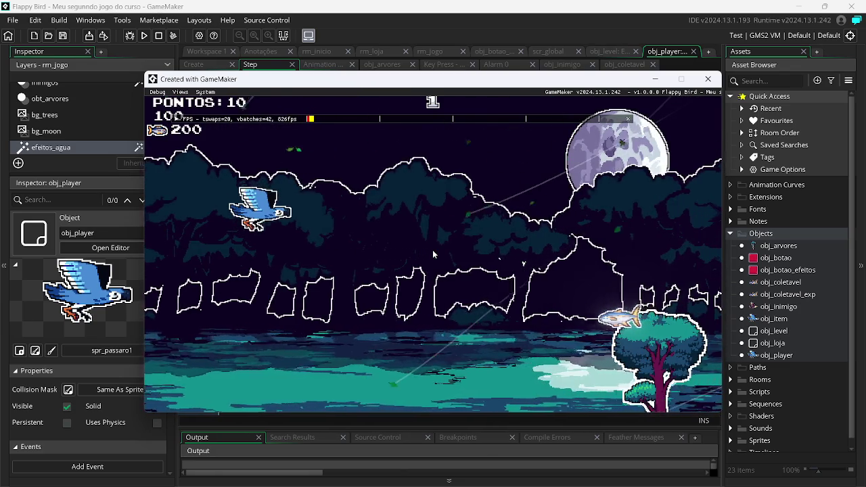
{"action": "left_click", "coordinate": [434, 253]}
{"action": "left_click", "coordinate": [433, 253]}
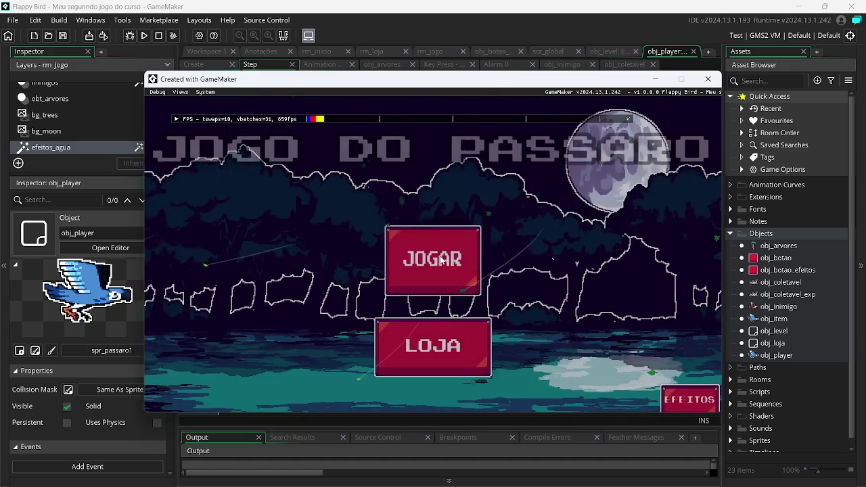
{"action": "left_click", "coordinate": [439, 258]}
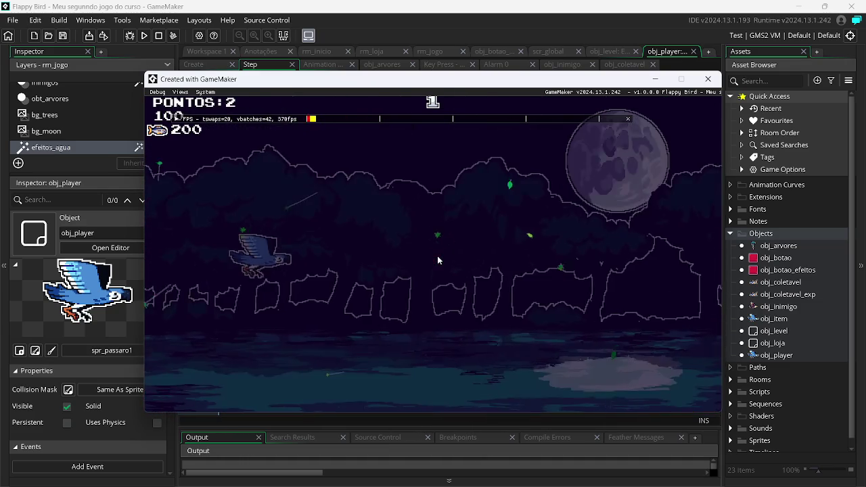
{"action": "left_click", "coordinate": [437, 252]}
{"action": "left_click", "coordinate": [438, 249]}
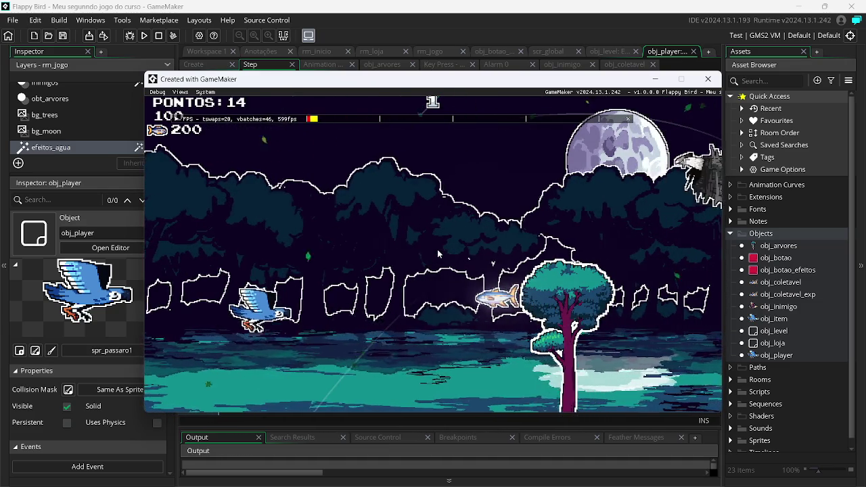
{"action": "left_click", "coordinate": [432, 245]}
{"action": "left_click", "coordinate": [411, 219]}
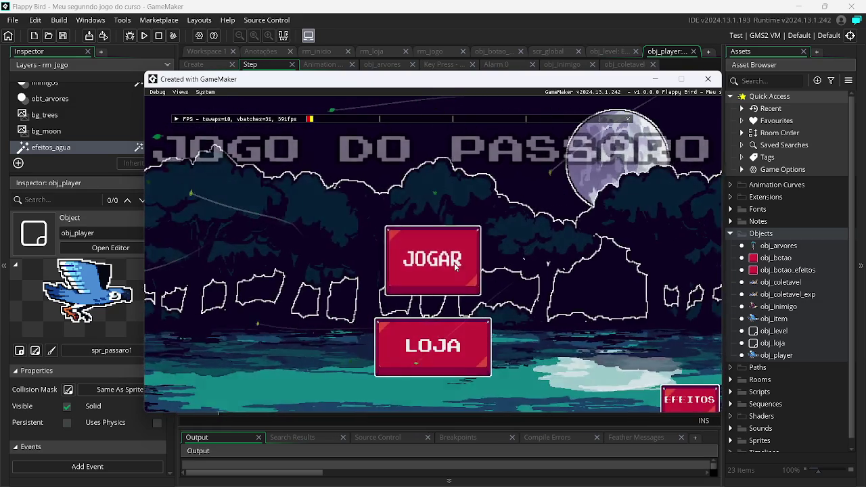
{"action": "left_click", "coordinate": [455, 267]}
{"action": "left_click", "coordinate": [452, 258]}
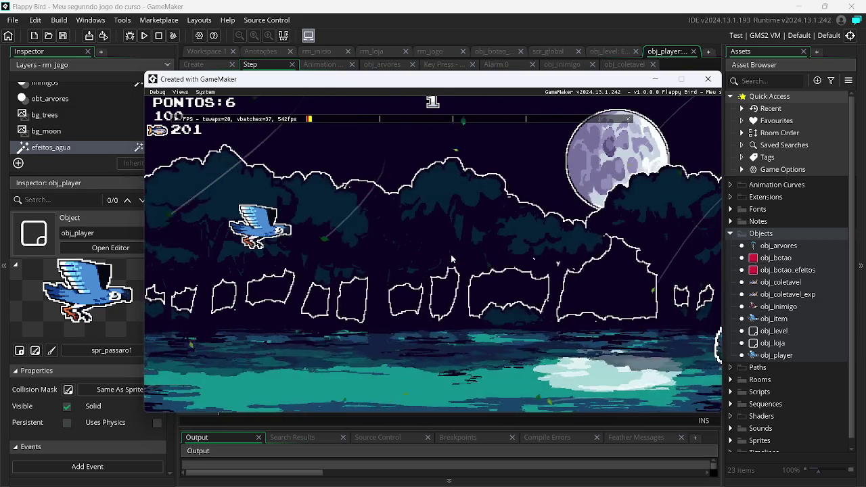
{"action": "left_click", "coordinate": [451, 259]}
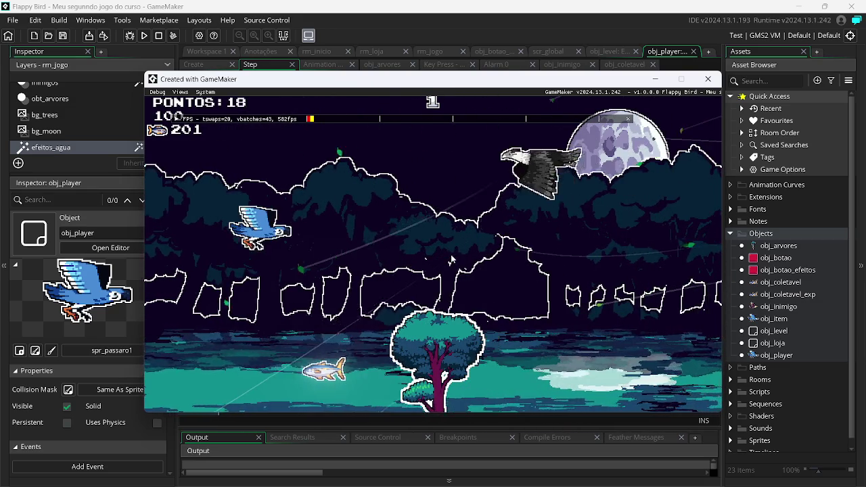
{"action": "left_click", "coordinate": [452, 260]}
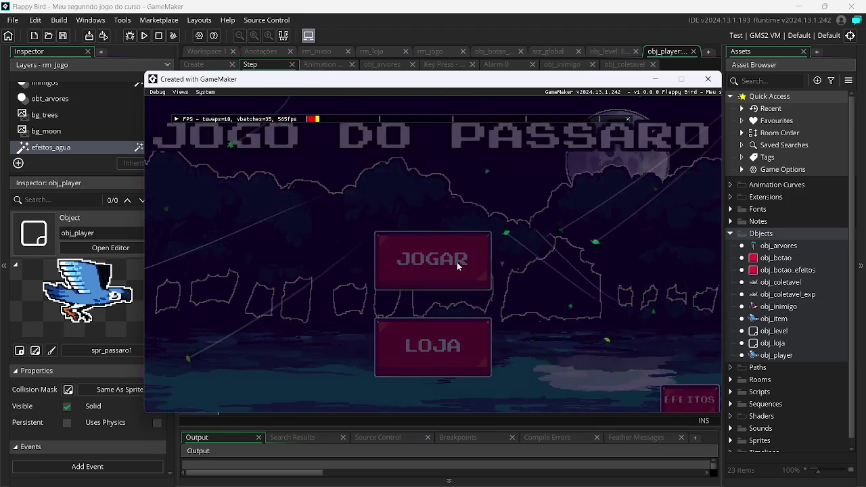
Step: Play four more rounds, scoring up to 42 points, then close the game window
{"action": "left_click", "coordinate": [458, 266]}
{"action": "left_click", "coordinate": [458, 266]}
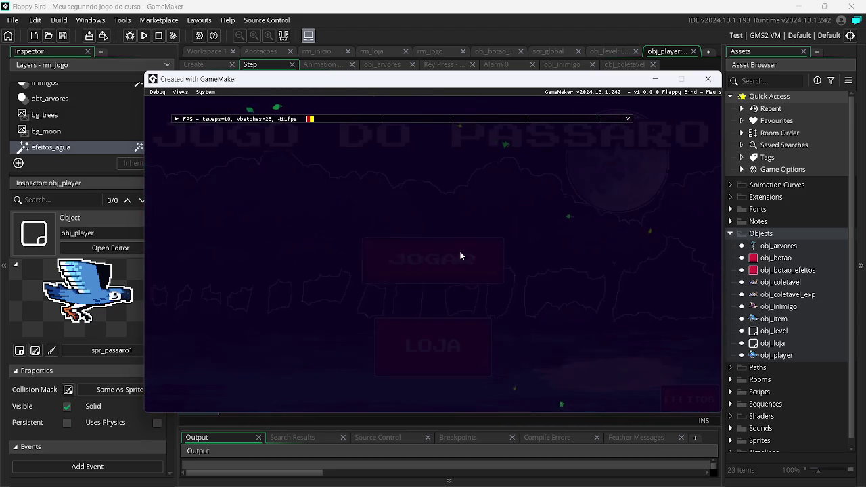
{"action": "left_click", "coordinate": [423, 256]}
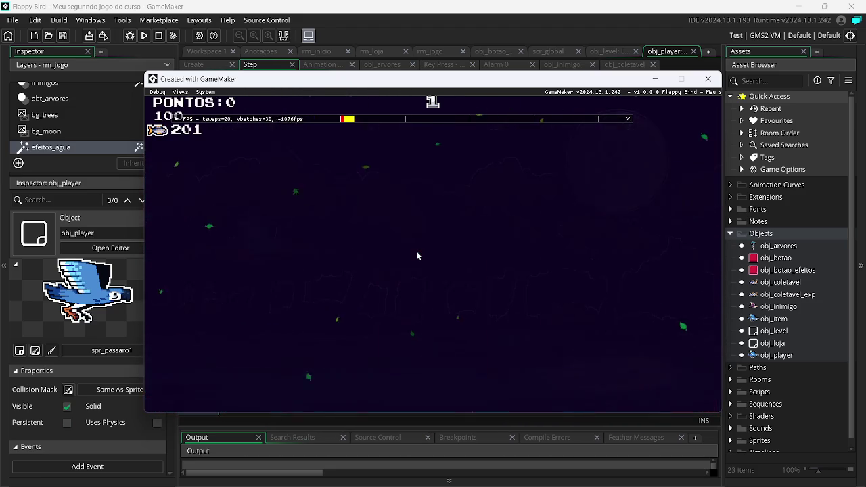
{"action": "left_click", "coordinate": [417, 256]}
{"action": "left_click", "coordinate": [417, 255]}
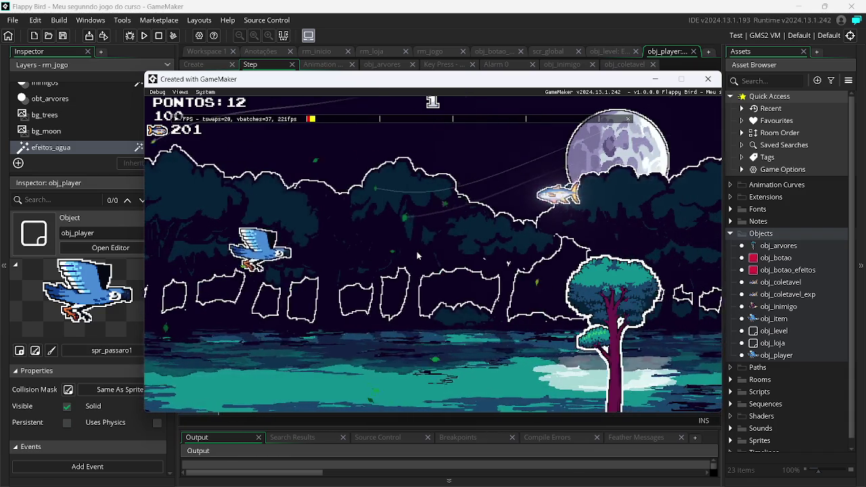
{"action": "left_click", "coordinate": [417, 256]}
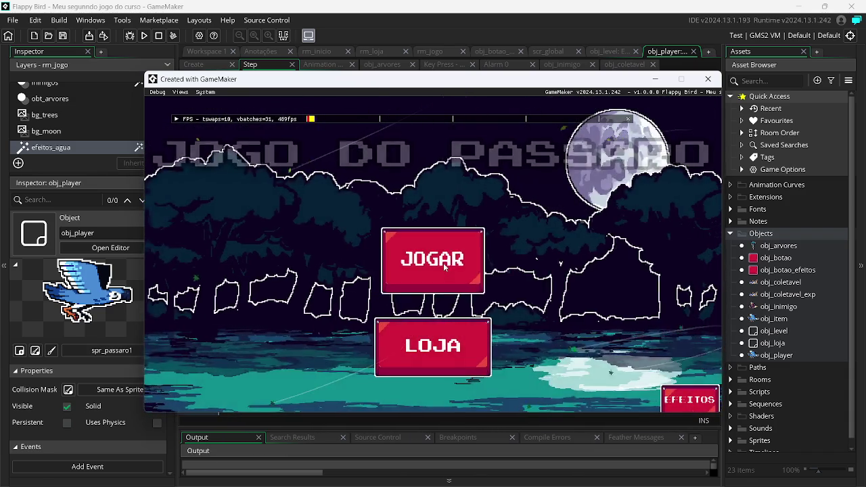
{"action": "left_click", "coordinate": [444, 267]}
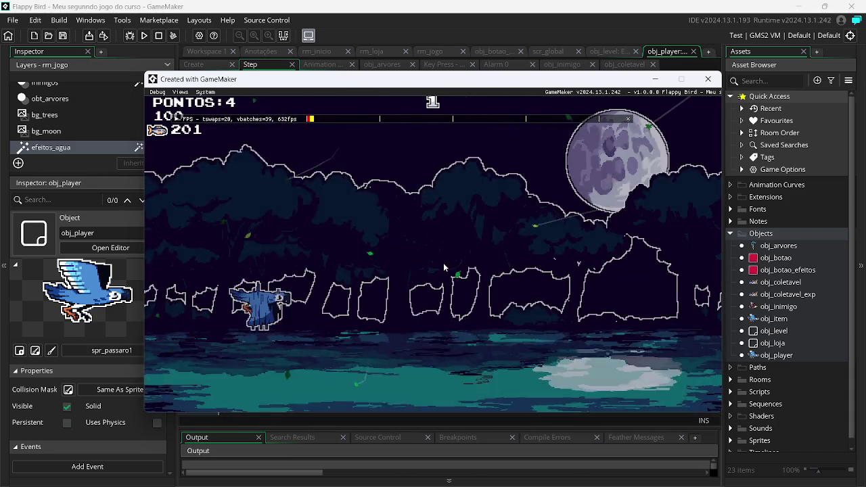
{"action": "left_click", "coordinate": [444, 267]}
{"action": "left_click", "coordinate": [444, 268]}
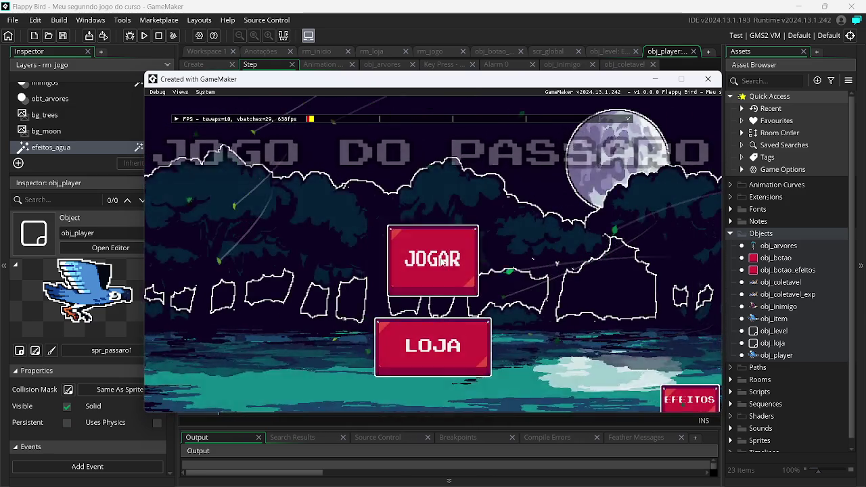
{"action": "left_click", "coordinate": [441, 262]}
{"action": "left_click", "coordinate": [441, 262]}
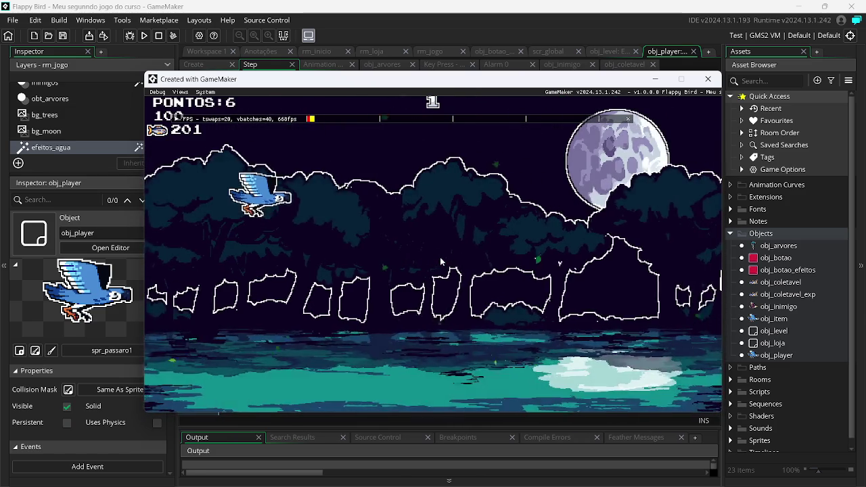
{"action": "left_click", "coordinate": [441, 261]}
{"action": "left_click", "coordinate": [441, 261]}
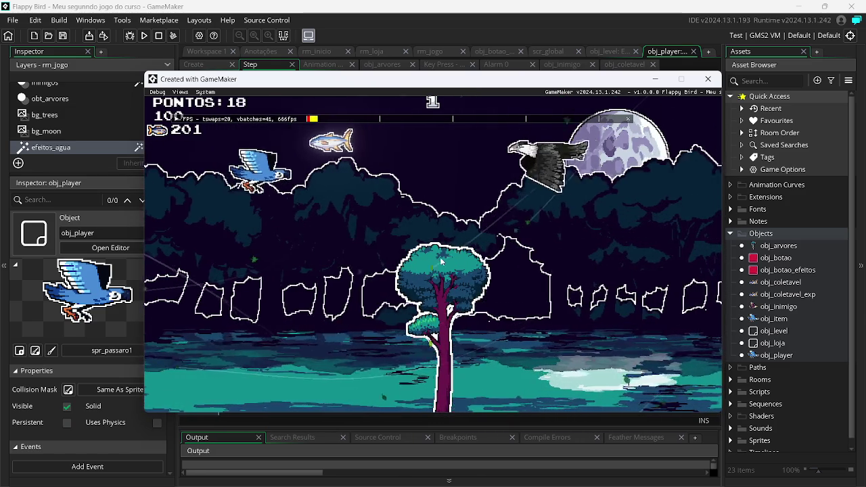
{"action": "left_click", "coordinate": [440, 262]}
{"action": "left_click", "coordinate": [441, 261]}
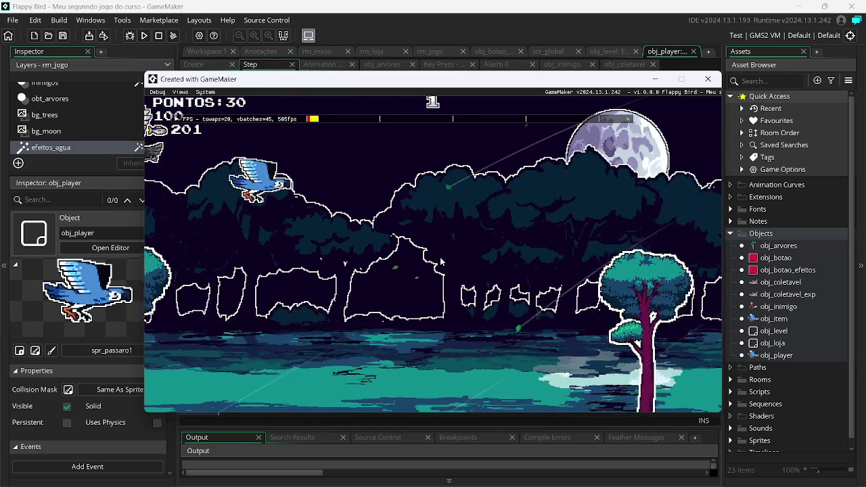
{"action": "left_click", "coordinate": [440, 261]}
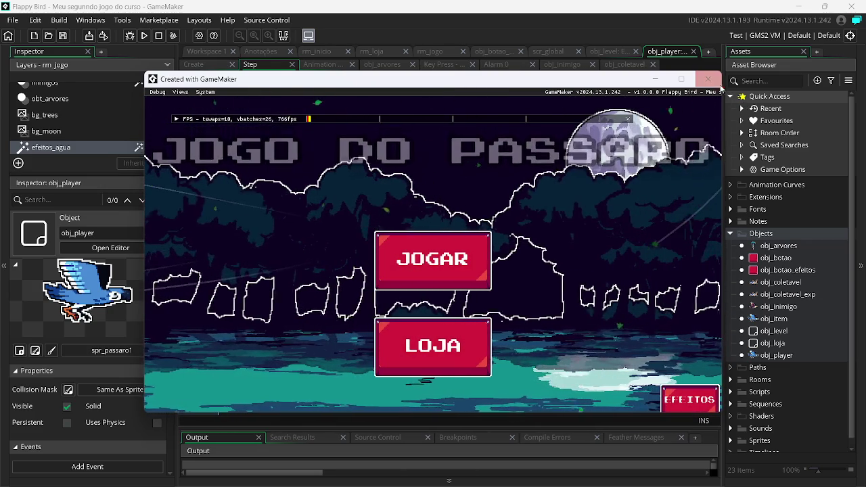
{"action": "left_click", "coordinate": [720, 85]}
Step: Switch back to the Cookiller GameMaker project window
{"action": "key", "text": "alt+Tab"}
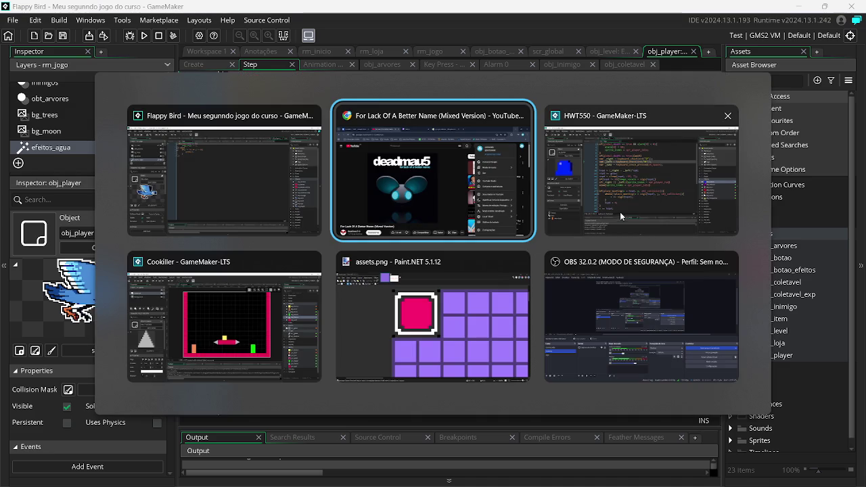
{"action": "left_click", "coordinate": [598, 193]}
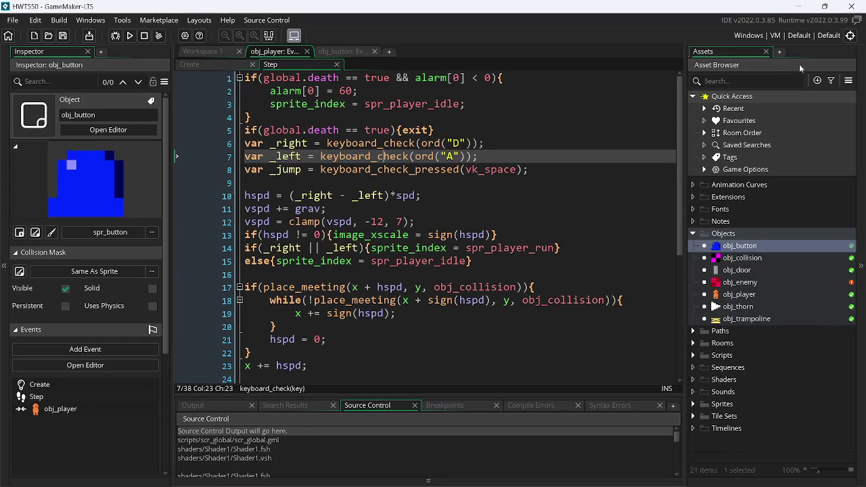
{"action": "key", "text": "alt+Tab"}
{"action": "key", "text": "alt+Tab"}
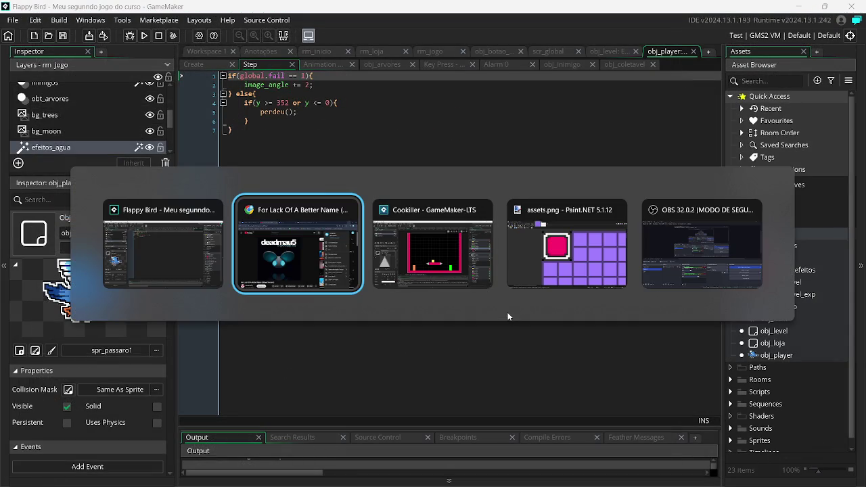
{"action": "key", "text": "Escape"}
{"action": "key", "text": "alt+Tab"}
Step: Test-run Cookiller twice, moving left, jumping and moving right before quitting
{"action": "left_click", "coordinate": [130, 37]}
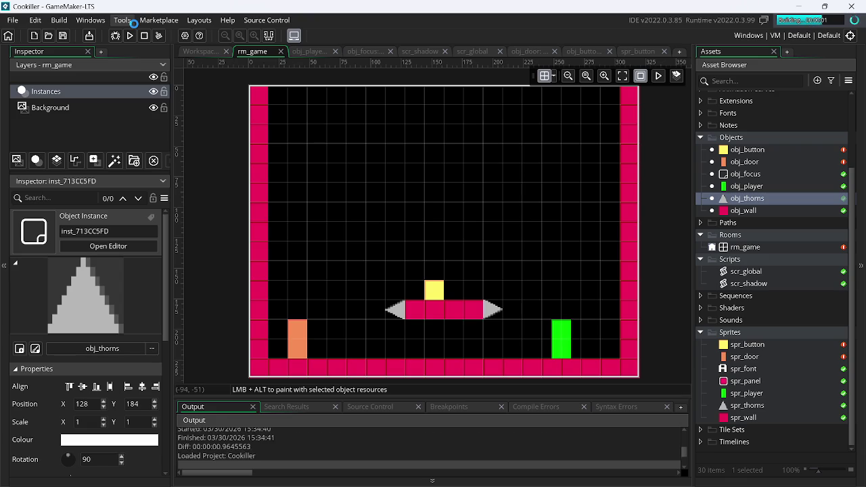
{"action": "key", "text": "Left"}
{"action": "key", "text": "space"}
{"action": "key", "text": "Right"}
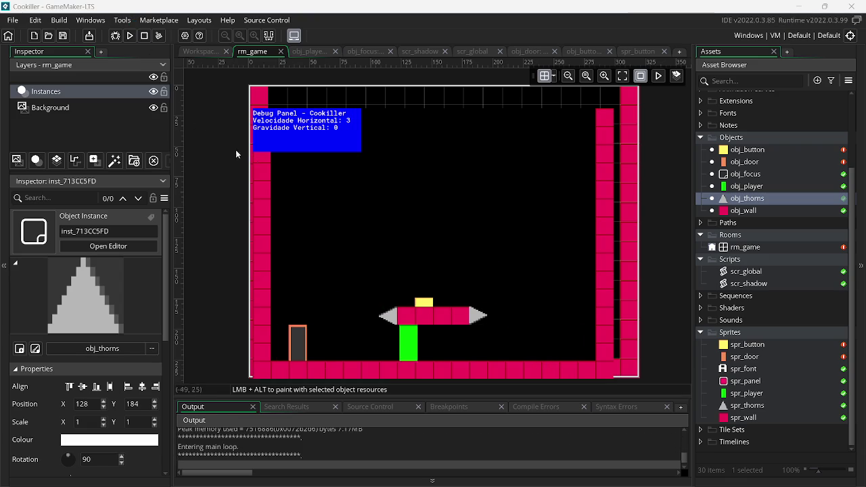
{"action": "key", "text": "Escape"}
{"action": "left_click", "coordinate": [131, 35]}
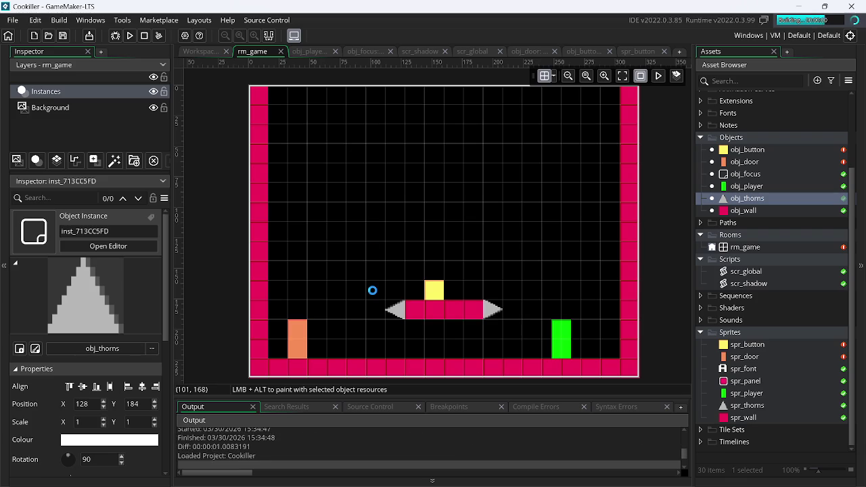
{"action": "key", "text": "Left"}
{"action": "key", "text": "Up"}
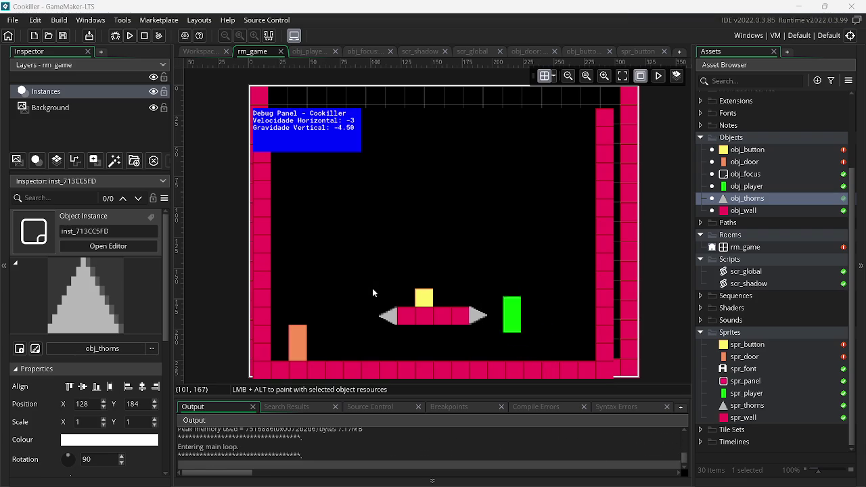
{"action": "key", "text": "Right"}
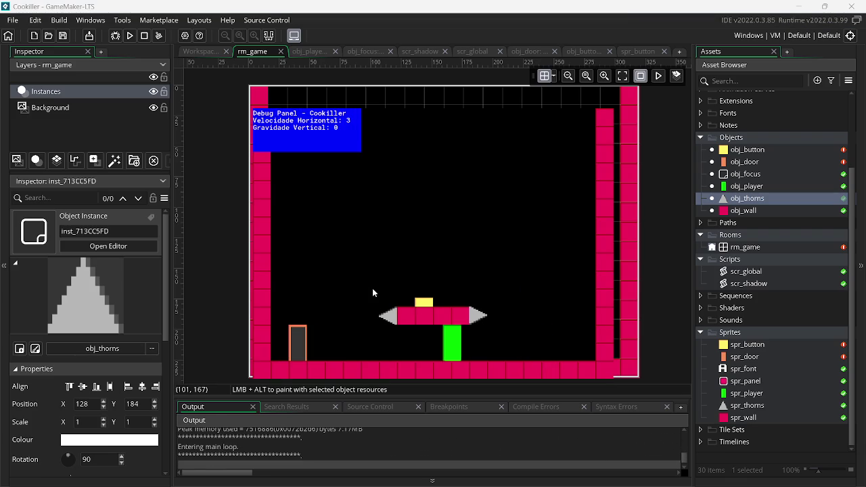
{"action": "key", "text": "Escape"}
Step: Test-run the level a third time, jumping onto the yellow button, then open spr_button
{"action": "left_click", "coordinate": [130, 37]}
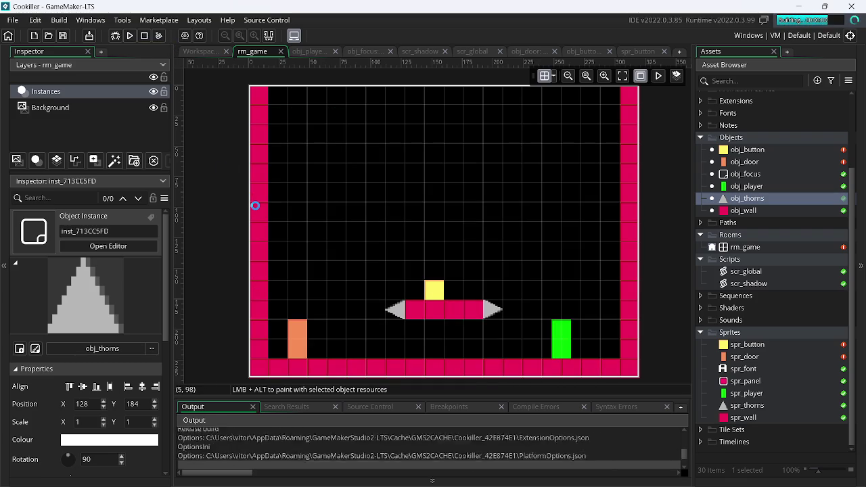
{"action": "key", "text": "Left"}
{"action": "key", "text": "Up"}
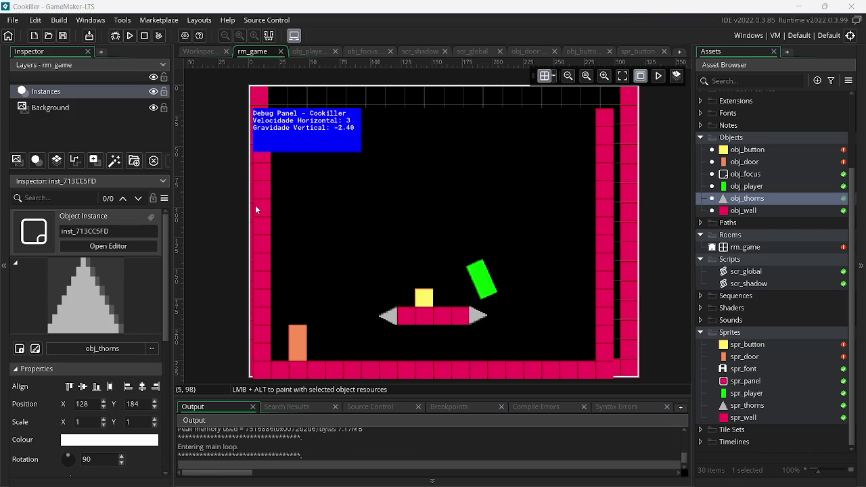
{"action": "key", "text": "Right"}
{"action": "key", "text": "Escape"}
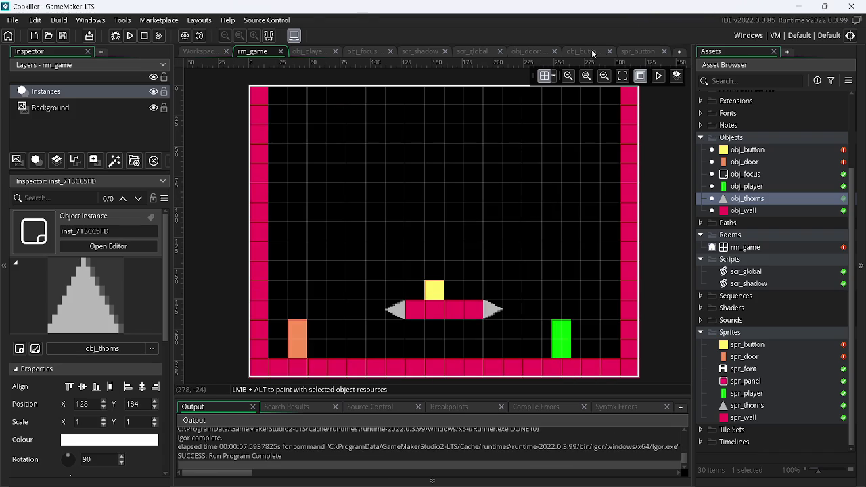
{"action": "left_click", "coordinate": [642, 52]}
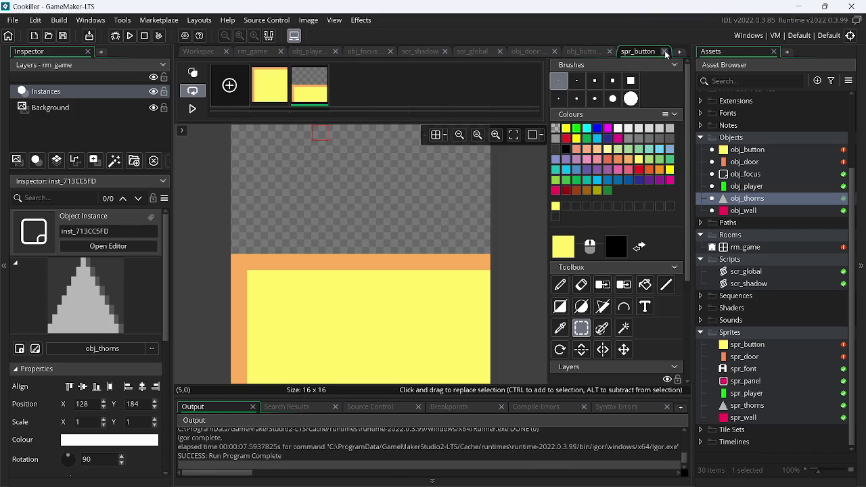
Step: Close spr_button and show obj_button's collision code with amou_but++ and image_index = 1
{"action": "left_click", "coordinate": [665, 52]}
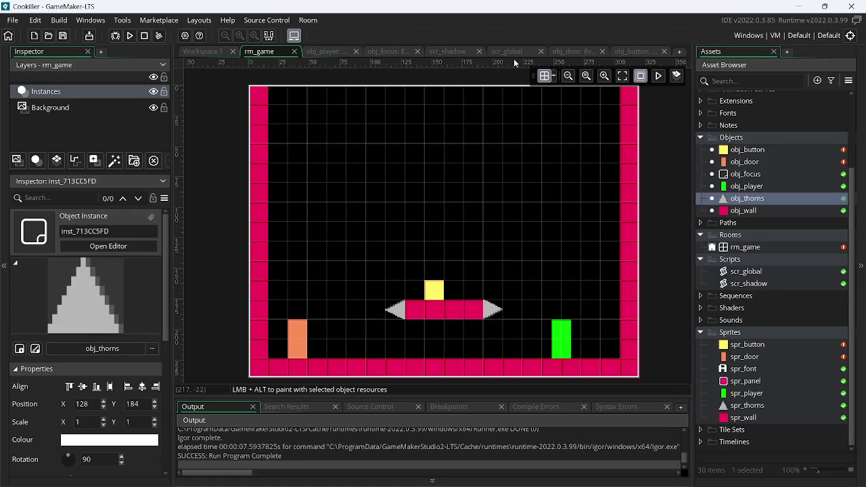
{"action": "left_click", "coordinate": [627, 52]}
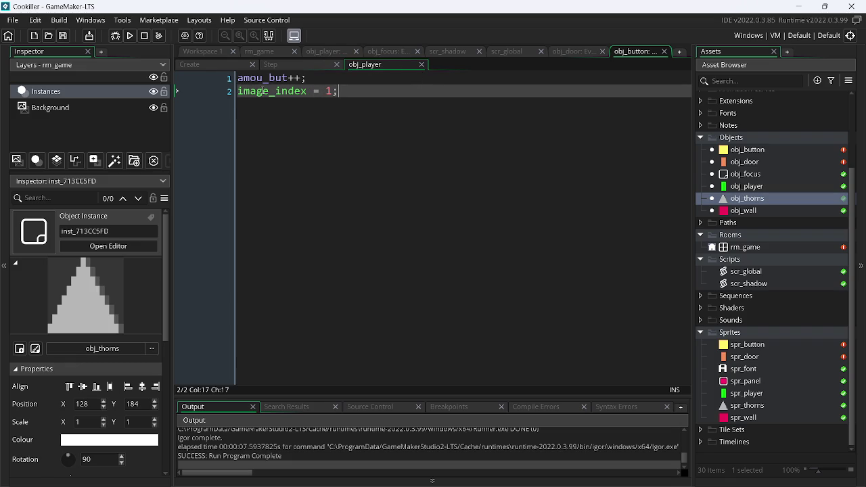
Step: Wrap amou_but++ and image_index = 1 in an indented if(!global.dead){ } block
{"action": "left_click", "coordinate": [239, 80]}
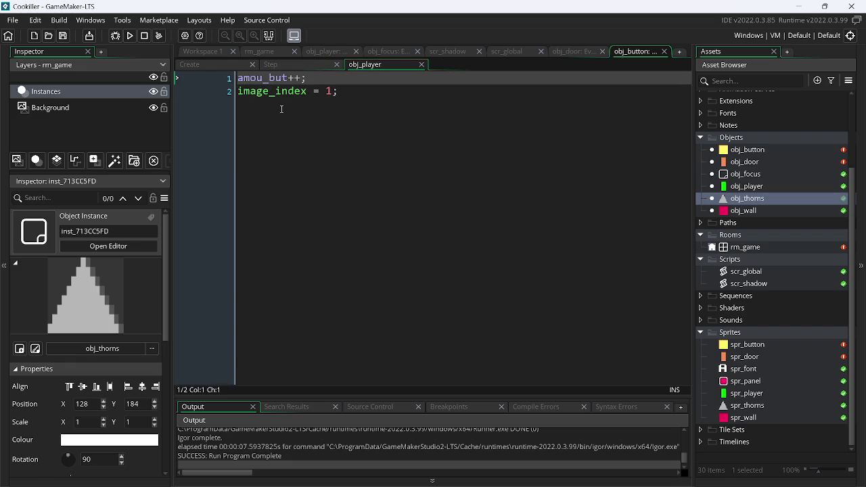
{"action": "key", "text": "Return"}
{"action": "key", "text": "Up"}
{"action": "type", "text": "if"}
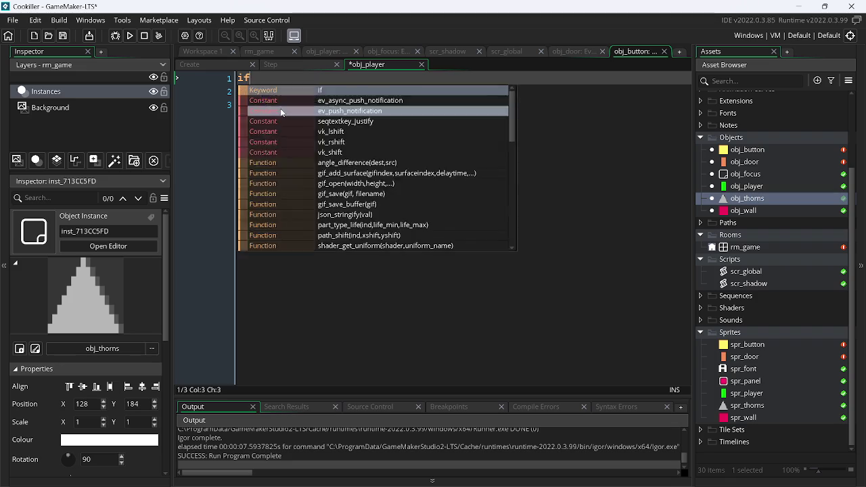
{"action": "type", "text": "(global."}
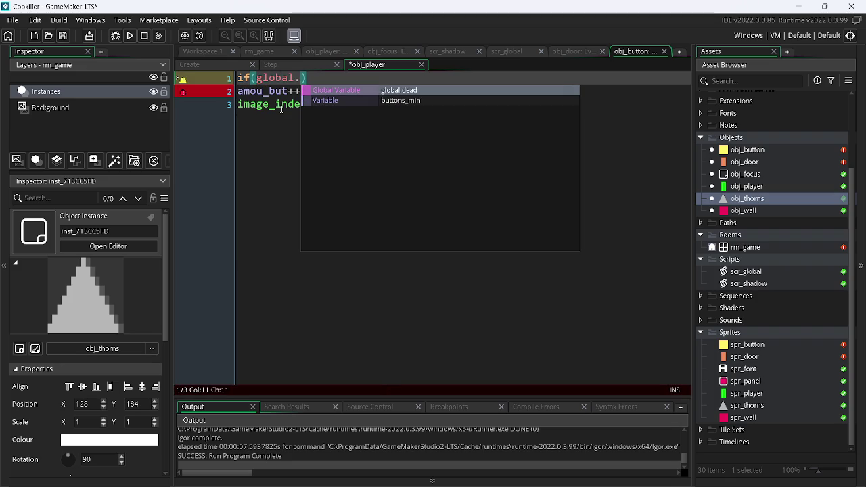
{"action": "key", "text": "Return"}
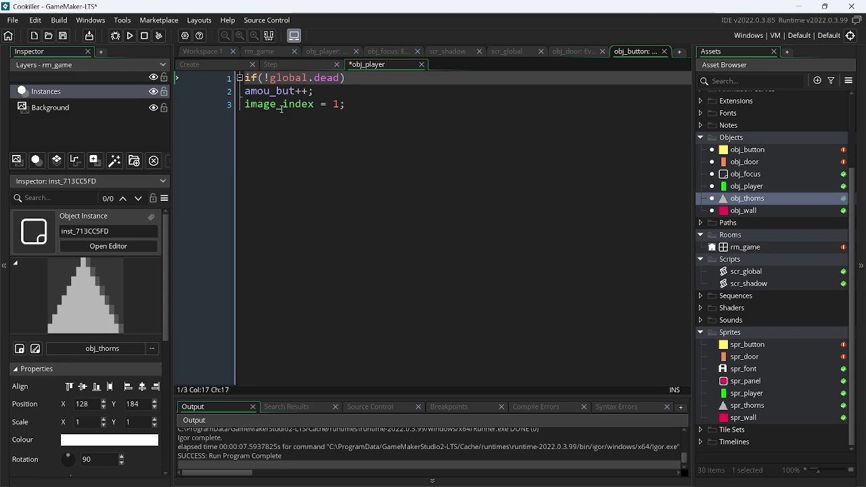
{"action": "key", "text": "Down"}
{"action": "key", "text": "Down"}
{"action": "key", "text": "Return"}
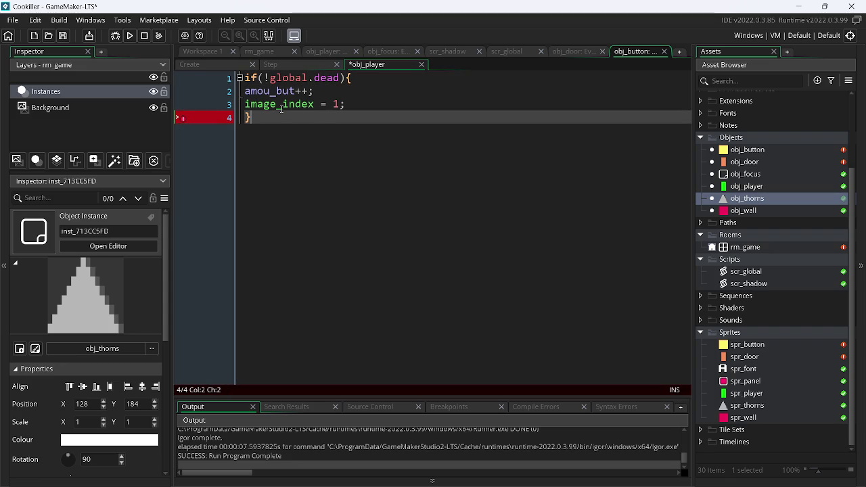
{"action": "key", "text": "Up"}
{"action": "key", "text": "Home"}
{"action": "key", "text": "Tab"}
{"action": "key", "text": "Up"}
{"action": "key", "text": "Home"}
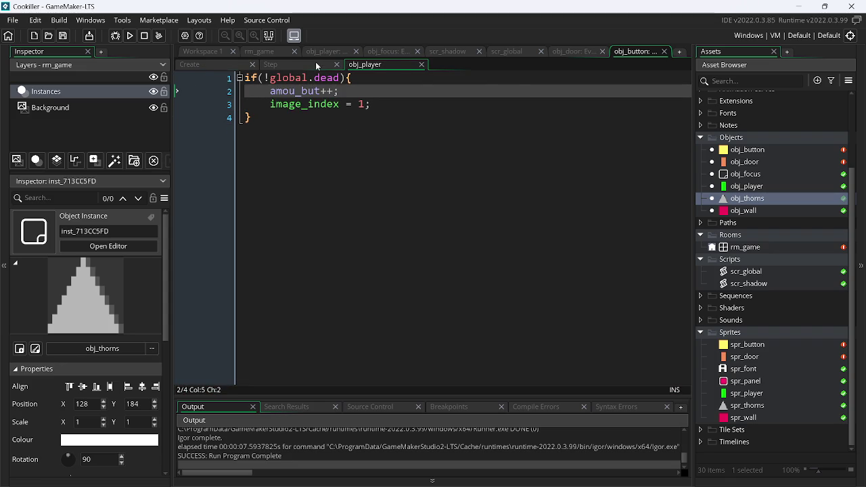
Step: Test-run Cookiller to confirm stepping on the yellow button opens the door
{"action": "left_click", "coordinate": [316, 63]}
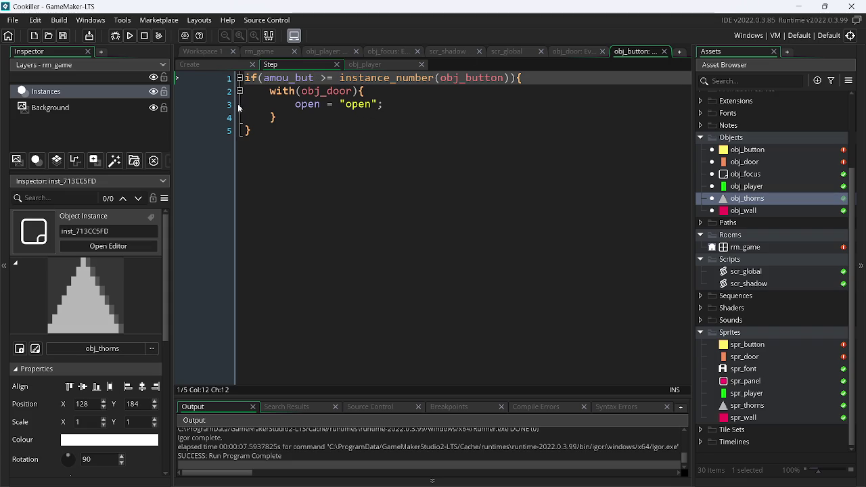
{"action": "left_click", "coordinate": [130, 37]}
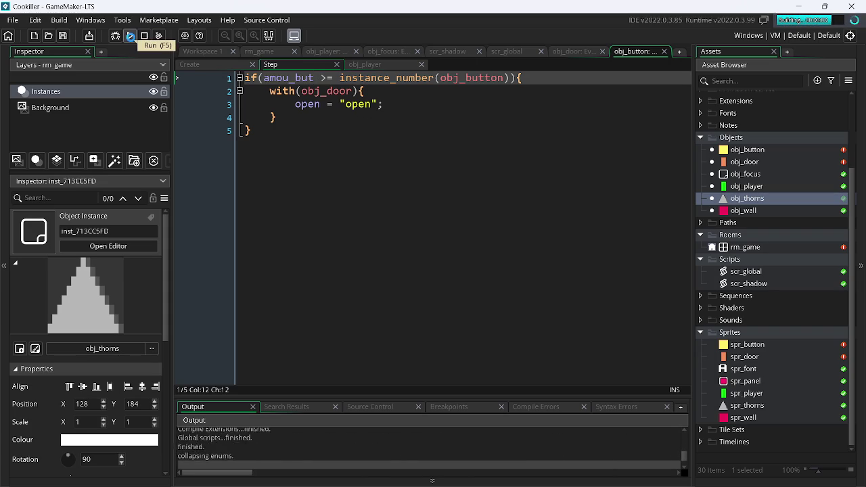
{"action": "key", "text": "Left"}
{"action": "key", "text": "Up"}
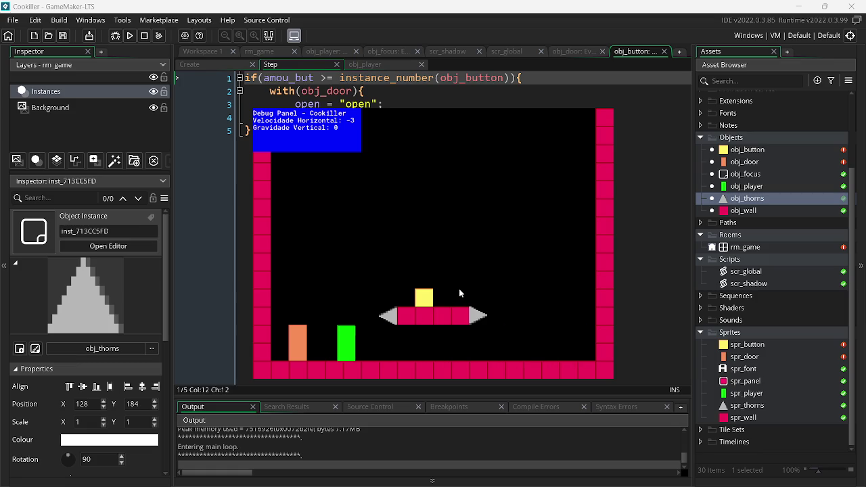
{"action": "key", "text": "Right"}
{"action": "key", "text": "Up"}
{"action": "key", "text": "Left"}
{"action": "key", "text": "Up"}
{"action": "key", "text": "Escape"}
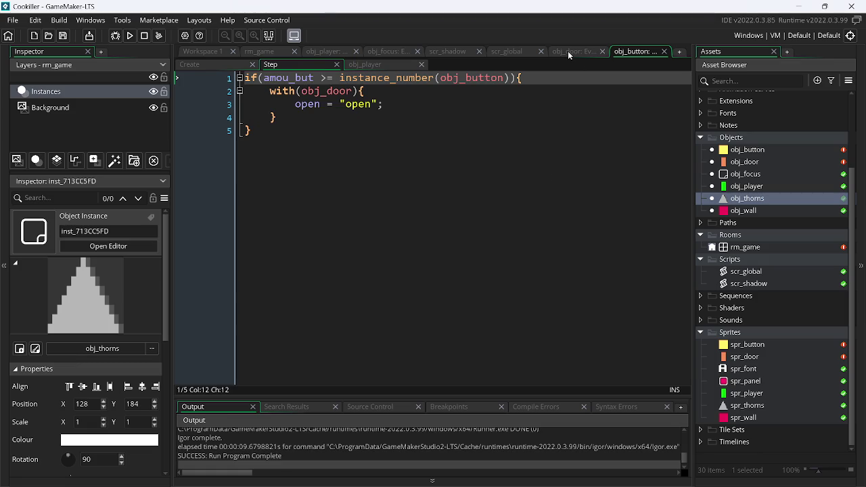
{"action": "left_click", "coordinate": [568, 50]}
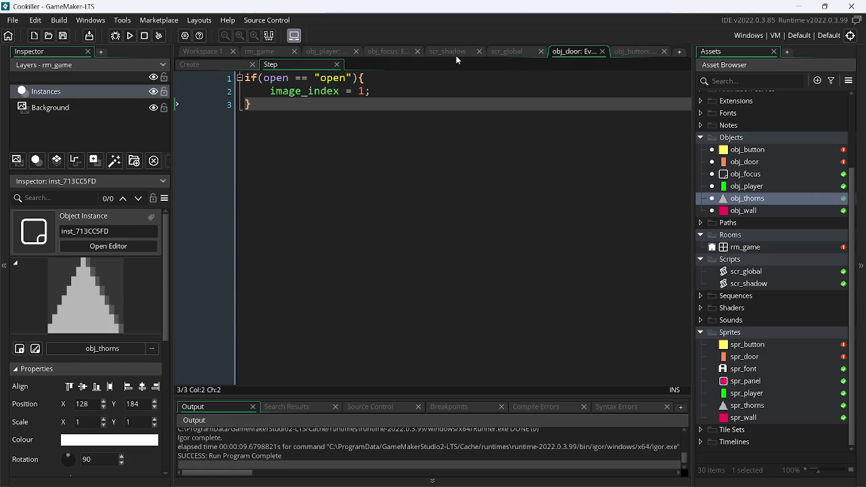
Step: Rename the door-state variable to open_door in obj_door's Step and Create code and in obj_button's Step
{"action": "left_click", "coordinate": [213, 65]}
{"action": "left_click", "coordinate": [305, 67]}
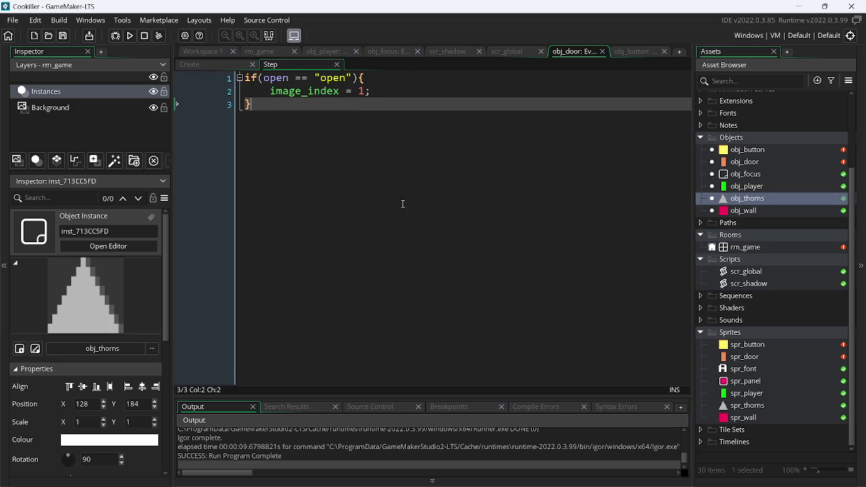
{"action": "left_click", "coordinate": [291, 79]}
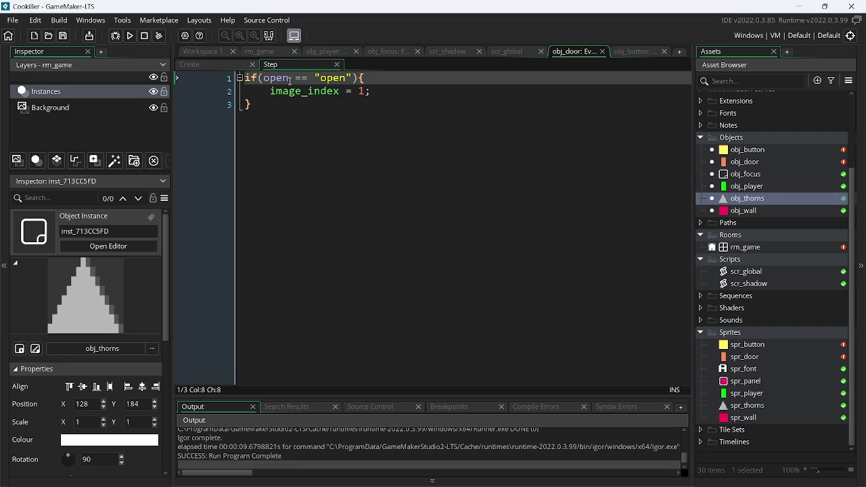
{"action": "type", "text": "_door"}
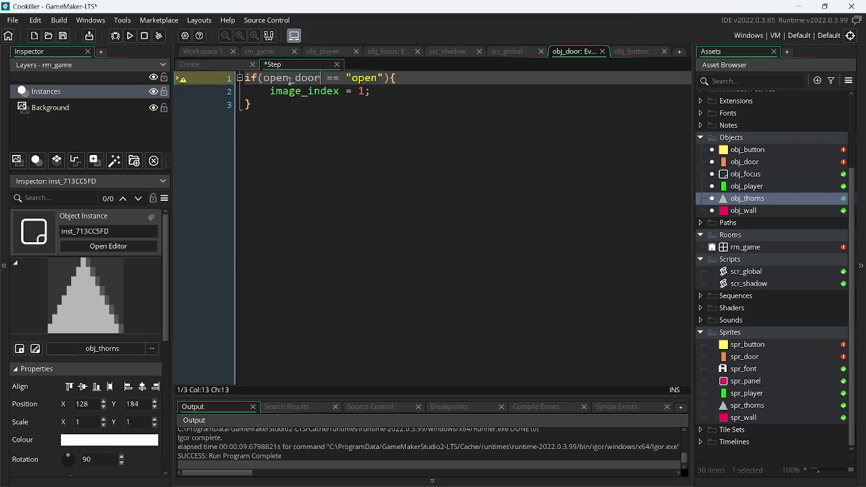
{"action": "double_click", "coordinate": [291, 79]}
{"action": "key", "text": "ctrl+c"}
{"action": "left_click", "coordinate": [224, 66]}
{"action": "left_click", "coordinate": [248, 79]}
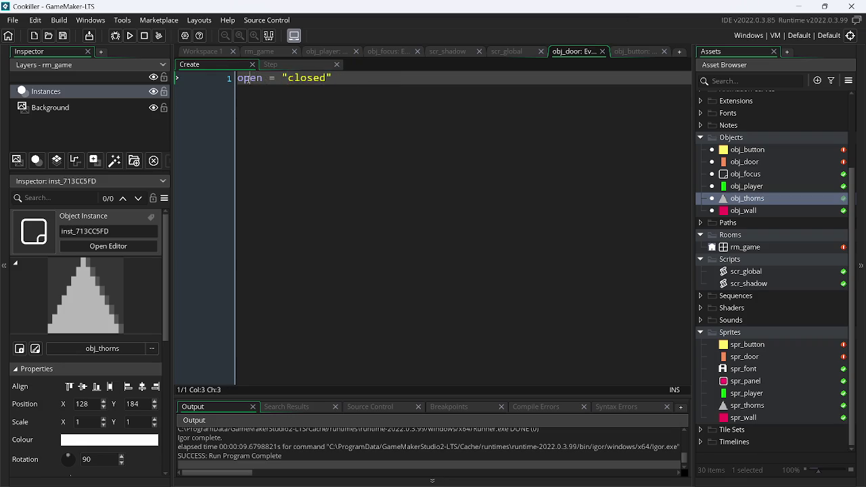
{"action": "left_click", "coordinate": [613, 53]}
{"action": "left_click", "coordinate": [310, 104]}
{"action": "double_click", "coordinate": [310, 104]}
{"action": "key", "text": "ctrl+v"}
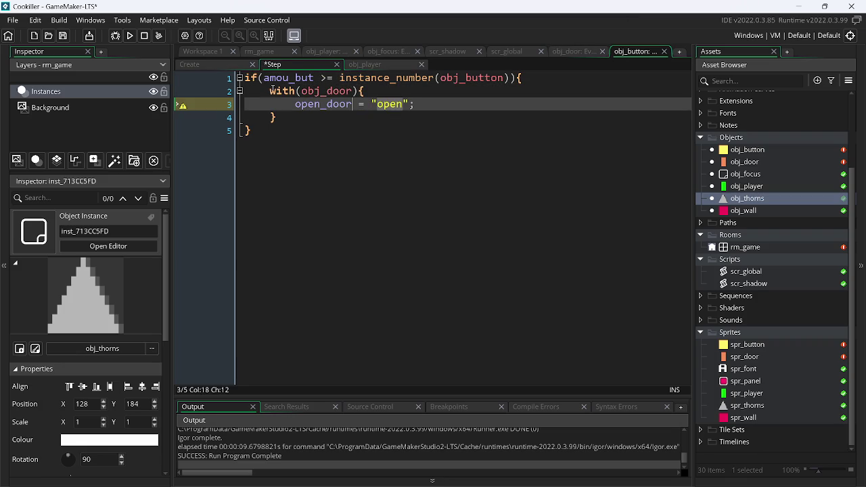
Step: Review obj_button's collision and Create code and the global script, then return to rm_game and bring up the window switcher
{"action": "left_click", "coordinate": [370, 66]}
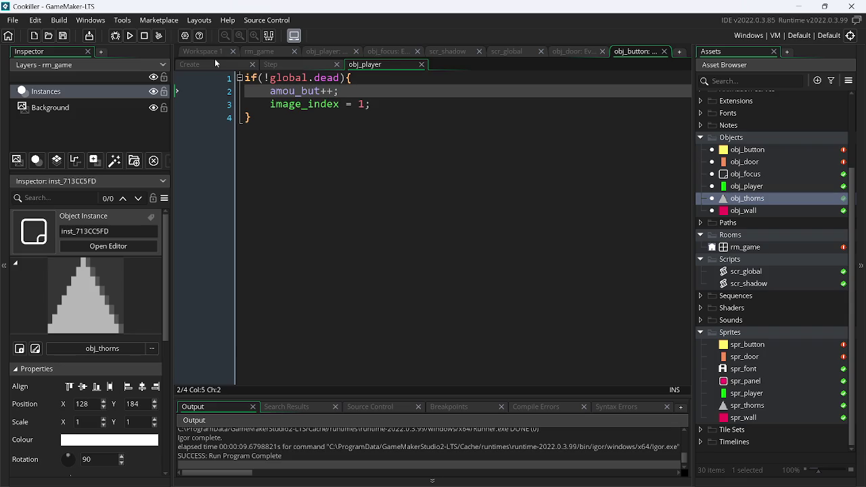
{"action": "left_click", "coordinate": [215, 60]}
{"action": "left_click", "coordinate": [298, 64]}
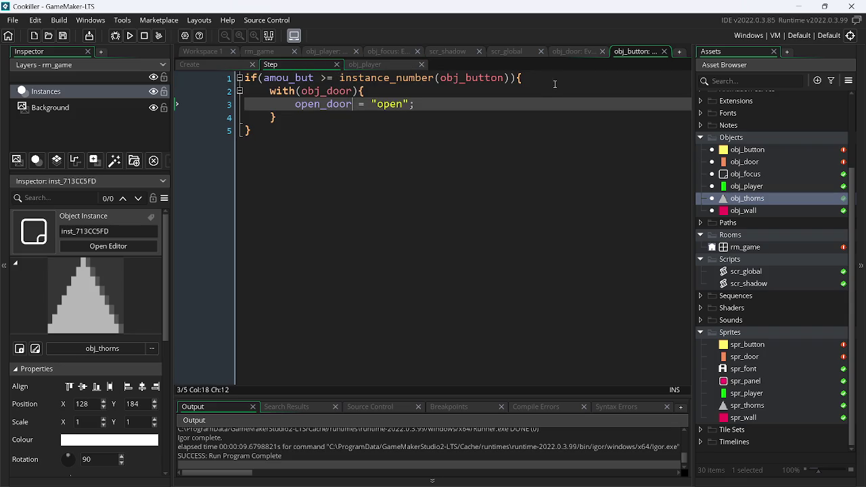
{"action": "left_click", "coordinate": [508, 53]}
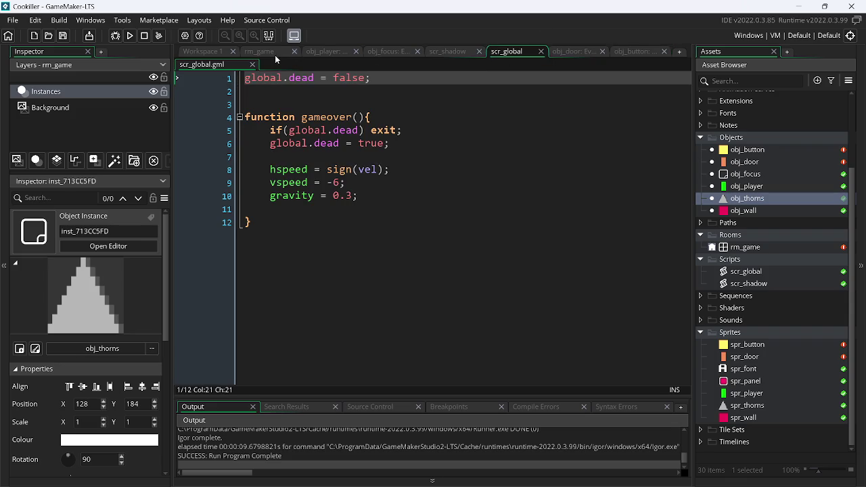
{"action": "left_click", "coordinate": [274, 52]}
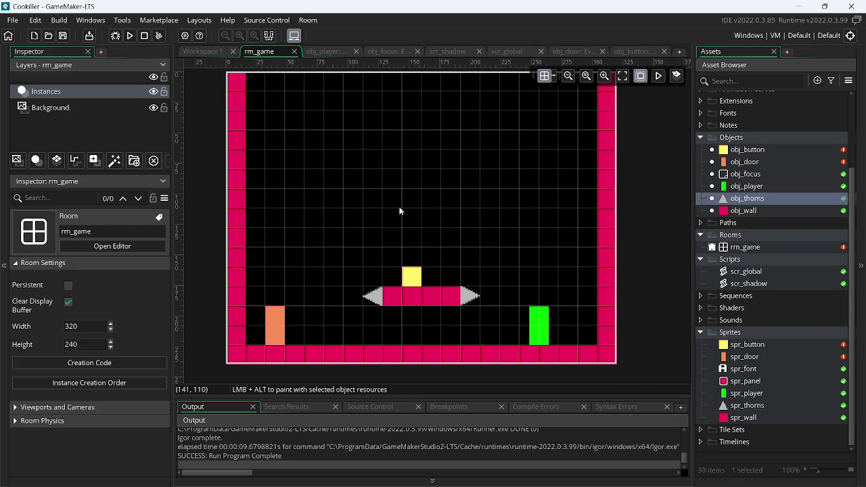
{"action": "key", "text": "alt+Tab"}
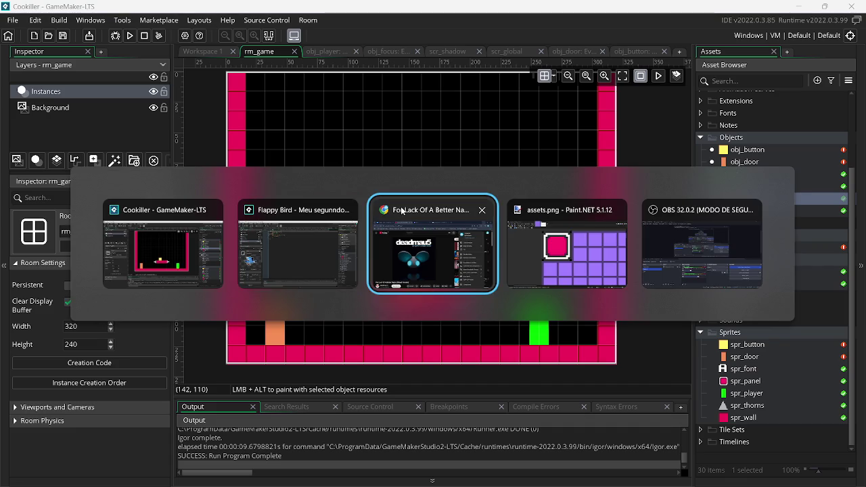
Step: In Chrome, search for gemini from a new tab and open the Google Gemini site
{"action": "left_click", "coordinate": [401, 211]}
{"action": "left_click", "coordinate": [372, 11]}
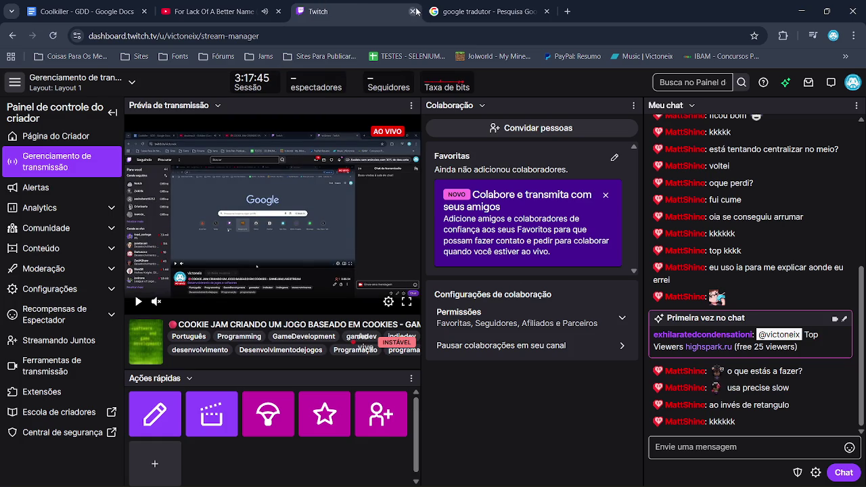
{"action": "left_click", "coordinate": [462, 10]}
{"action": "left_click", "coordinate": [567, 11]}
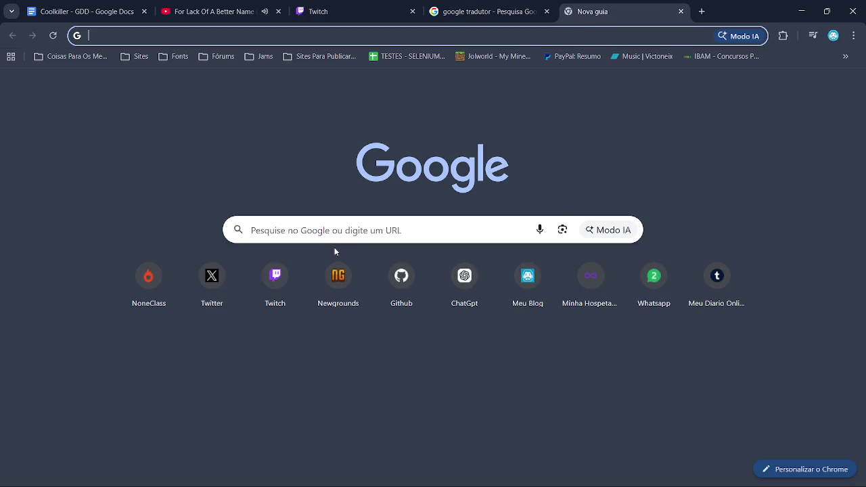
{"action": "left_click", "coordinate": [342, 234]}
{"action": "type", "text": "g"}
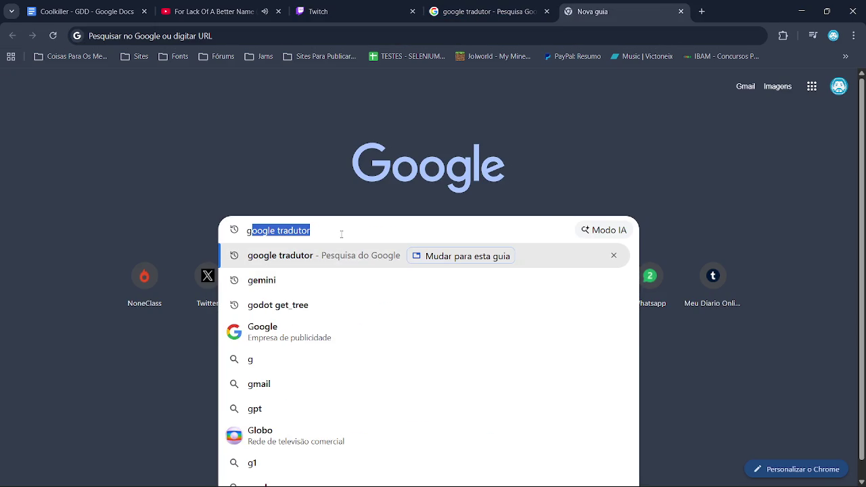
{"action": "key", "text": "Down"}
{"action": "key", "text": "Down"}
{"action": "key", "text": "Up"}
{"action": "key", "text": "Return"}
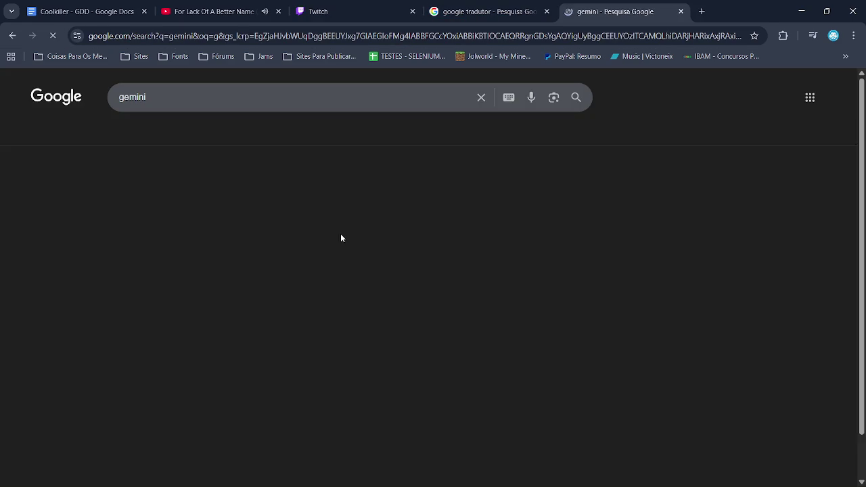
{"action": "left_click", "coordinate": [188, 195]}
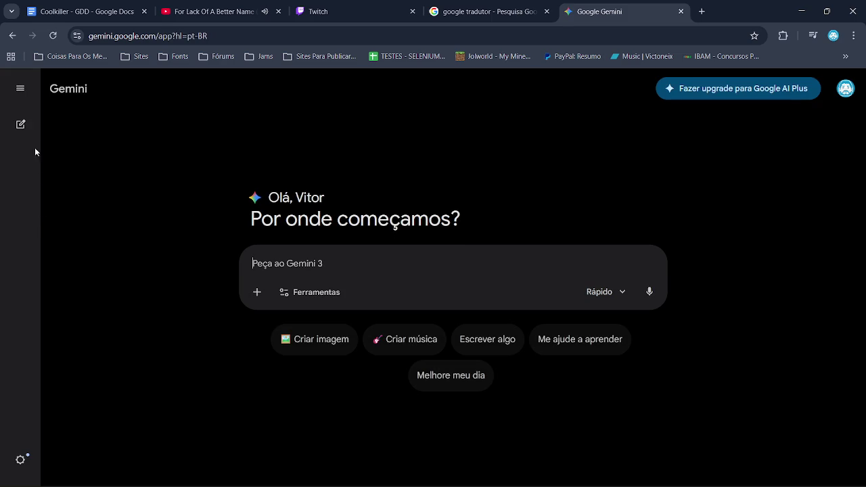
Step: Open the 'Calculando Área de Sprite para Texto' chat, then go back to the Cookiller project
{"action": "left_click", "coordinate": [22, 88]}
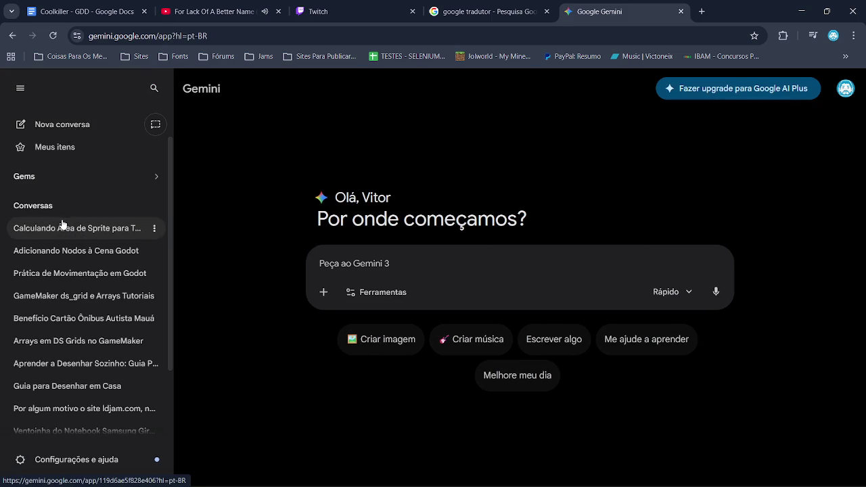
{"action": "left_click", "coordinate": [62, 228]}
{"action": "left_click", "coordinate": [22, 88]}
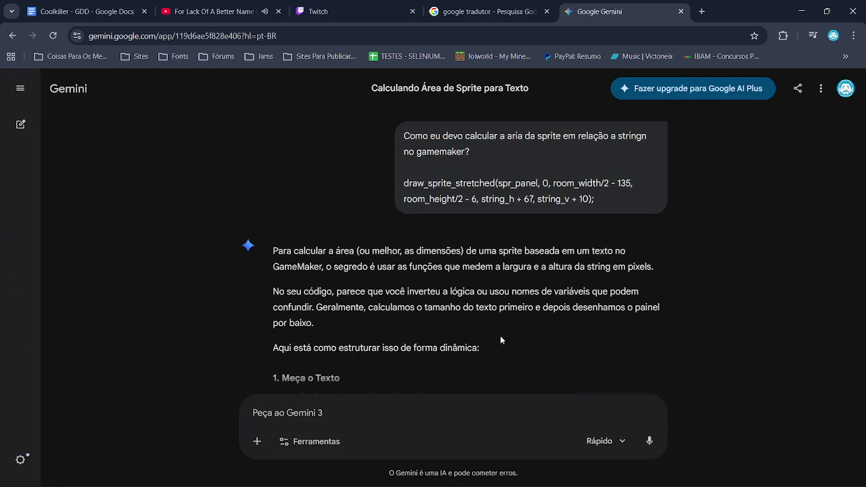
{"action": "key", "text": "alt+Tab"}
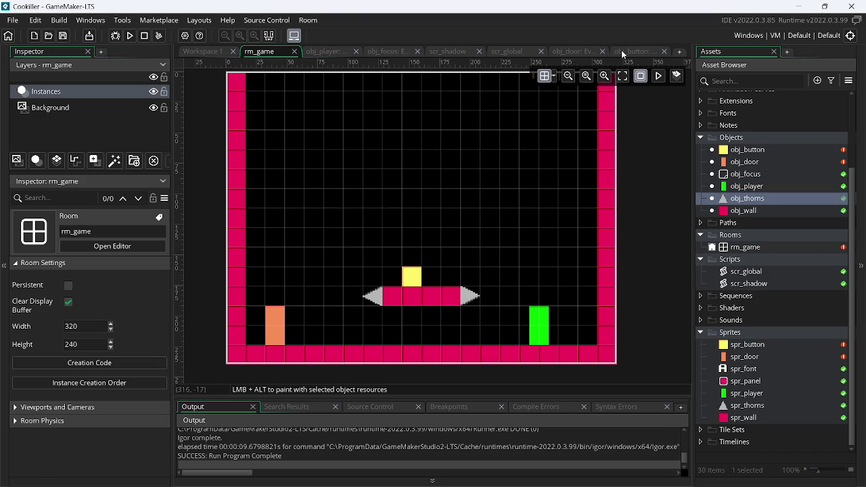
{"action": "left_click", "coordinate": [622, 51]}
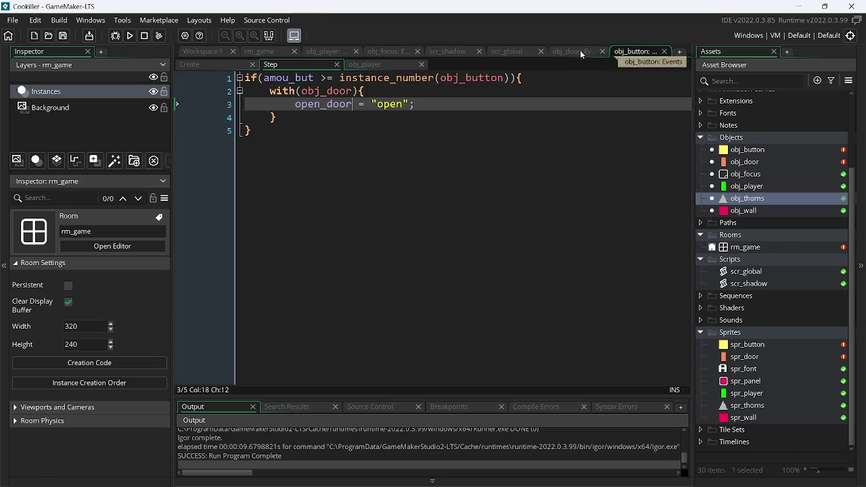
Step: Select and copy the draw_text_shadow_ext call on line 20 of obj_focus's Draw event, then switch to Chrome
{"action": "left_click", "coordinate": [570, 53]}
{"action": "left_click", "coordinate": [466, 54]}
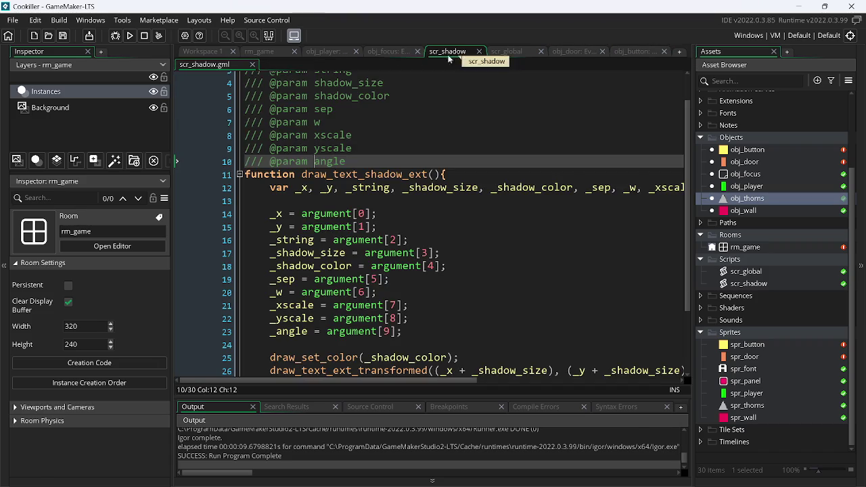
{"action": "left_click", "coordinate": [389, 54]}
{"action": "left_click", "coordinate": [369, 66]}
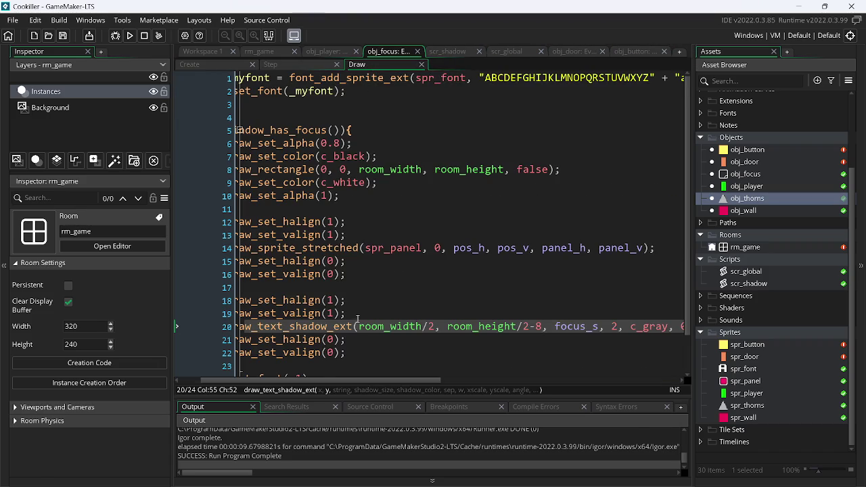
{"action": "left_click", "coordinate": [271, 327]}
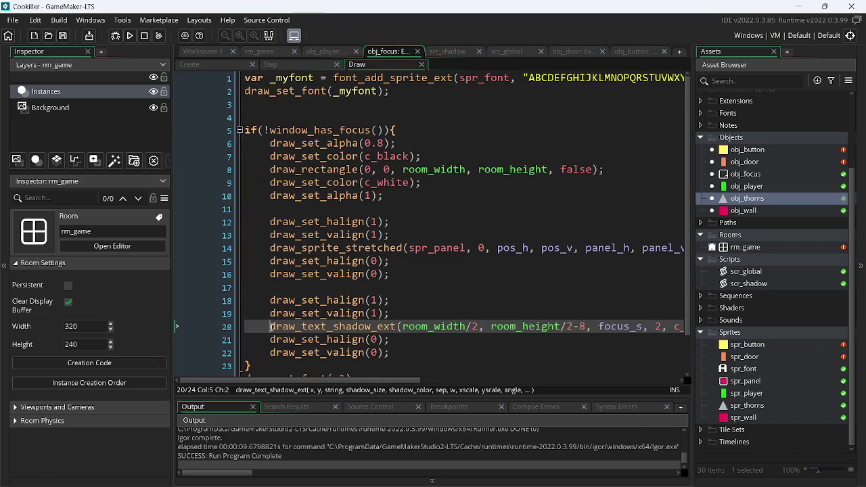
{"action": "left_click_drag", "start_coordinate": [271, 327], "coordinate": [758, 329]}
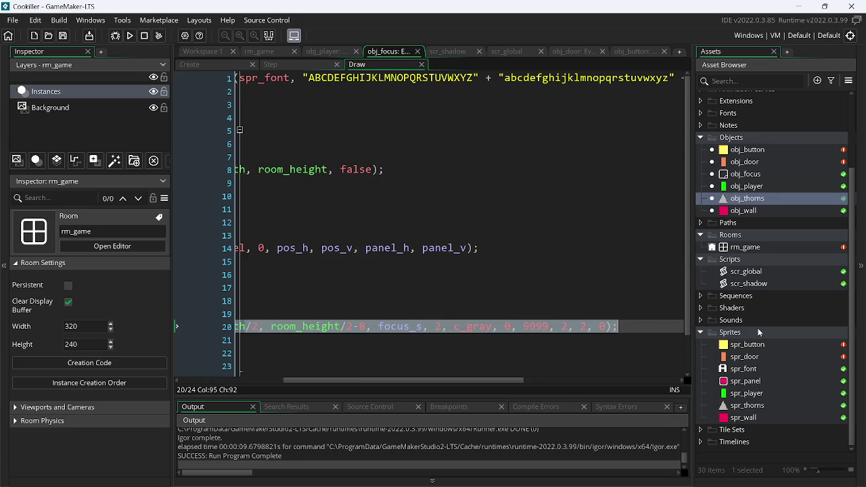
{"action": "key", "text": "alt+Tab"}
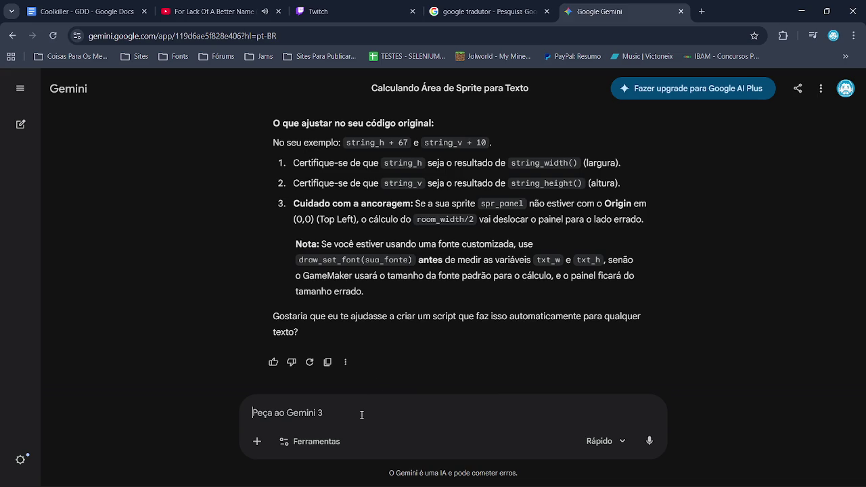
Step: Type the Portuguese question asking why text sits lower on Windows than in HTML, then add a new line
{"action": "type", "text": "Por al"}
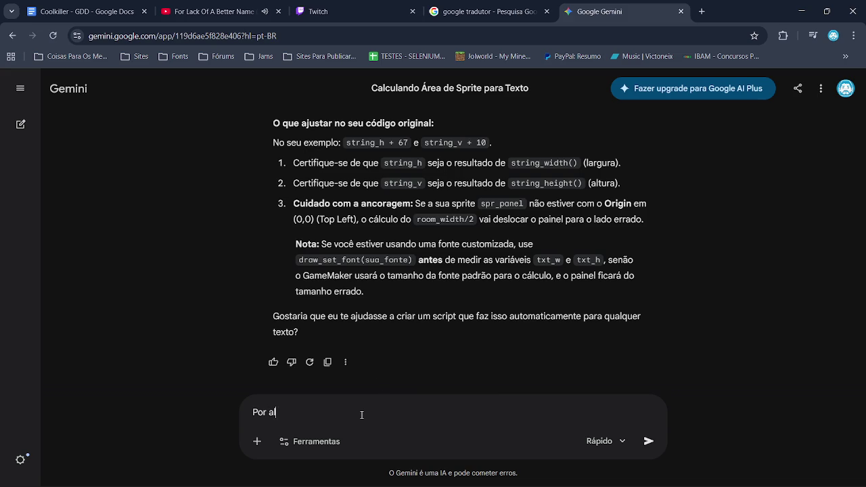
{"action": "type", "text": "gum motiv"}
{"action": "type", "text": "o, na ve"}
{"action": "type", "text": "rsão de "}
{"action": "type", "text": "win"}
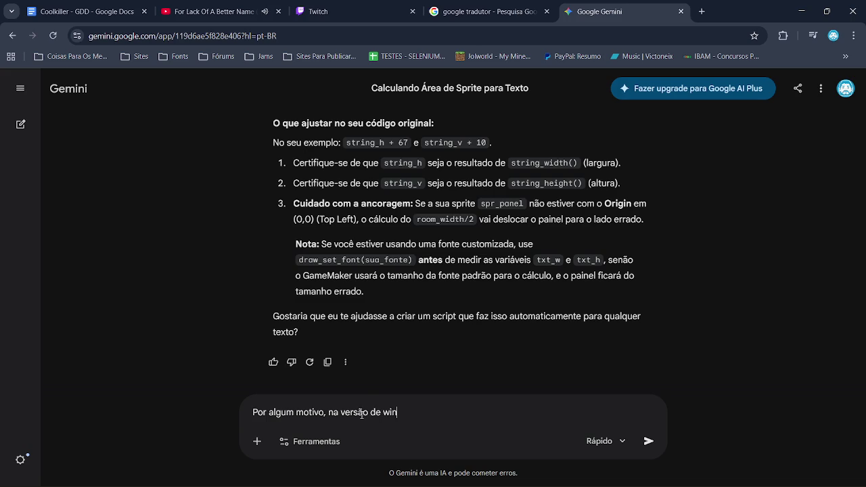
{"action": "type", "text": "do"}
{"action": "type", "text": "wos"}
{"action": "key", "text": "BackSpace"}
{"action": "key", "text": "BackSpace"}
{"action": "type", "text": "s"}
{"action": "type", "text": ", "}
{"action": "type", "text": "o"}
{"action": "type", "text": " texto "}
{"action": "type", "text": "fica "}
{"action": "type", "text": "ou pouco"}
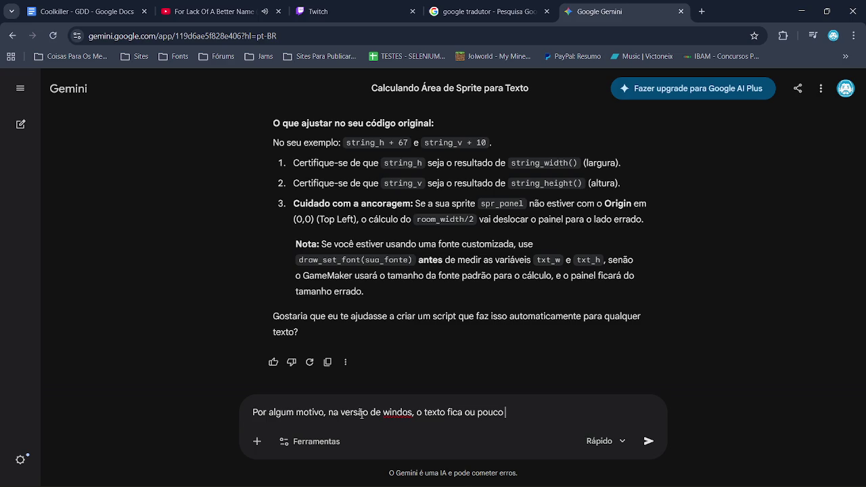
{"action": "type", "text": " mais aba"}
{"action": "type", "text": "ixo. Ma"}
{"action": "type", "text": "is na "}
{"action": "type", "text": "versão de"}
{"action": "type", "text": " html el"}
{"action": "type", "text": "e fica "}
{"action": "type", "text": "nor"}
{"action": "type", "text": "mal. Po"}
{"action": "type", "text": "e que o"}
{"action": "key", "text": "BackSpace"}
{"action": "type", "text": "isso acontece"}
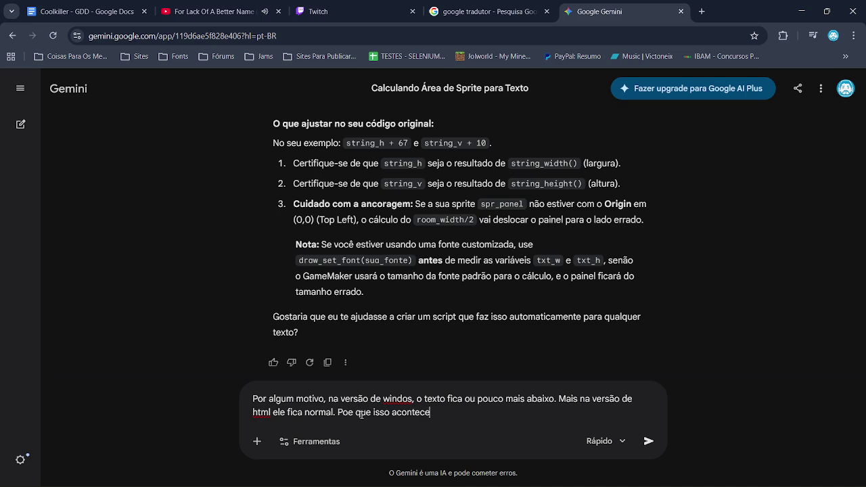
{"action": "type", "text": "?"}
{"action": "key", "text": "shift+Return"}
{"action": "key", "text": "shift+Return"}
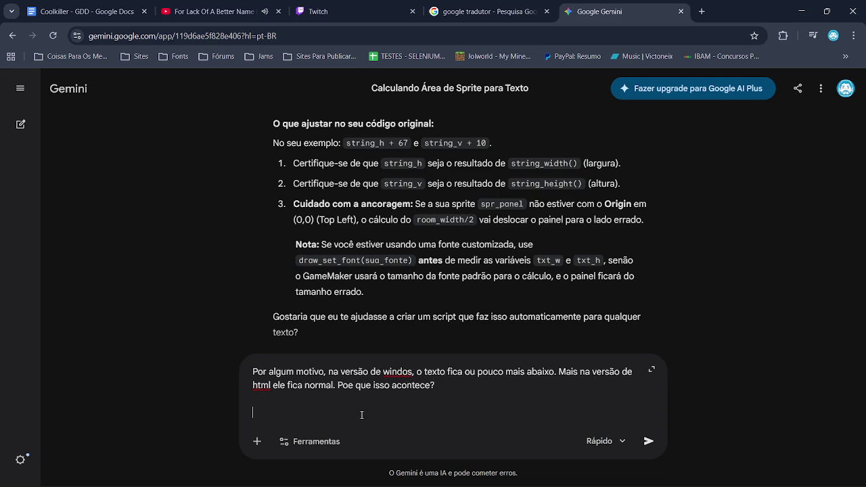
Step: Paste the code line and trim it to draw_text_ext, removing the c_gray and shadow-size arguments
{"action": "type", "text": "draw_text_shadow_ext(room_width/2, room_height/2-8, focus_s, 2, c_gray, 0, 9999, 2, 2, 0);"}
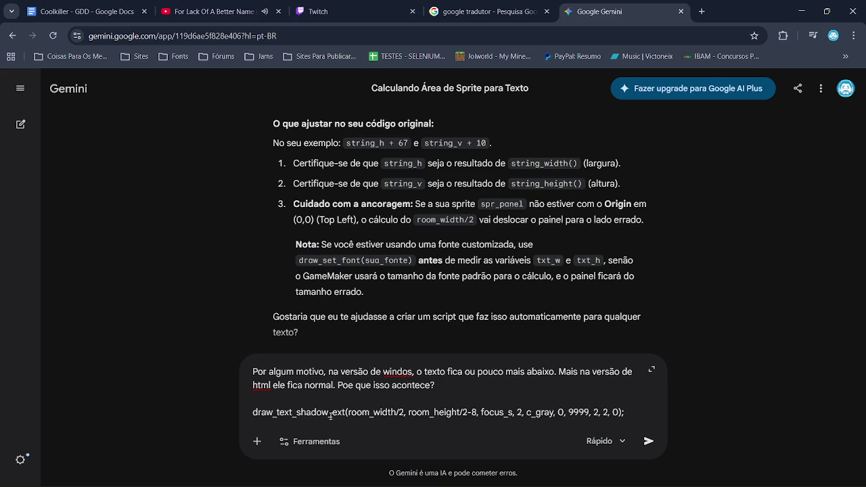
{"action": "left_click", "coordinate": [330, 414]}
{"action": "key", "text": "BackSpace"}
{"action": "key", "text": "BackSpace"}
{"action": "key", "text": "BackSpace"}
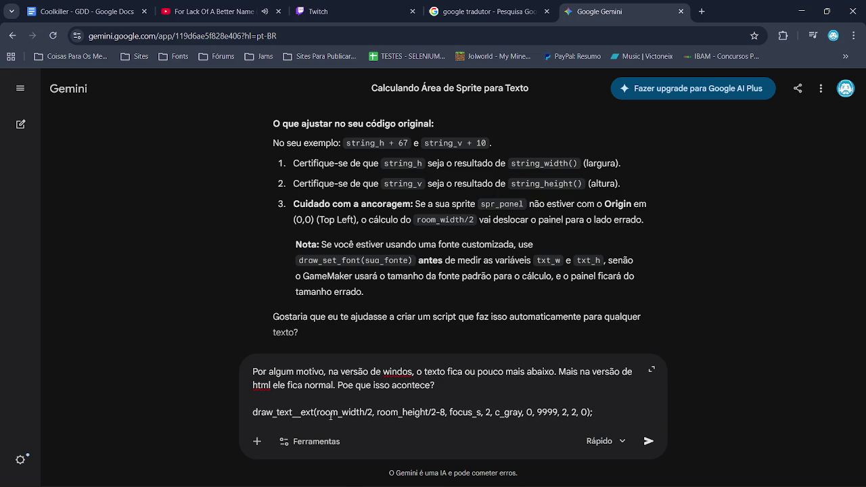
{"action": "key", "text": "BackSpace"}
{"action": "key", "text": "Right"}
{"action": "key", "text": "Right"}
{"action": "key", "text": "Right"}
{"action": "key", "text": "Right"}
{"action": "key", "text": "Right"}
{"action": "key", "text": "Right"}
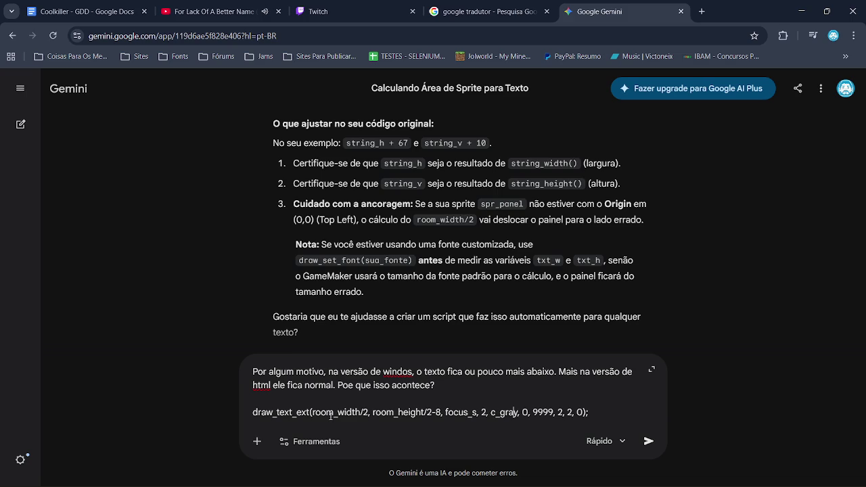
{"action": "key", "text": "BackSpace"}
{"action": "key", "text": "BackSpace"}
{"action": "key", "text": "BackSpace"}
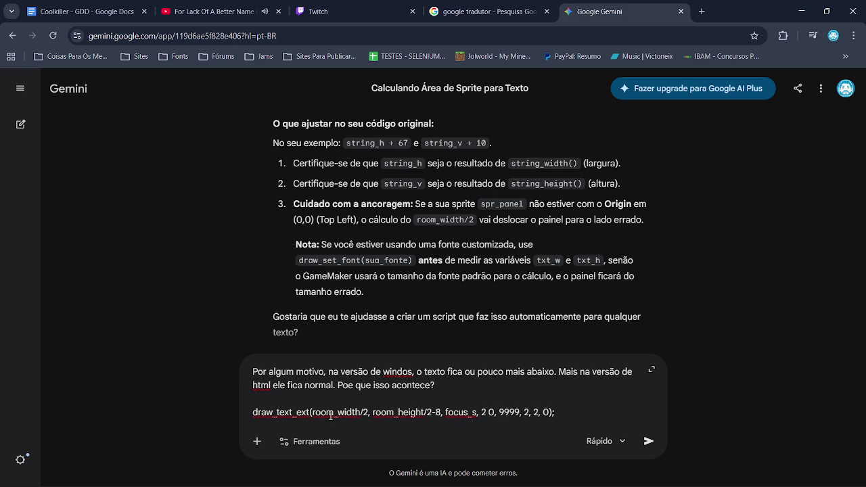
{"action": "key", "text": "BackSpace"}
{"action": "key", "text": "BackSpace"}
{"action": "key", "text": "BackSpace"}
{"action": "key", "text": "BackSpace"}
Step: Remove the -8 offset so the y argument is room_height/2, and send the question to Gemini
{"action": "key", "text": "ctrl+Left"}
{"action": "key", "text": "ctrl+Left"}
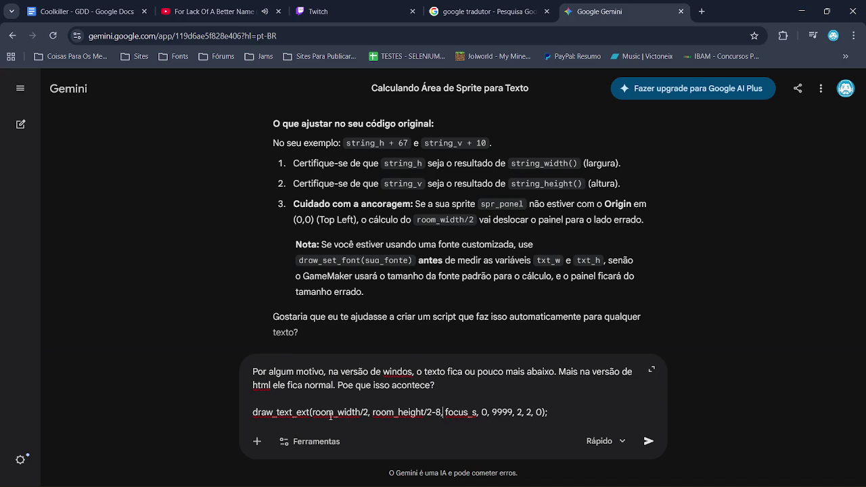
{"action": "key", "text": "Delete"}
{"action": "key", "text": "BackSpace"}
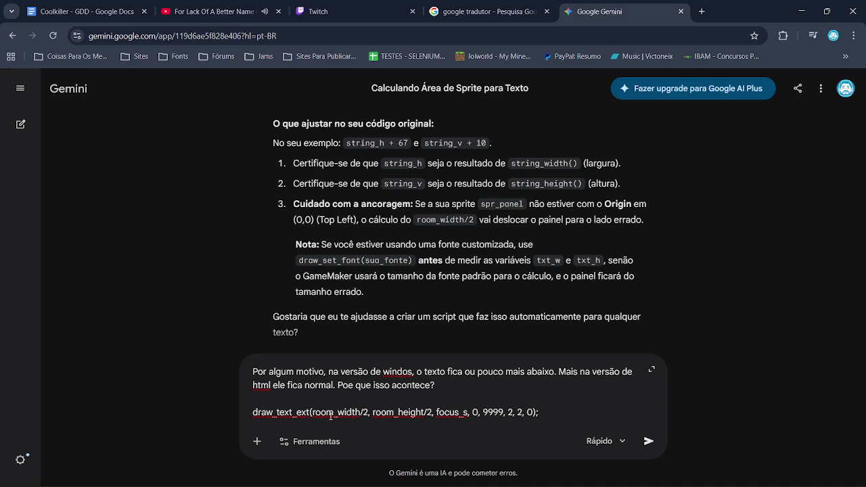
{"action": "key", "text": "ctrl+Right"}
{"action": "key", "text": "ctrl+Right"}
{"action": "key", "text": "Return"}
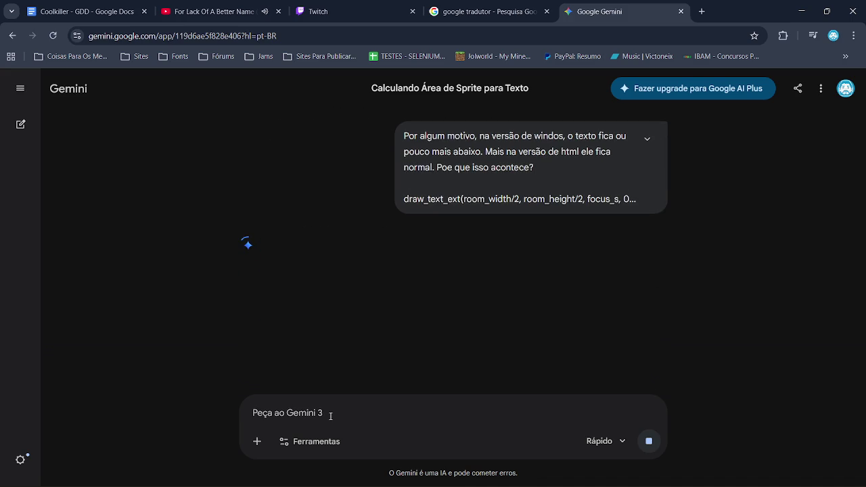
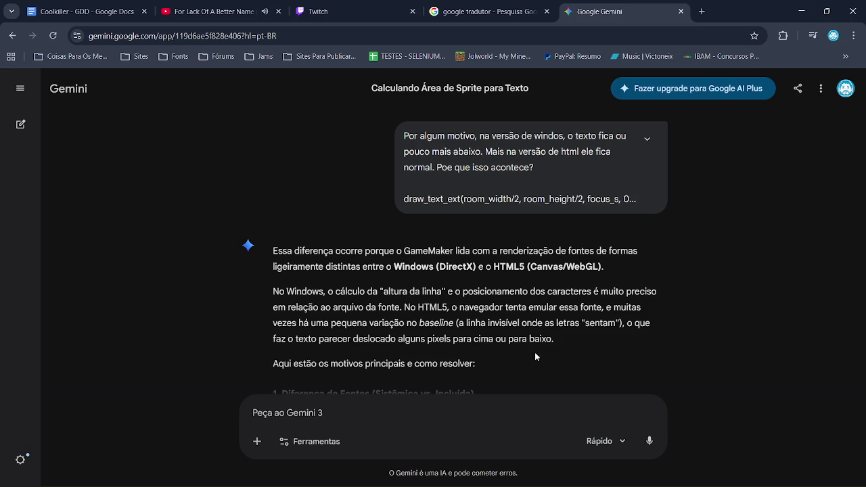
Step: Open the manual page for the draw_set_valign call on line 19 of the GameMaker code
{"action": "scroll", "coordinate": [534, 355], "scroll_direction": "down", "scroll_amount": 1}
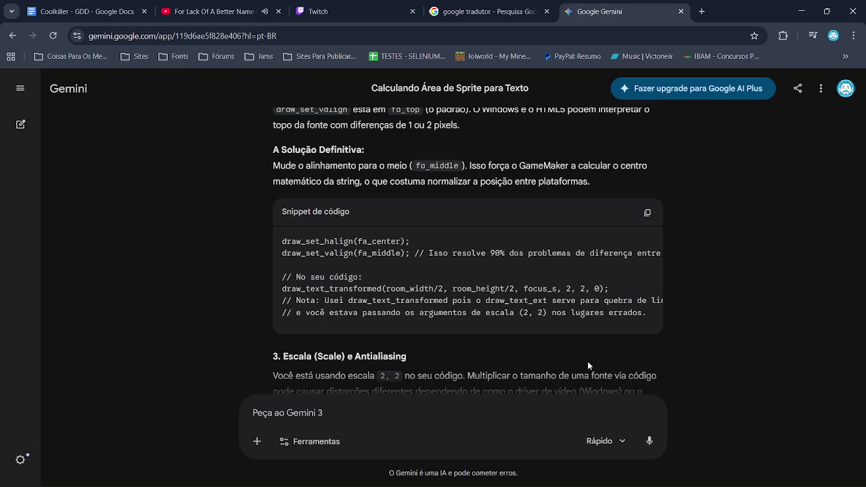
{"action": "key", "text": "alt+Tab"}
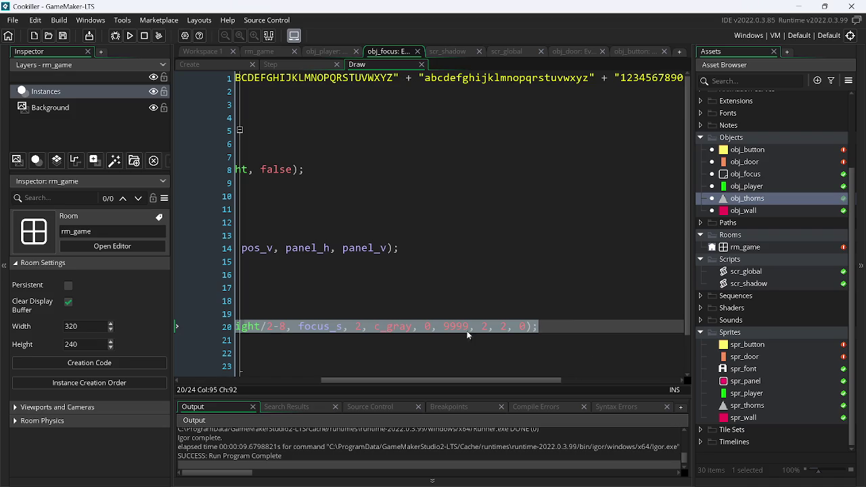
{"action": "scroll", "coordinate": [467, 332], "scroll_direction": "left", "scroll_amount": 5}
{"action": "left_click", "coordinate": [357, 313]}
{"action": "right_click", "coordinate": [357, 314]}
{"action": "key", "text": "F1"}
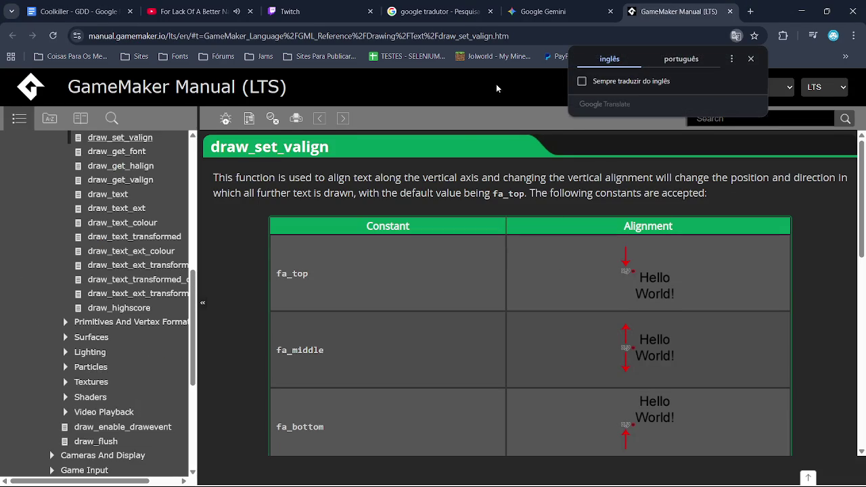
Step: Send Gemini the follow-up 'Mais já ta no centro' saying the text is already centred
{"action": "left_click", "coordinate": [536, 10]}
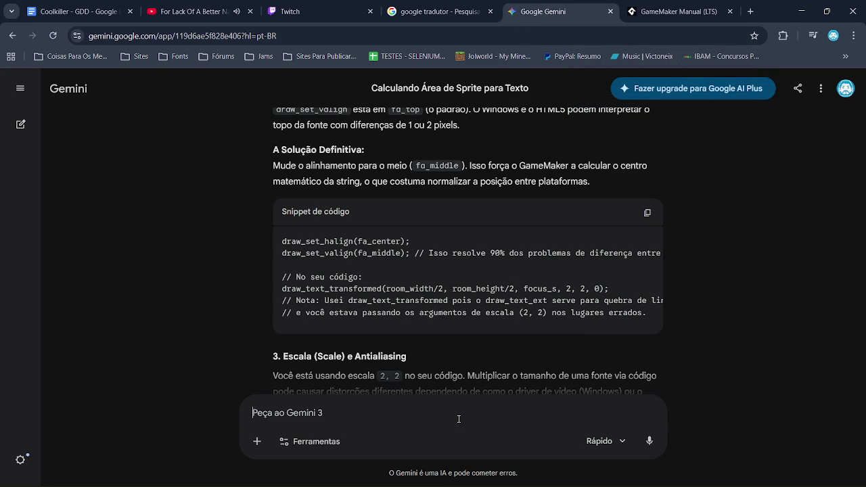
{"action": "type", "text": "Mais"}
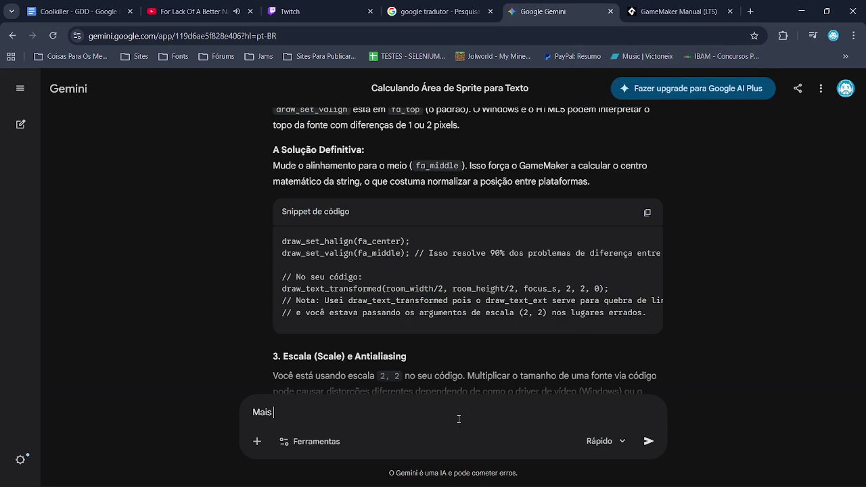
{"action": "type", "text": " ´"}
{"action": "type", "text": "j"}
{"action": "type", "text": "á ta"}
{"action": "type", "text": " no cent"}
{"action": "type", "text": "ro"}
{"action": "key", "text": "Return"}
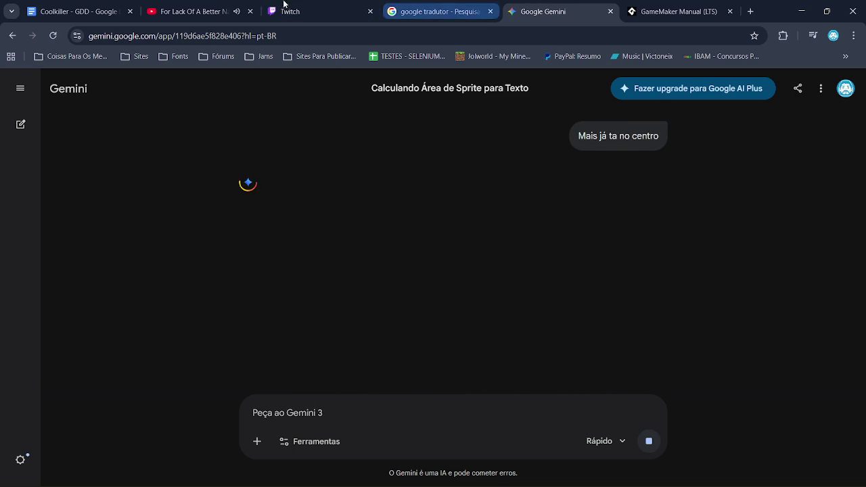
{"action": "left_click", "coordinate": [196, 12]}
{"action": "left_click", "coordinate": [360, 13]}
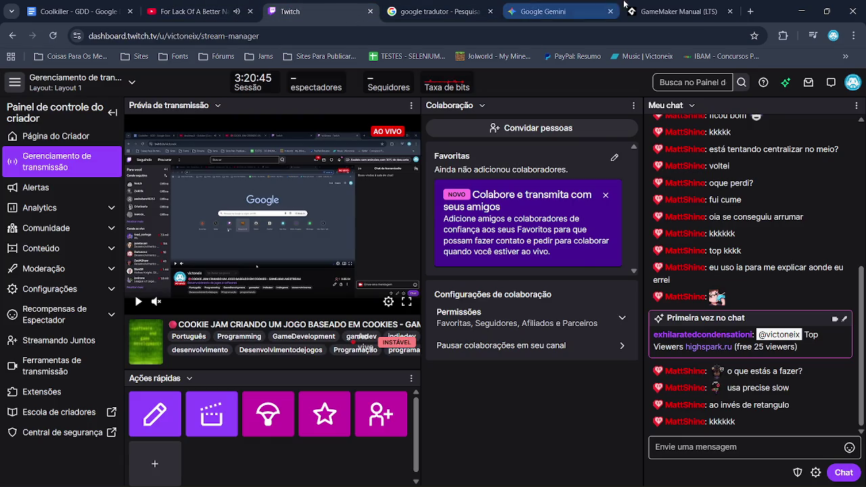
{"action": "left_click", "coordinate": [548, 11]}
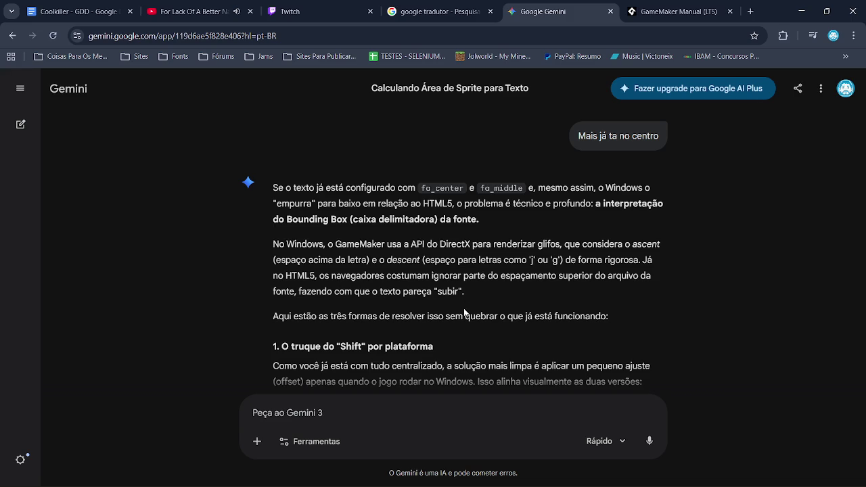
Step: Read through Gemini's reply and answer 'Não é a escala'
{"action": "scroll", "coordinate": [465, 333], "scroll_direction": "down", "scroll_amount": 2}
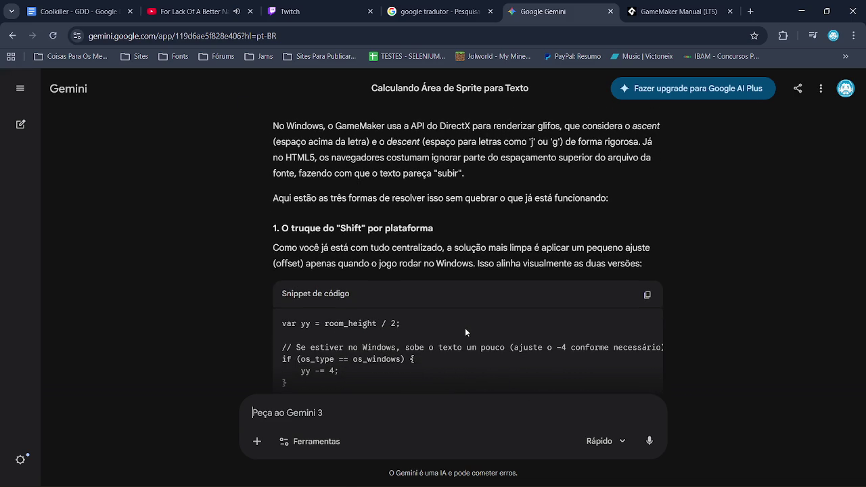
{"action": "scroll", "coordinate": [465, 332], "scroll_direction": "down", "scroll_amount": 2}
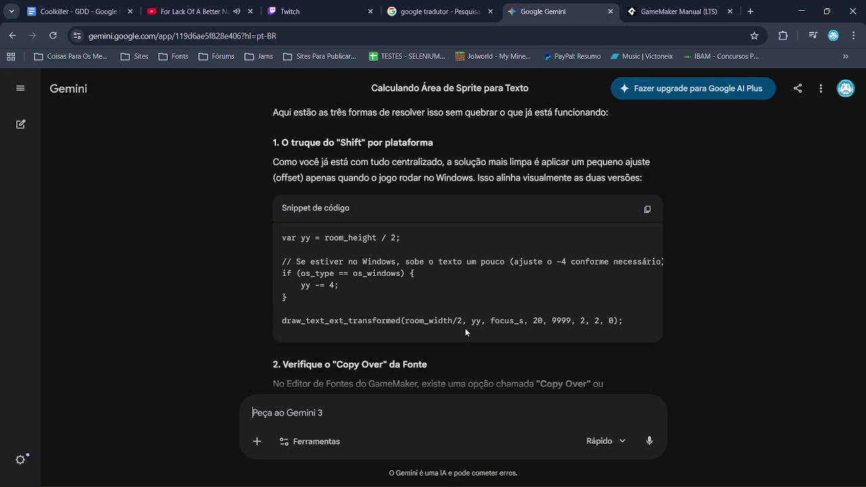
{"action": "scroll", "coordinate": [392, 328], "scroll_direction": "down", "scroll_amount": 3}
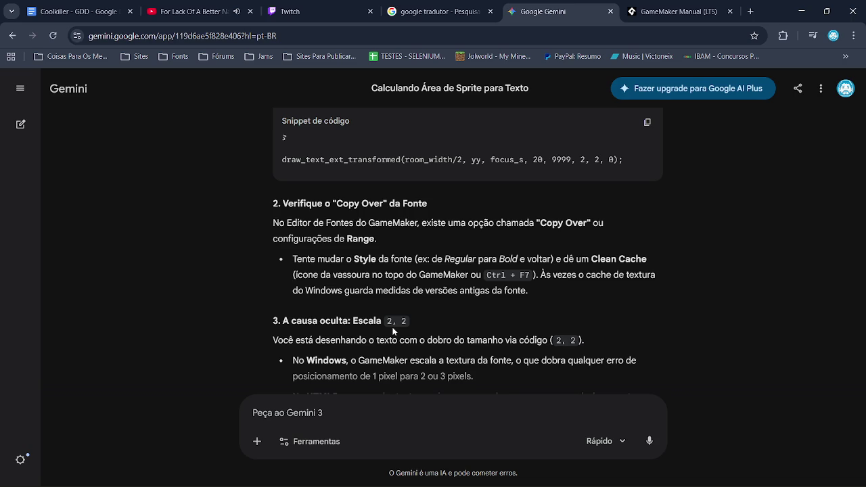
{"action": "scroll", "coordinate": [393, 331], "scroll_direction": "down", "scroll_amount": 2}
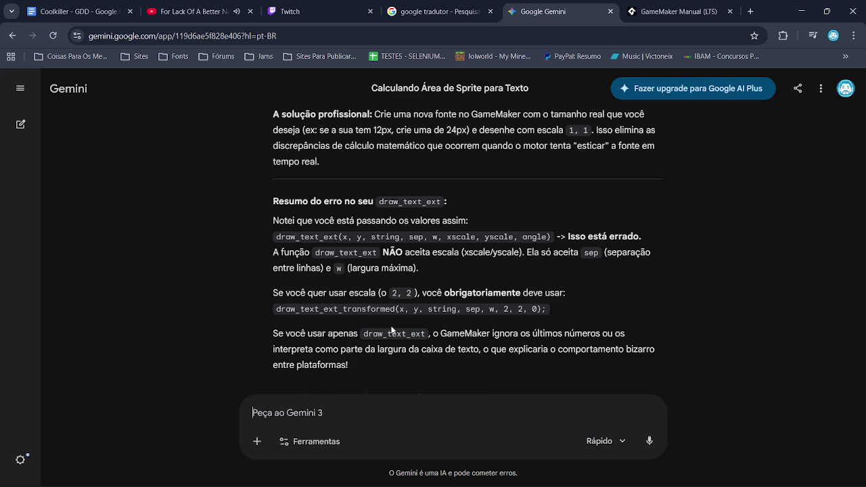
{"action": "type", "text": "Nã"}
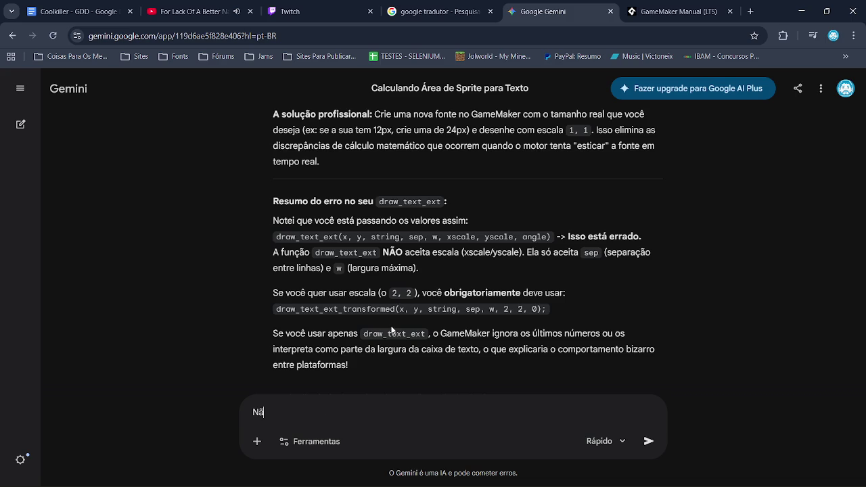
{"action": "type", "text": "o é a"}
{"action": "type", "text": " escala"}
{"action": "key", "text": "Return"}
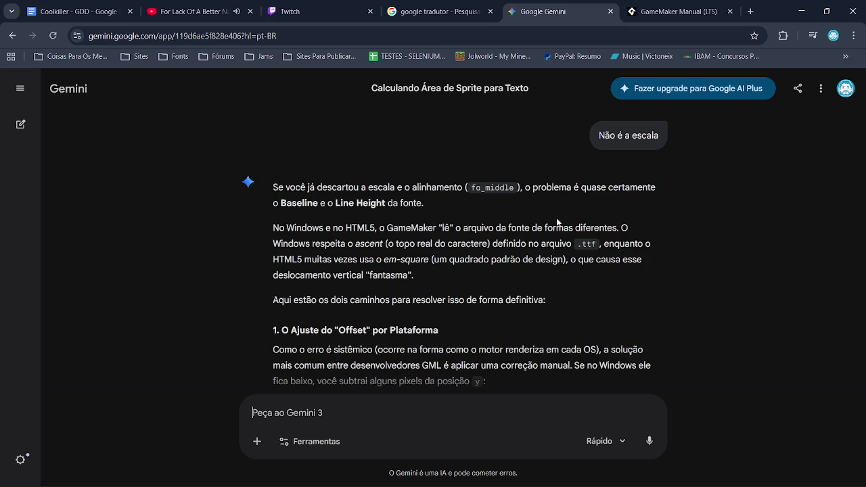
Step: Read Gemini's answer about font baseline offsets, then close the Gemini tab
{"action": "scroll", "coordinate": [556, 222], "scroll_direction": "down", "scroll_amount": 3}
{"action": "scroll", "coordinate": [557, 222], "scroll_direction": "down", "scroll_amount": 1}
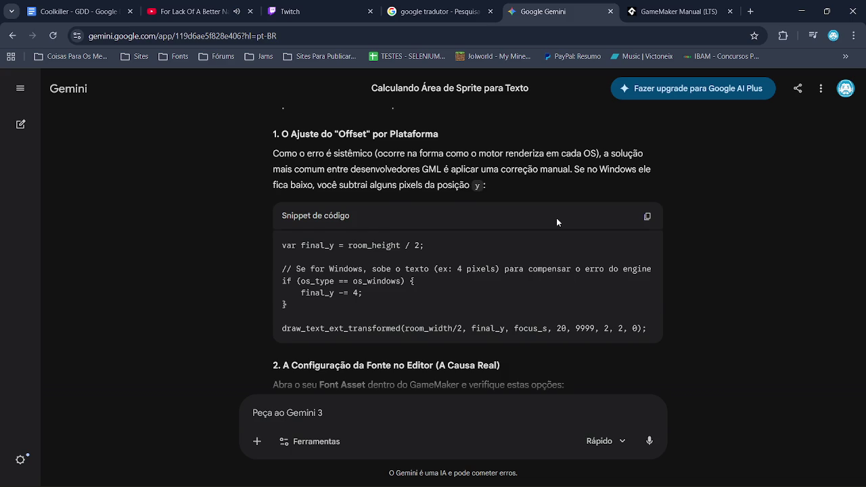
{"action": "scroll", "coordinate": [557, 222], "scroll_direction": "down", "scroll_amount": 3}
{"action": "scroll", "coordinate": [557, 218], "scroll_direction": "down", "scroll_amount": 4}
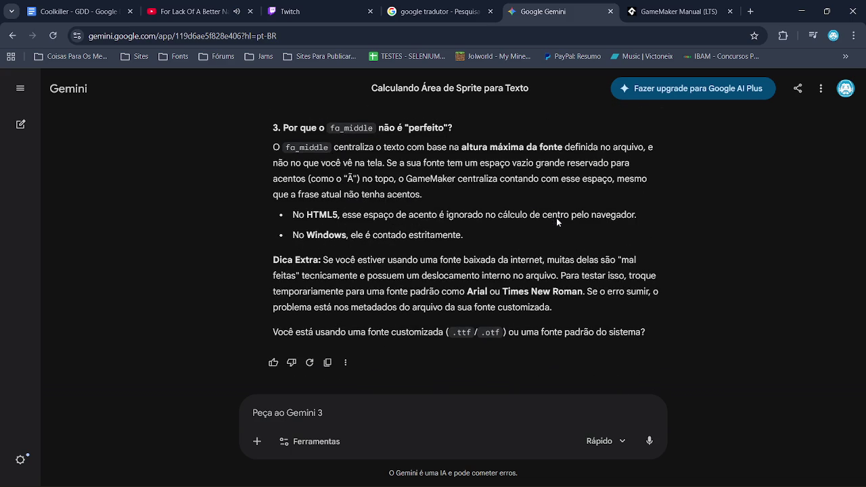
{"action": "left_click", "coordinate": [611, 12]}
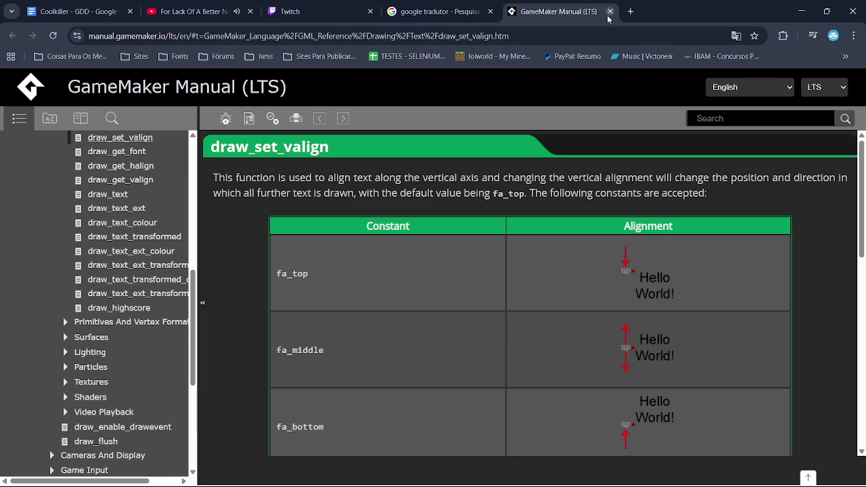
Step: Close the GameMaker manual tab and check the stats in the Twitch stream manager
{"action": "left_click", "coordinate": [610, 12]}
{"action": "left_click", "coordinate": [350, 8]}
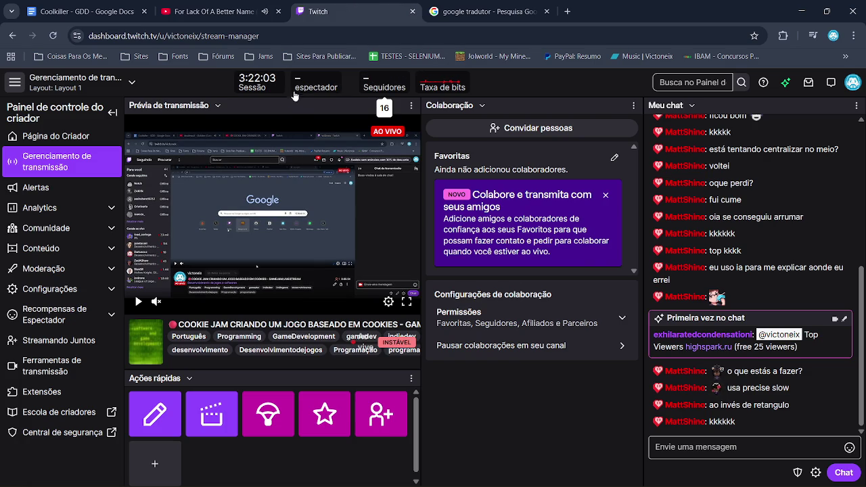
{"action": "mouse_move", "coordinate": [323, 81]}
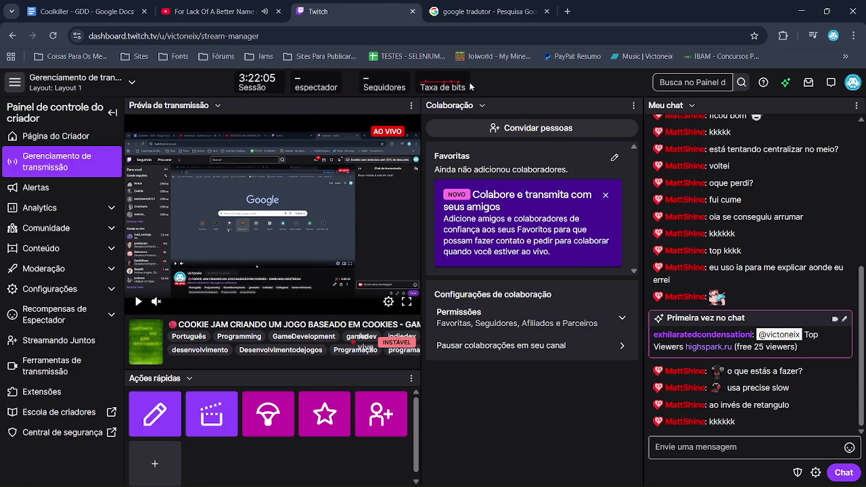
{"action": "mouse_move", "coordinate": [452, 82]}
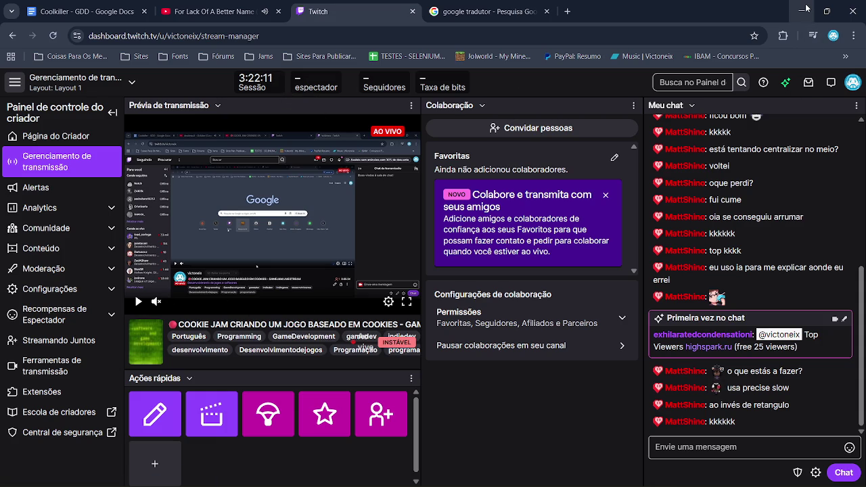
Step: Bring up the YouTube video, dismiss its account menu, and return to GameMaker
{"action": "left_click", "coordinate": [259, 6]}
{"action": "key", "text": "Escape"}
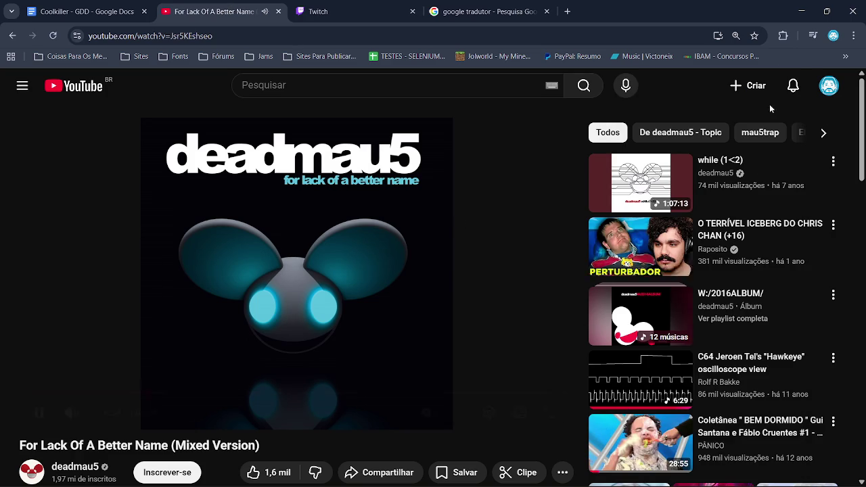
{"action": "left_click", "coordinate": [792, 13]}
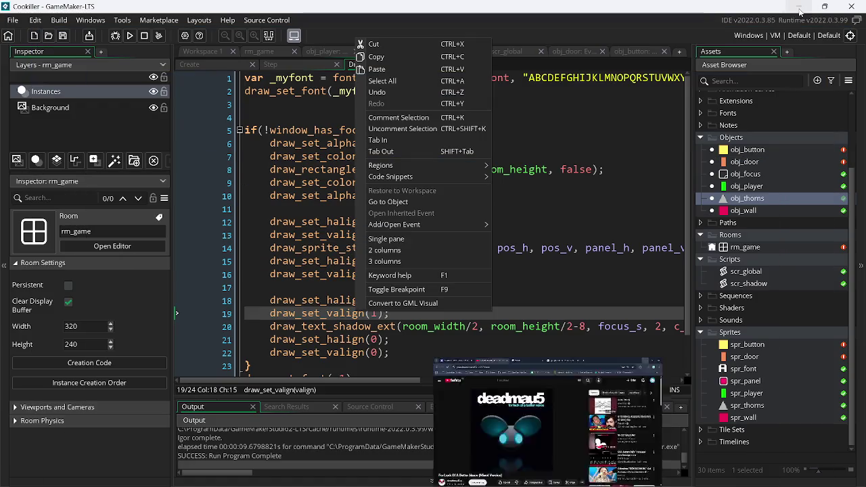
Step: Remove the extra blank line 3 from the scr_global script
{"action": "left_click", "coordinate": [443, 364]}
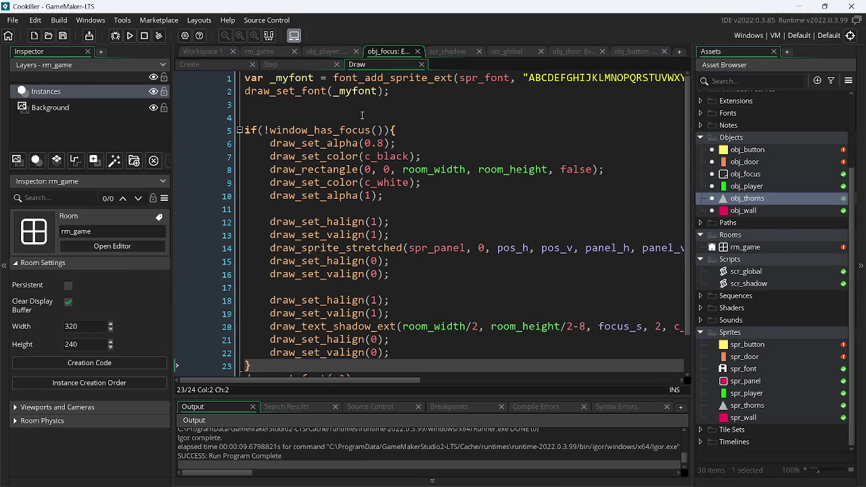
{"action": "left_click", "coordinate": [218, 63]}
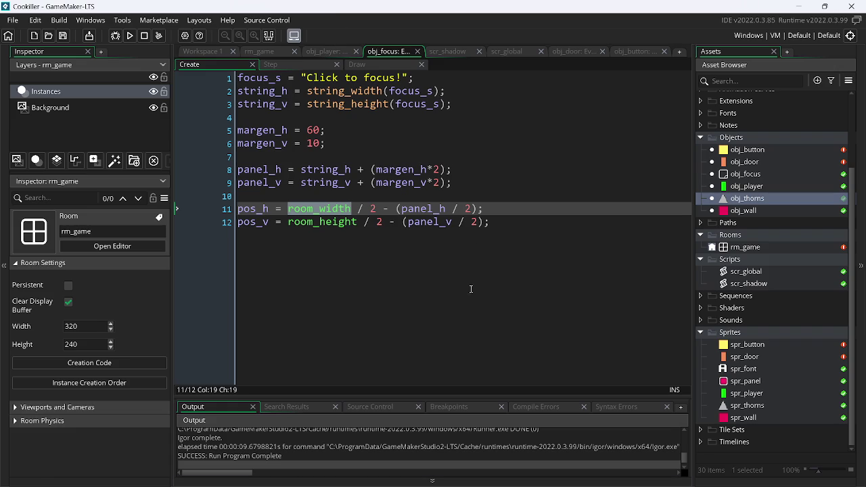
{"action": "left_click", "coordinate": [509, 51]}
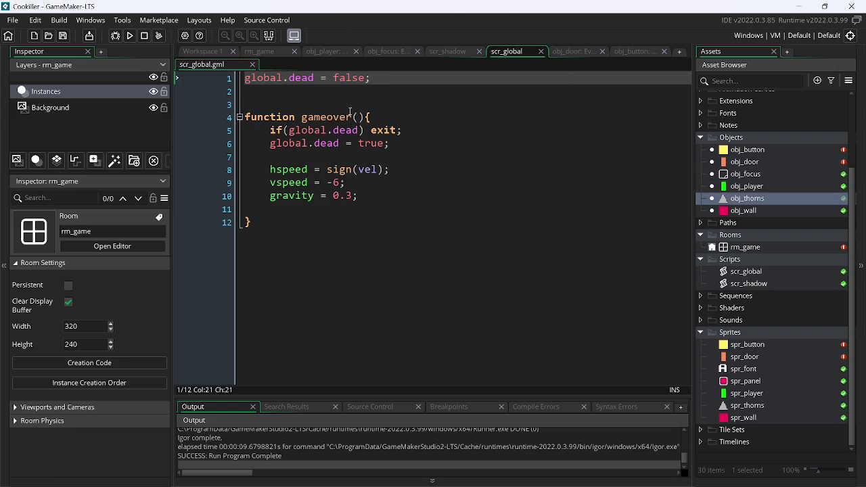
{"action": "left_click", "coordinate": [328, 103]}
{"action": "key", "text": "BackSpace"}
{"action": "key", "text": "BackSpace"}
{"action": "key", "text": "Return"}
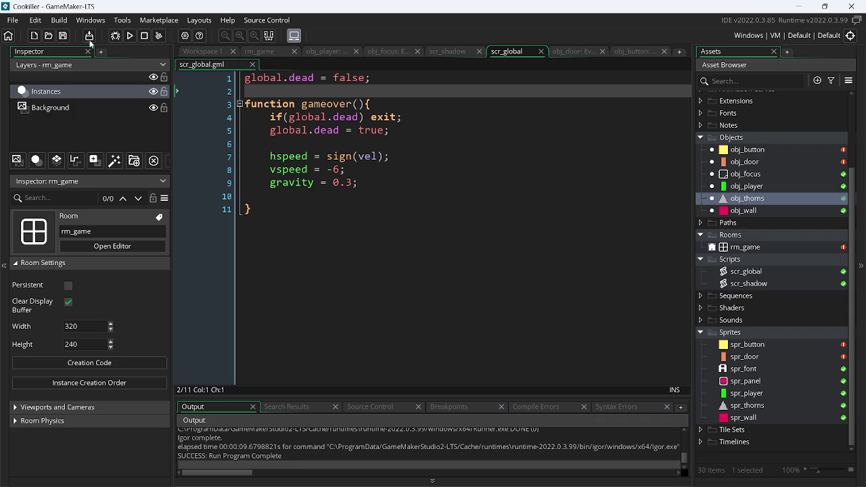
Step: Run the game, move and jump the player around the level, then close it
{"action": "left_click", "coordinate": [128, 36]}
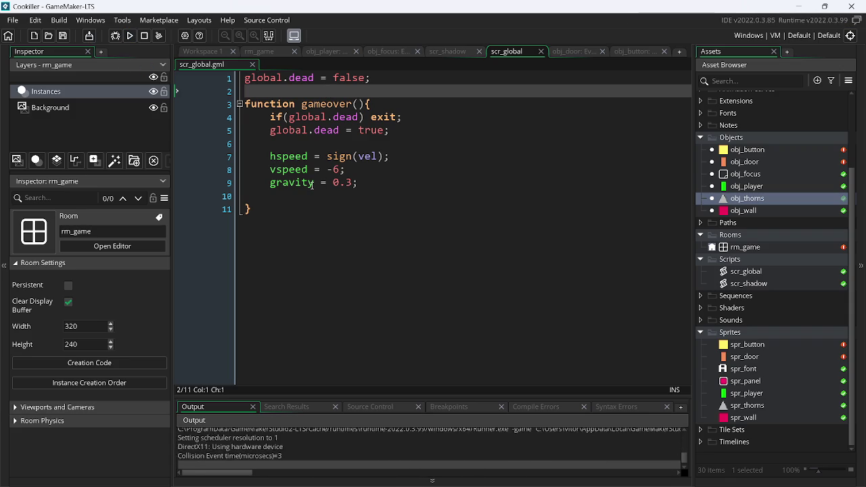
{"action": "key", "text": "Right"}
{"action": "key", "text": "Up"}
{"action": "key", "text": "Left"}
{"action": "key", "text": "Up"}
{"action": "key", "text": "Left"}
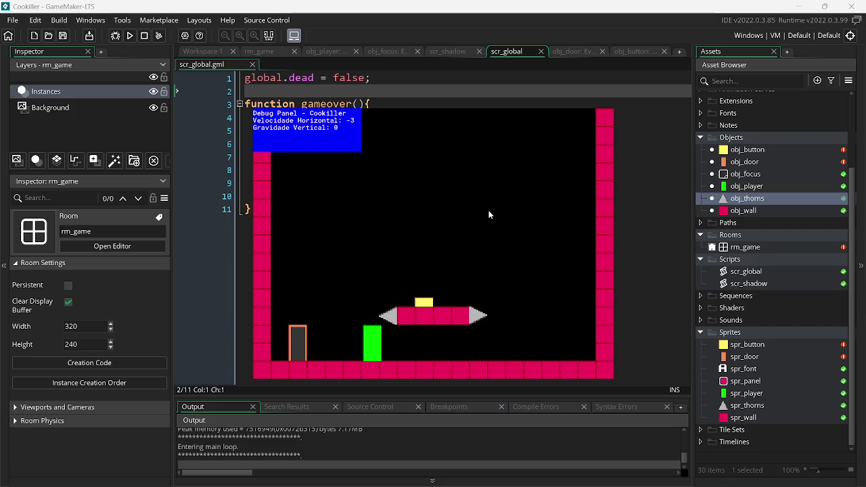
{"action": "key", "text": "Right"}
{"action": "key", "text": "Up"}
{"action": "key", "text": "Left"}
{"action": "key", "text": "Up"}
{"action": "key", "text": "Left"}
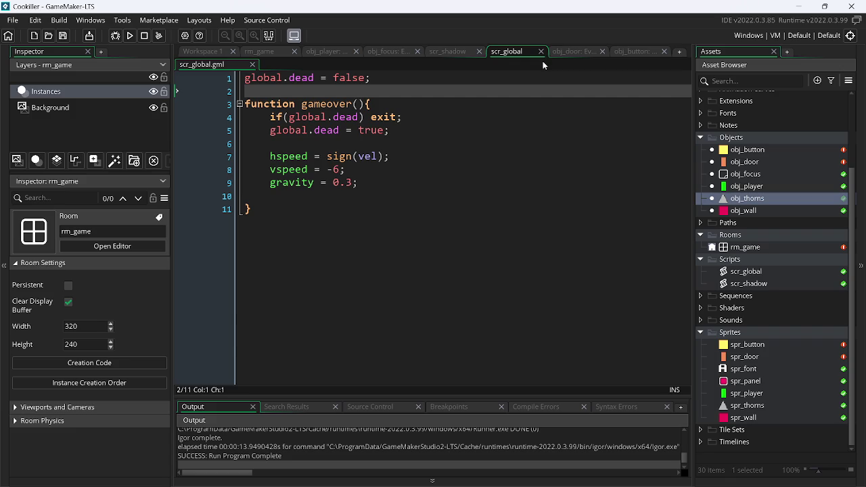
Step: Look over scr_shadow and obj_button's Step code, then bring the browser back
{"action": "left_click", "coordinate": [447, 52]}
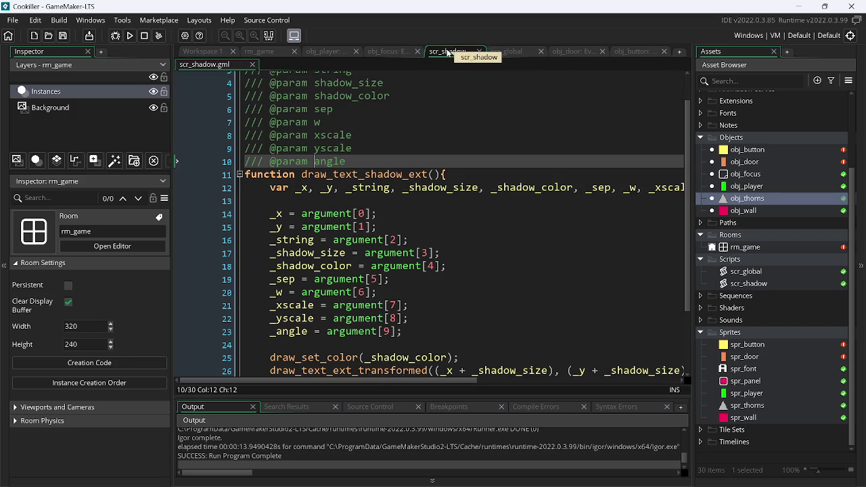
{"action": "left_click", "coordinate": [629, 54]}
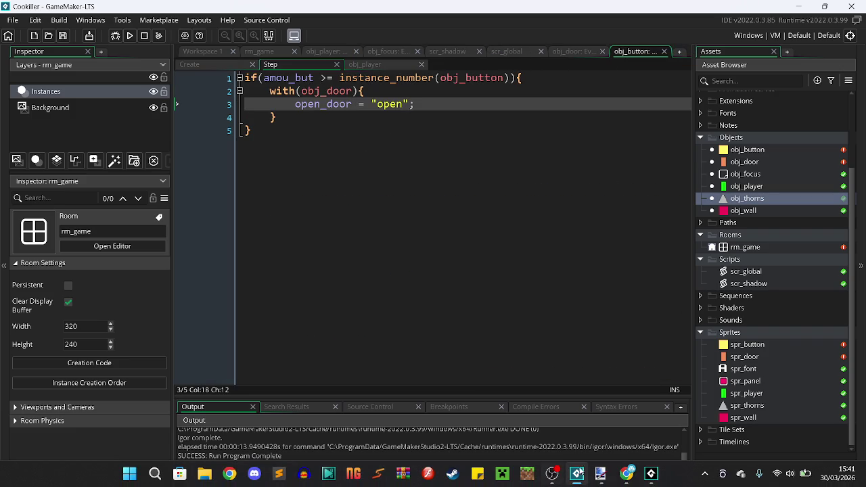
{"action": "mouse_move", "coordinate": [570, 476]}
{"action": "left_click", "coordinate": [629, 474]}
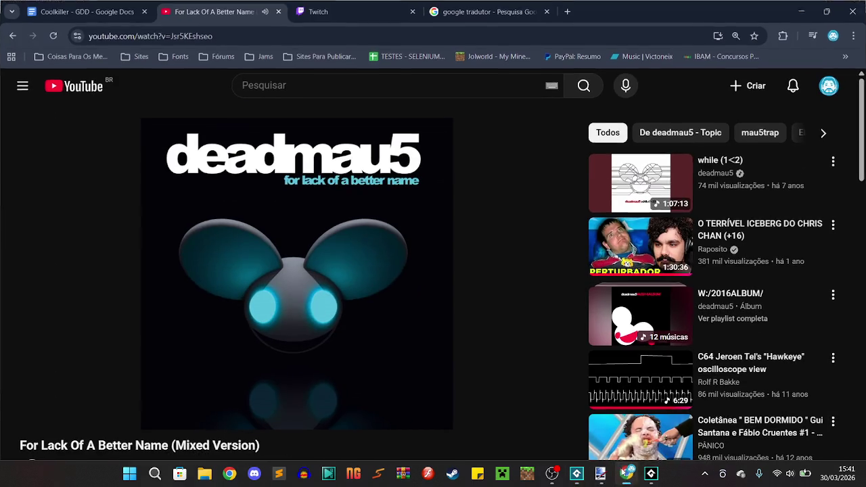
Step: Strike through 'As chaves servem para abrir as portas' in the GDD and highlight it red
{"action": "left_click", "coordinate": [106, 8]}
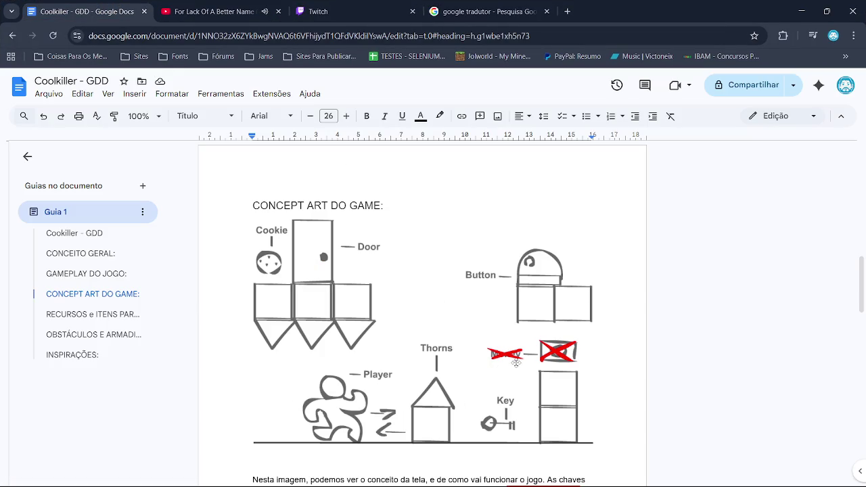
{"action": "scroll", "coordinate": [482, 327], "scroll_direction": "down", "scroll_amount": 3}
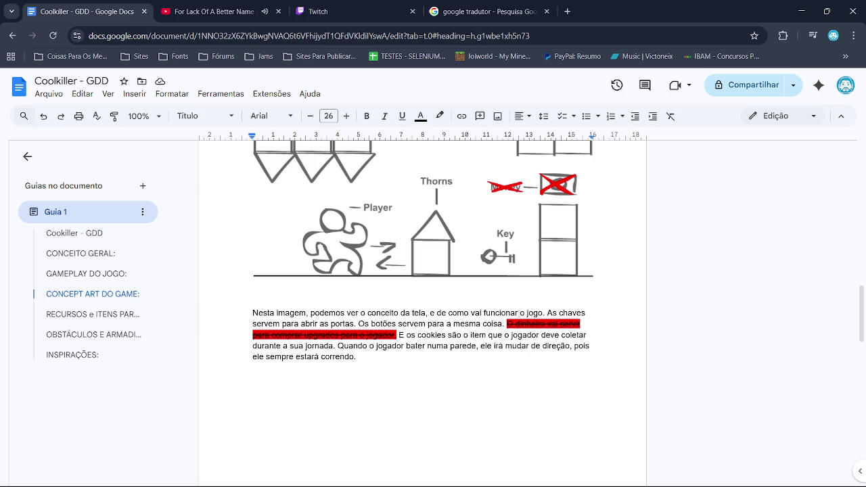
{"action": "mouse_move", "coordinate": [546, 313]}
{"action": "left_mouse_down"}
{"action": "mouse_move", "coordinate": [586, 316]}
{"action": "mouse_move", "coordinate": [313, 323]}
{"action": "mouse_move", "coordinate": [355, 323]}
{"action": "left_mouse_up"}
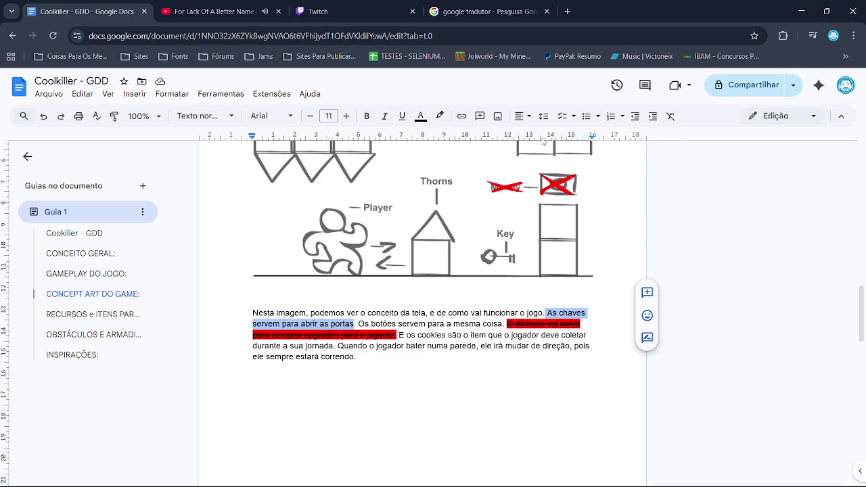
{"action": "left_click", "coordinate": [171, 94]}
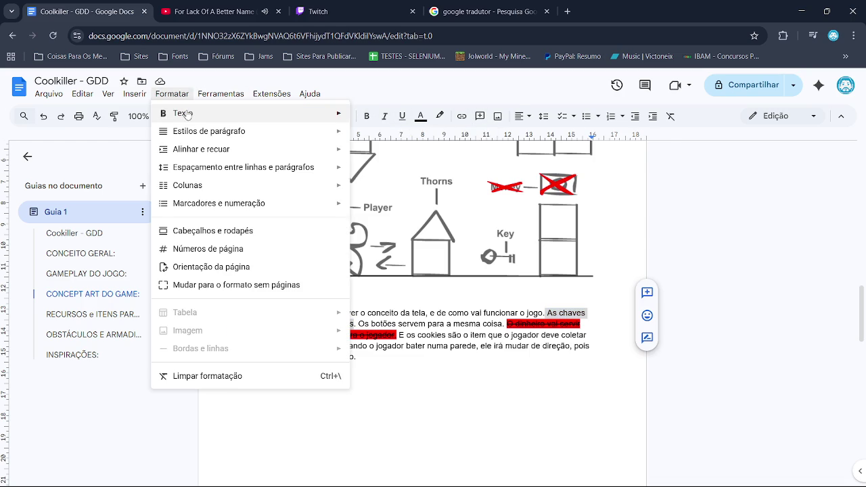
{"action": "mouse_move", "coordinate": [191, 114]}
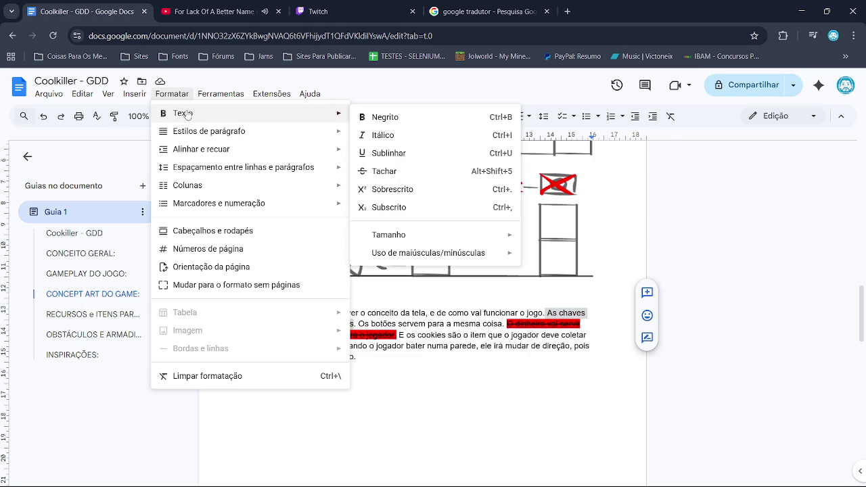
{"action": "left_click", "coordinate": [429, 171]}
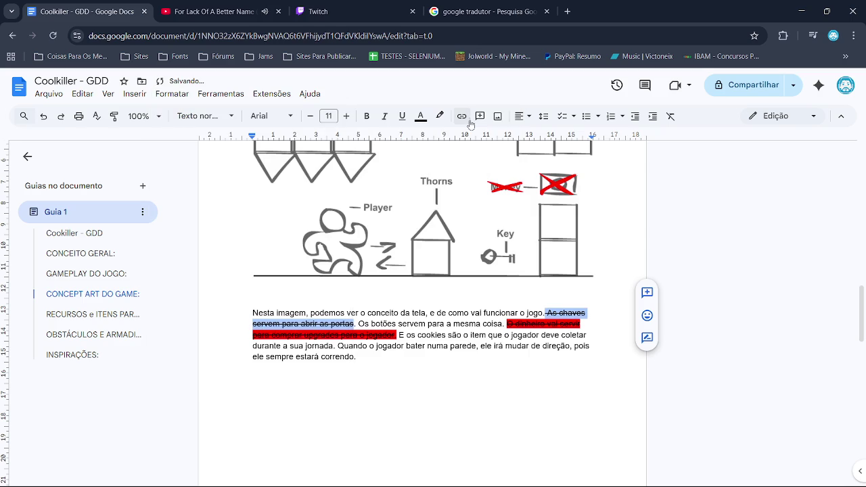
{"action": "left_click", "coordinate": [442, 116]}
{"action": "left_click", "coordinate": [443, 205]}
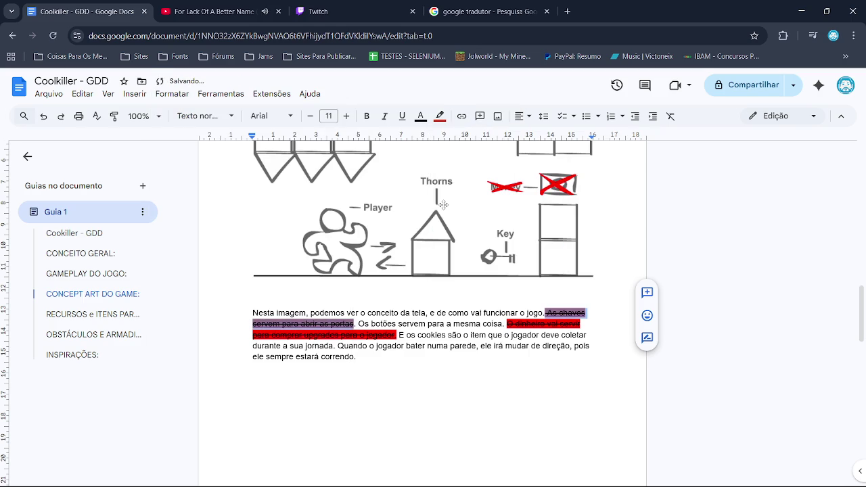
{"action": "left_click", "coordinate": [444, 357]}
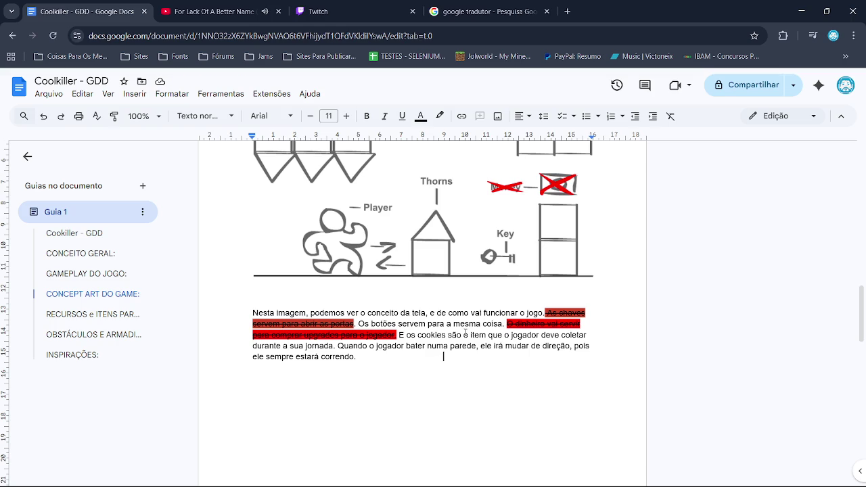
Step: Replace 'a mesma coisa' with 'abrir as portas', then return to GameMaker
{"action": "left_click_drag", "start_coordinate": [445, 324], "coordinate": [503, 324]}
{"action": "type", "text": "ara comprar"}
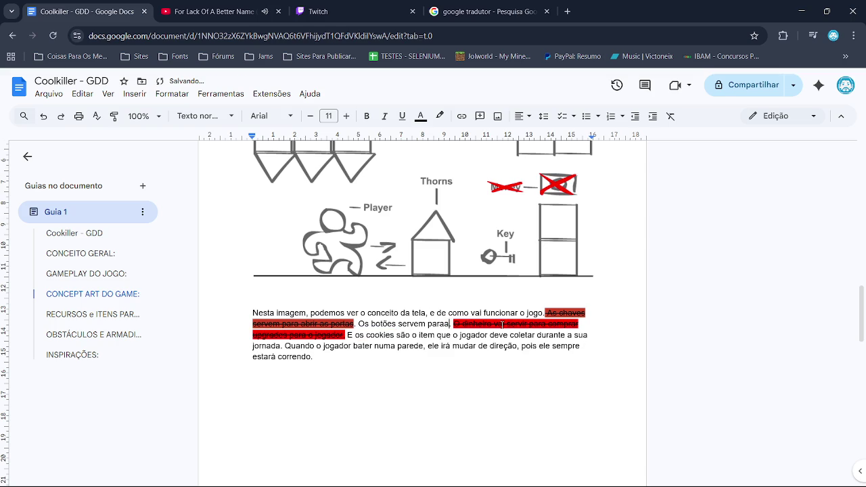
{"action": "key", "text": "BackSpace"}
{"action": "type", "text": "ab"}
{"action": "type", "text": "rir as po"}
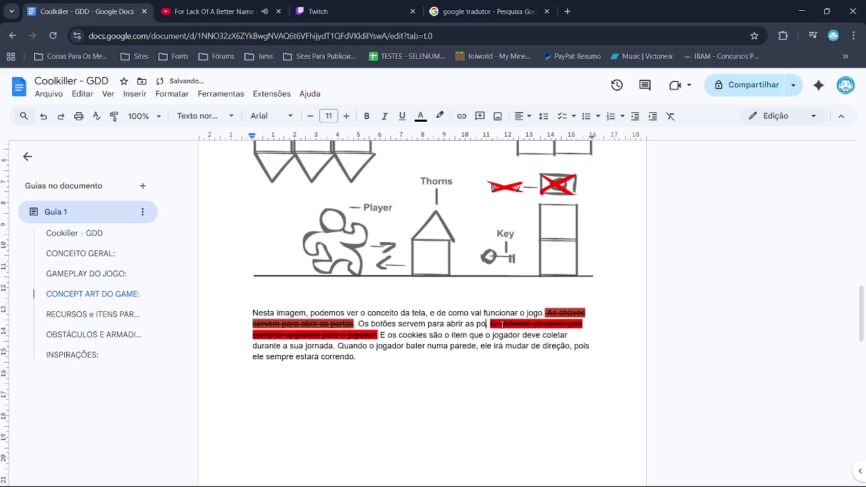
{"action": "type", "text": "rtas."}
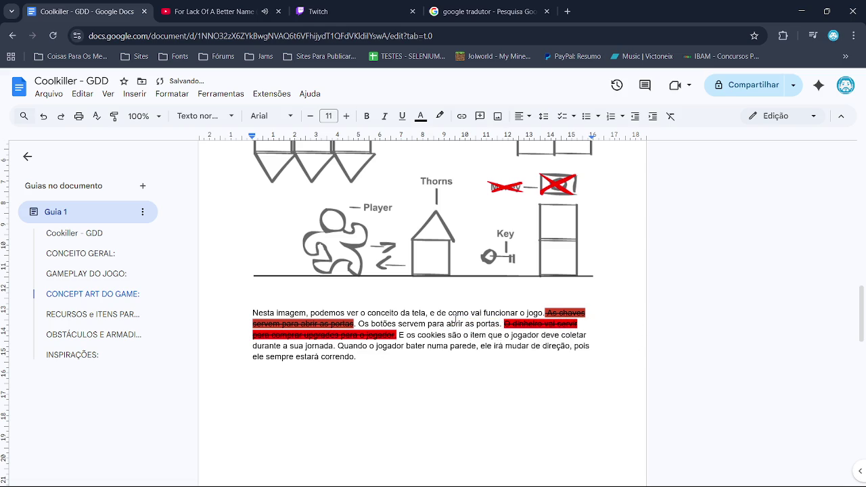
{"action": "scroll", "coordinate": [483, 264], "scroll_direction": "up", "scroll_amount": 3}
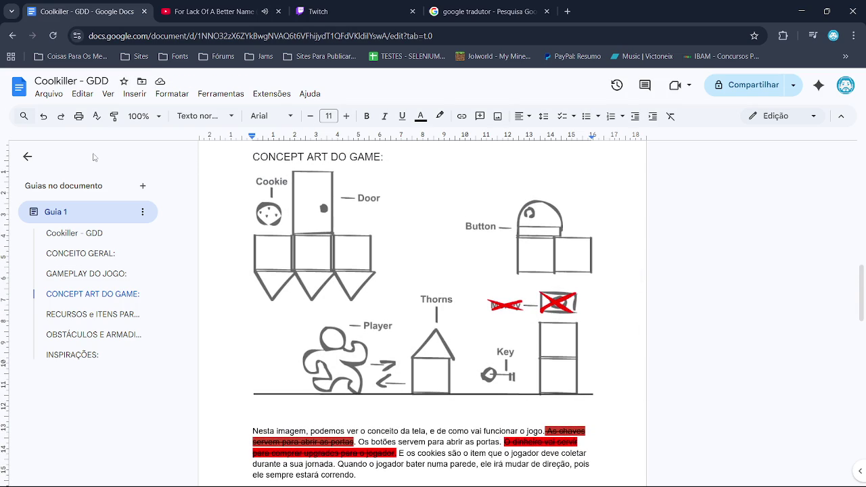
{"action": "left_click", "coordinate": [802, 11]}
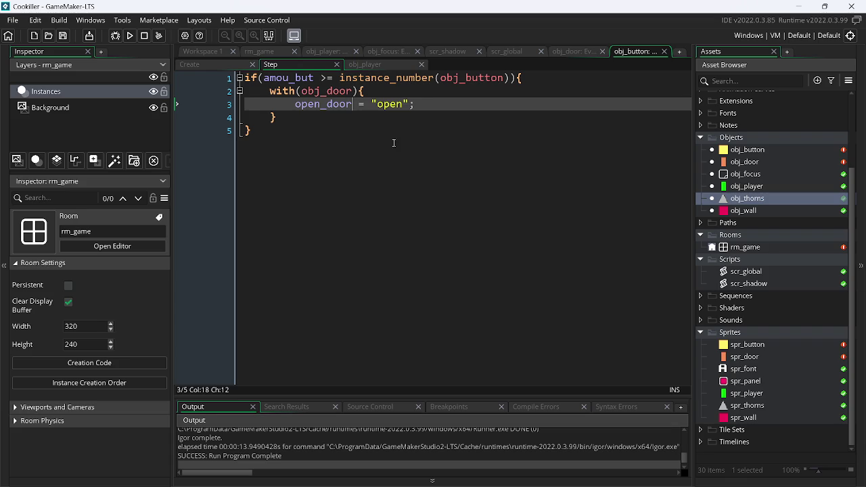
Step: Flip through obj_door, scr_global and scr_shadow, show the rm_game room, and select spr_panel
{"action": "left_click", "coordinate": [579, 51]}
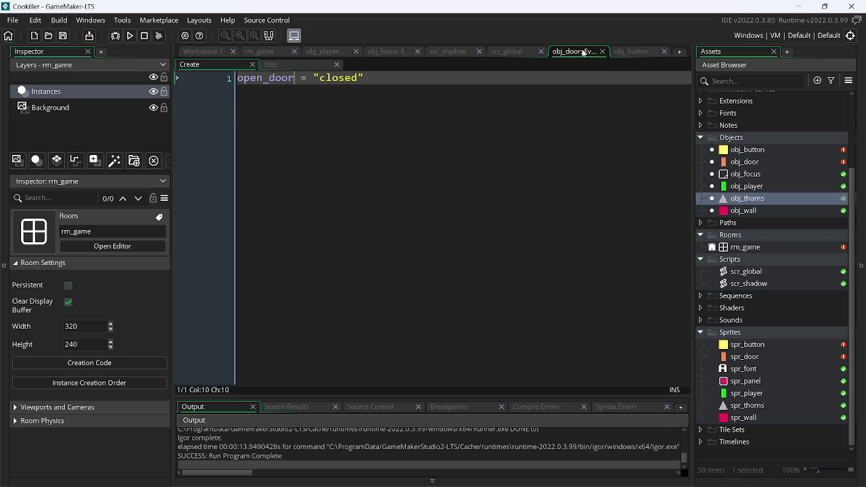
{"action": "left_click", "coordinate": [506, 53]}
{"action": "left_click", "coordinate": [453, 53]}
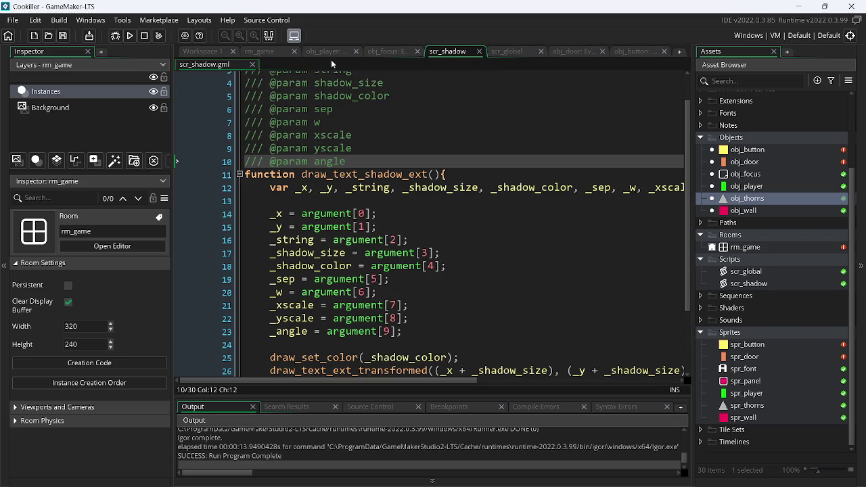
{"action": "left_click", "coordinate": [270, 51]}
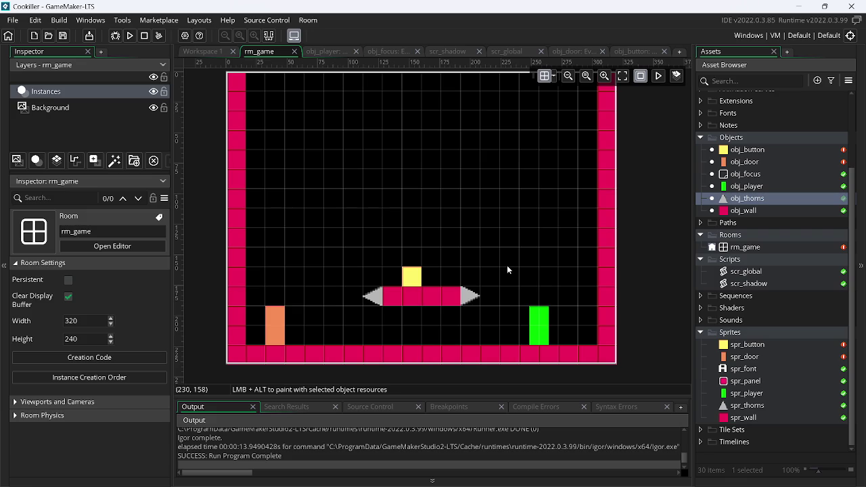
{"action": "mouse_move", "coordinate": [656, 475]}
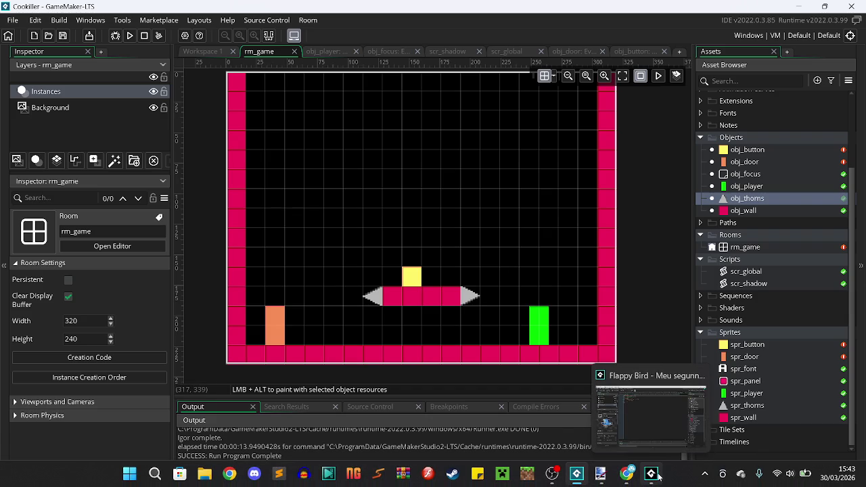
{"action": "left_click", "coordinate": [758, 386]}
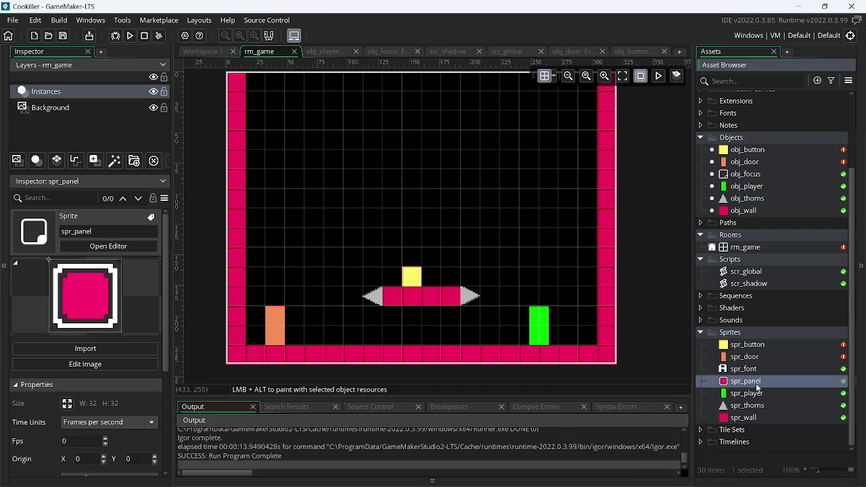
Step: Open spr_panel for editing, then select assets.png's top-left 32×32 tile in Paint.NET
{"action": "double_click", "coordinate": [757, 386]}
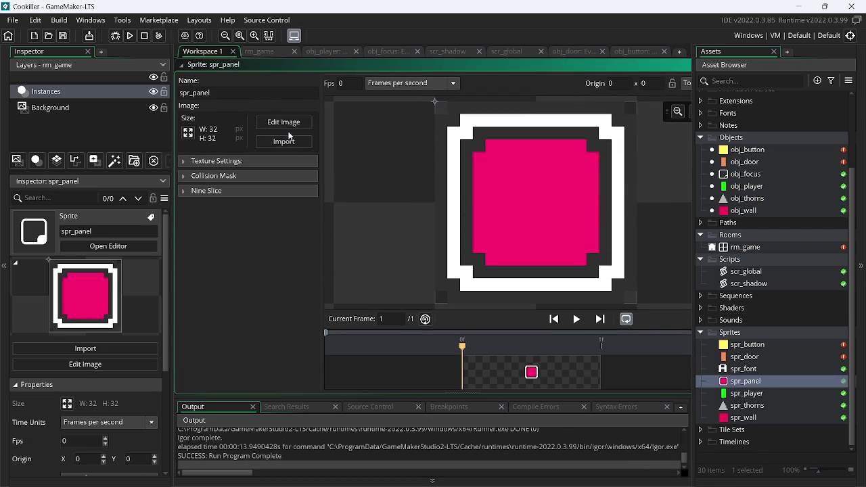
{"action": "mouse_move", "coordinate": [591, 479]}
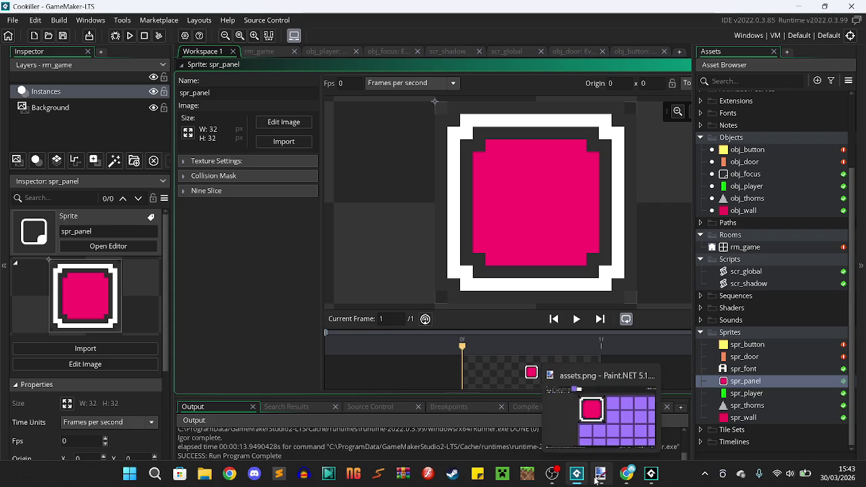
{"action": "left_click", "coordinate": [600, 474]}
{"action": "left_click_drag", "start_coordinate": [252, 78], "coordinate": [528, 360]}
{"action": "scroll", "coordinate": [443, 279], "scroll_direction": "down", "scroll_amount": 3}
{"action": "scroll", "coordinate": [446, 278], "scroll_direction": "down", "scroll_amount": 3}
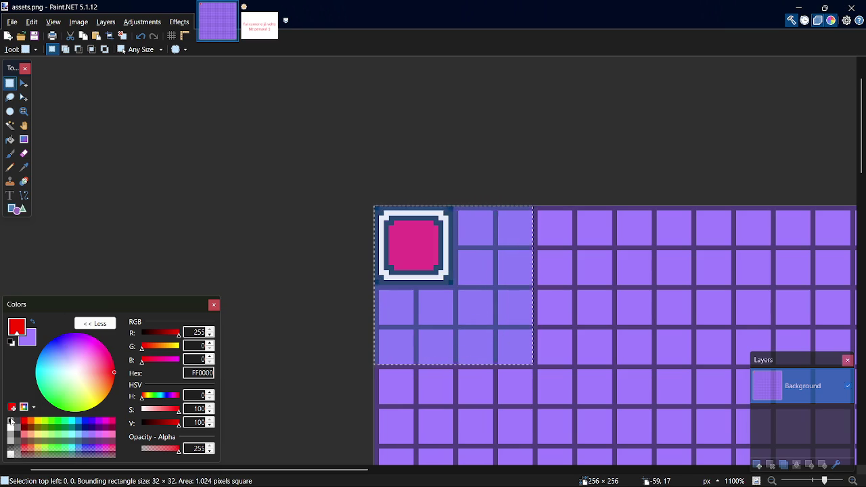
Step: Fill the top-left panel tile with a solid black rectangle and set the pencil colour to grey 808080
{"action": "left_click", "coordinate": [17, 425]}
{"action": "key", "text": "o"}
{"action": "left_click_drag", "start_coordinate": [414, 232], "coordinate": [511, 316]}
{"action": "key", "text": "Escape"}
{"action": "key", "text": "o"}
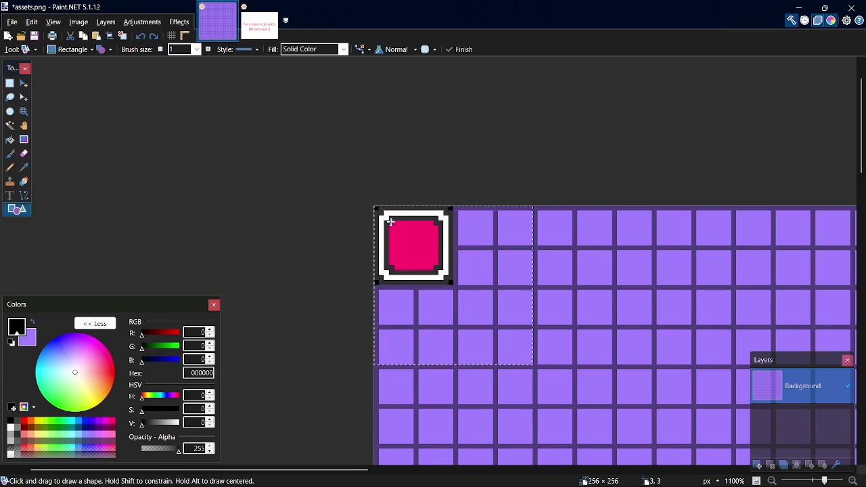
{"action": "mouse_move", "coordinate": [375, 207]}
{"action": "left_mouse_down"}
{"action": "mouse_move", "coordinate": [422, 243]}
{"action": "mouse_move", "coordinate": [532, 365]}
{"action": "left_mouse_up"}
{"action": "key", "text": "p"}
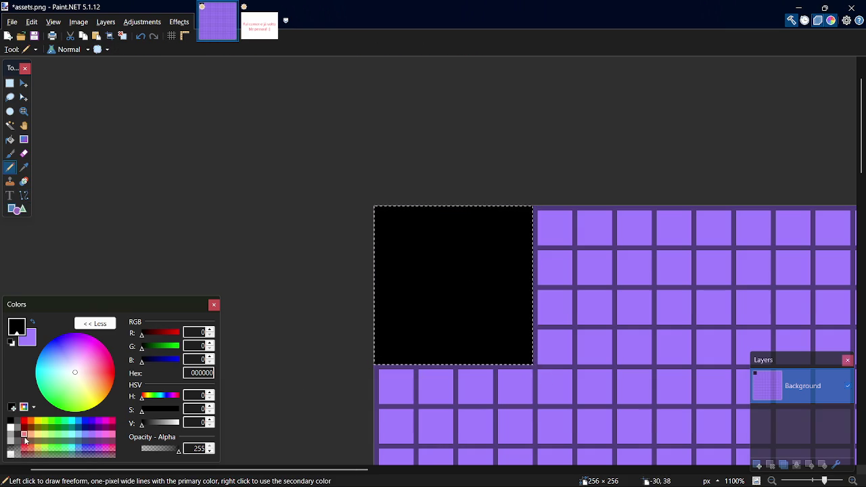
{"action": "left_click", "coordinate": [21, 428]}
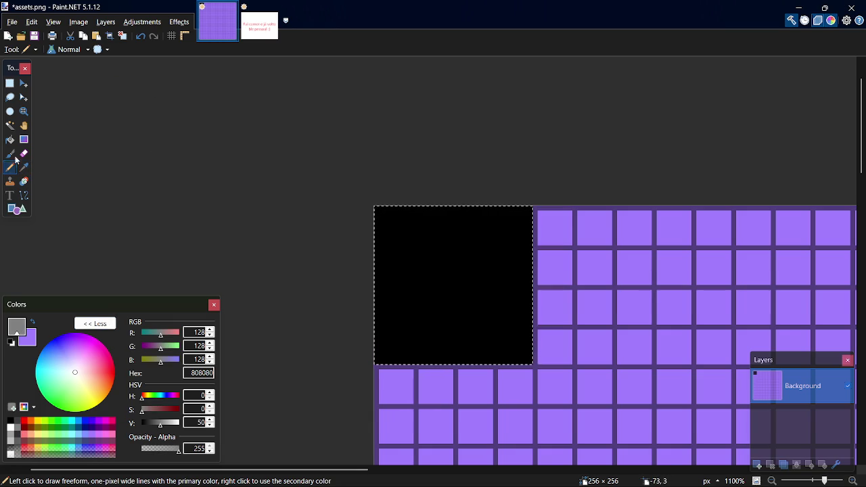
{"action": "left_click", "coordinate": [520, 362]}
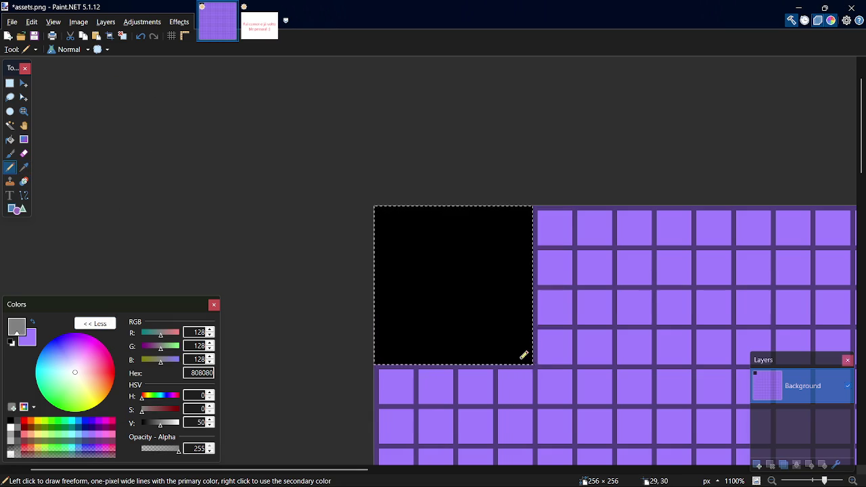
{"action": "key", "text": "ctrl+z"}
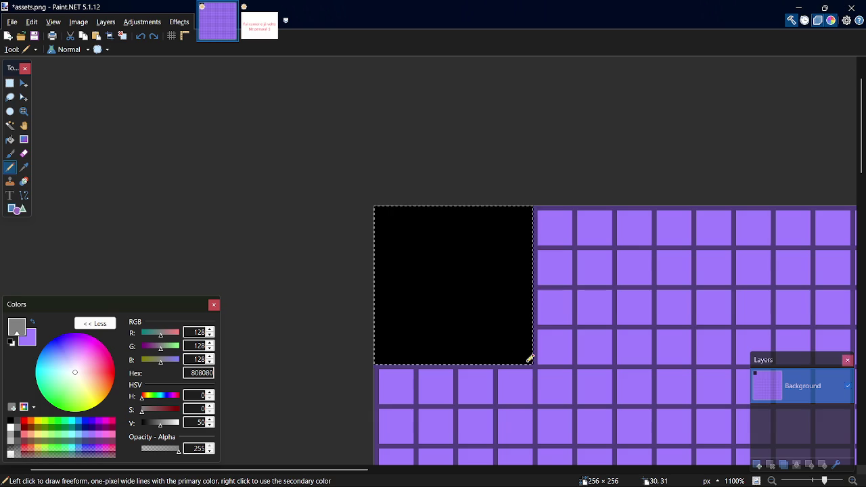
{"action": "scroll", "coordinate": [532, 354], "scroll_direction": "up", "scroll_amount": 5}
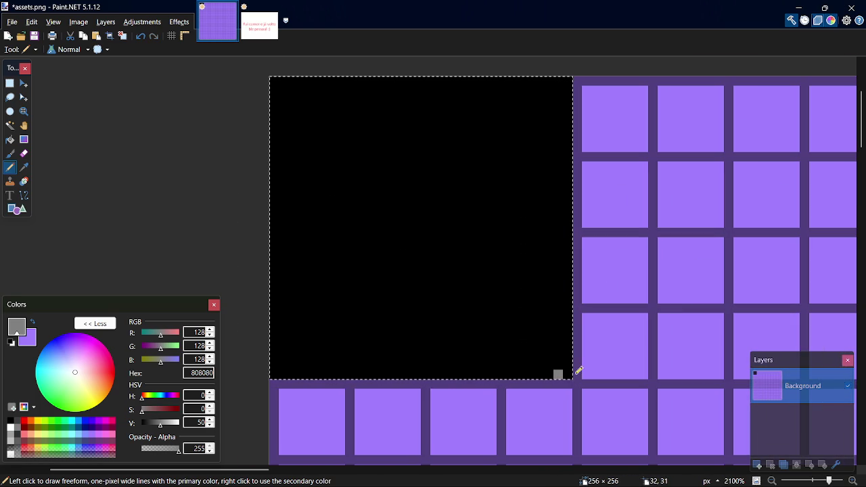
Step: Pencil in the panel's grey 808080 border and inner ring inside the black square
{"action": "mouse_move", "coordinate": [572, 373]}
{"action": "left_mouse_down"}
{"action": "mouse_move", "coordinate": [571, 86]}
{"action": "mouse_move", "coordinate": [550, 78]}
{"action": "mouse_move", "coordinate": [280, 79]}
{"action": "mouse_move", "coordinate": [265, 149]}
{"action": "mouse_move", "coordinate": [275, 123]}
{"action": "left_mouse_up"}
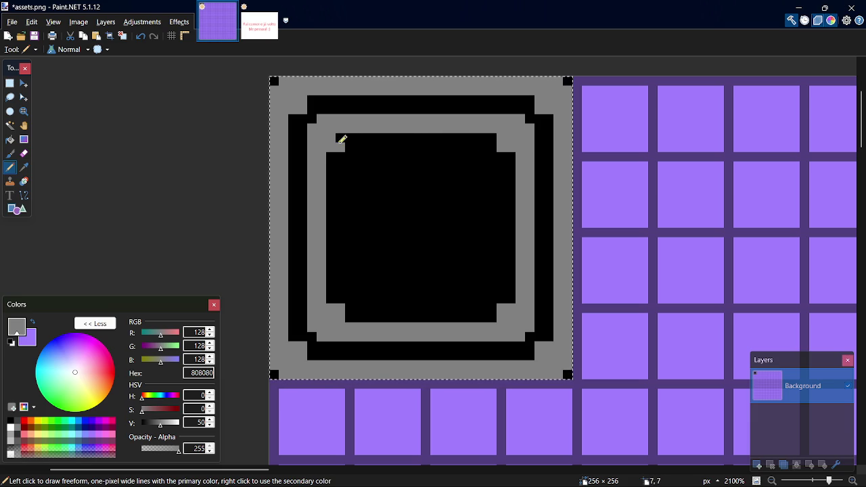
Step: Blacken the inner ring's corner pixels with sampled black, save assets.png, and switch to white
{"action": "key", "text": "k"}
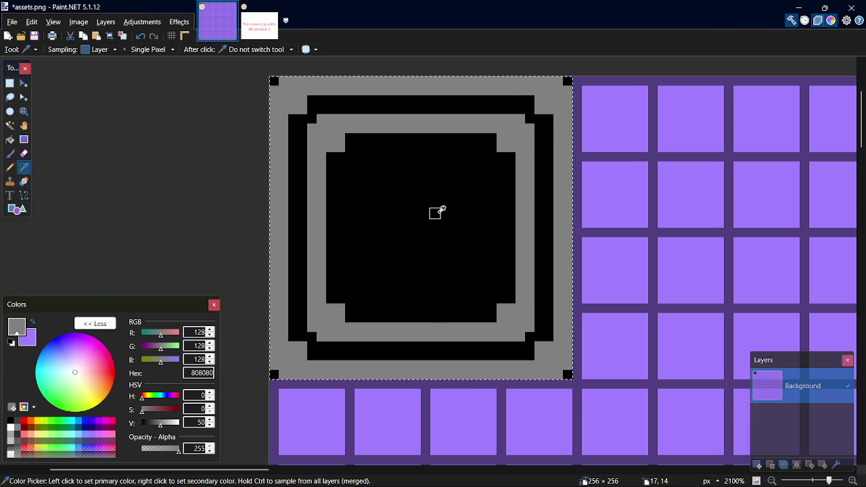
{"action": "left_click", "coordinate": [436, 213]}
{"action": "key", "text": "p"}
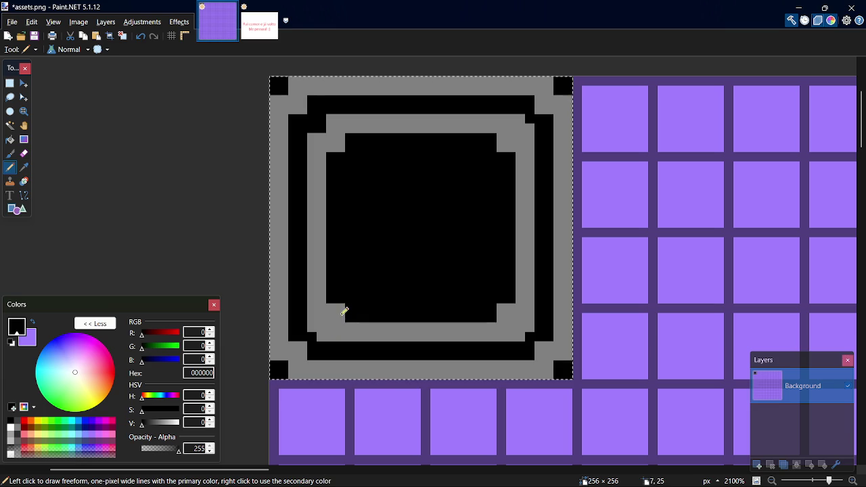
{"action": "left_click", "coordinate": [318, 332]}
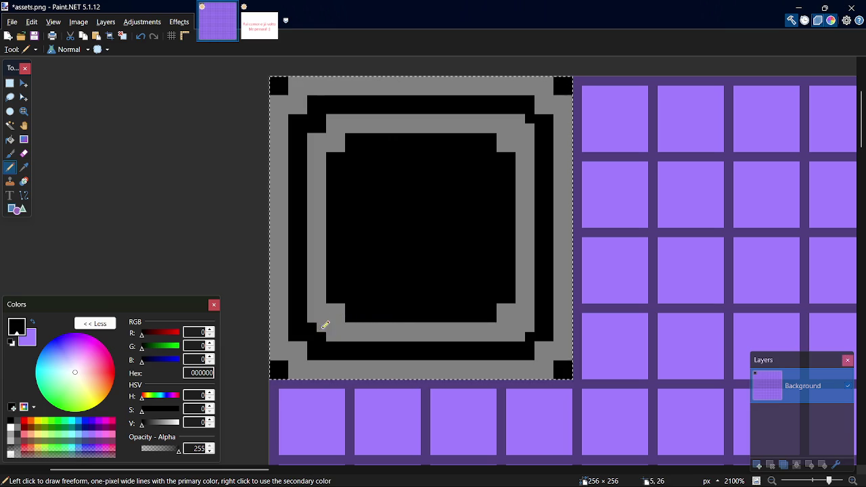
{"action": "left_click", "coordinate": [520, 327]}
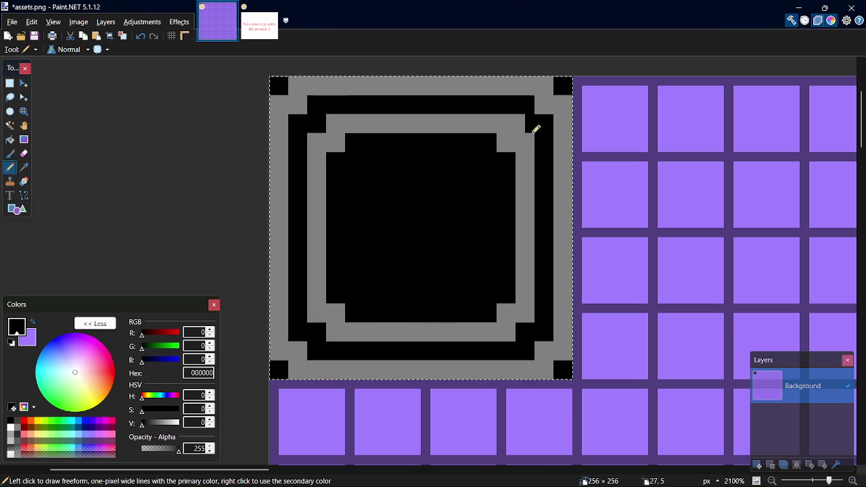
{"action": "left_click", "coordinate": [522, 124]}
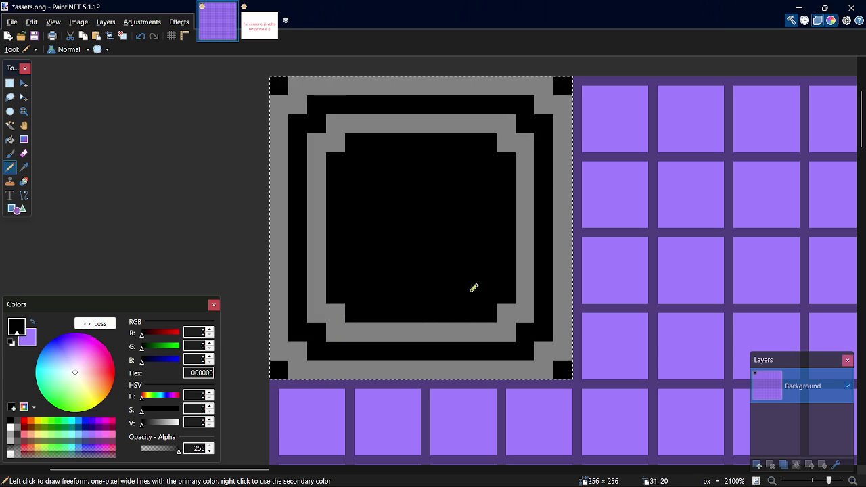
{"action": "key", "text": "ctrl+s"}
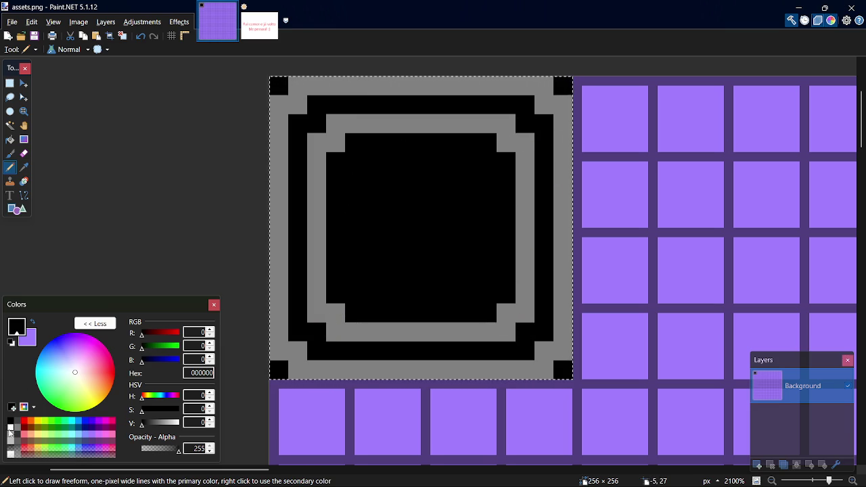
{"action": "left_click", "coordinate": [10, 428]}
{"action": "left_click", "coordinate": [9, 139]}
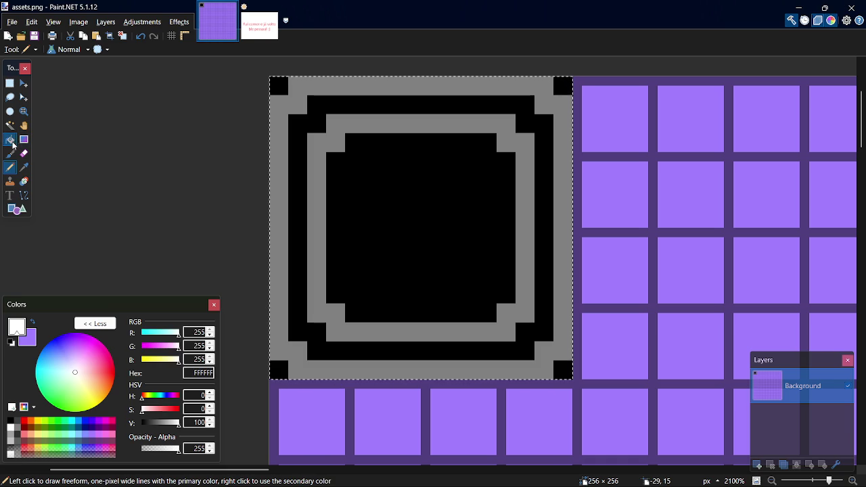
Step: Fill the panel's inner ring white and its centre deep blue 0026FF, then save
{"action": "left_click", "coordinate": [480, 102]}
{"action": "key", "text": "s"}
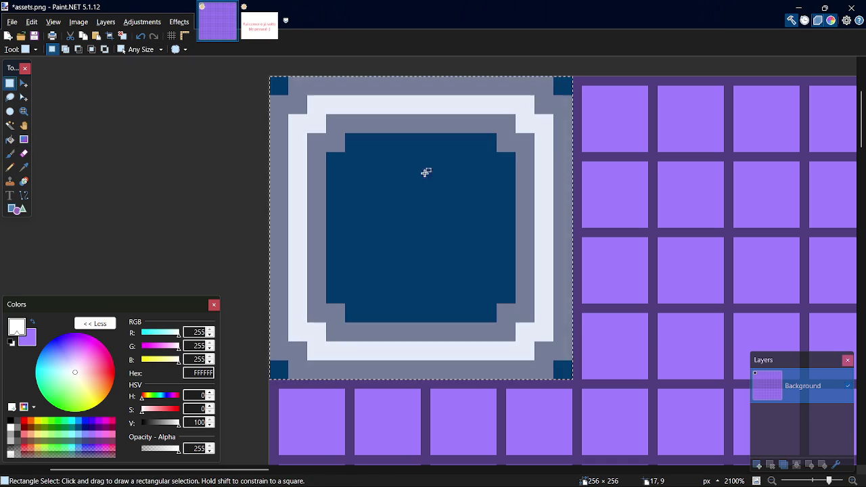
{"action": "left_click", "coordinate": [78, 421]}
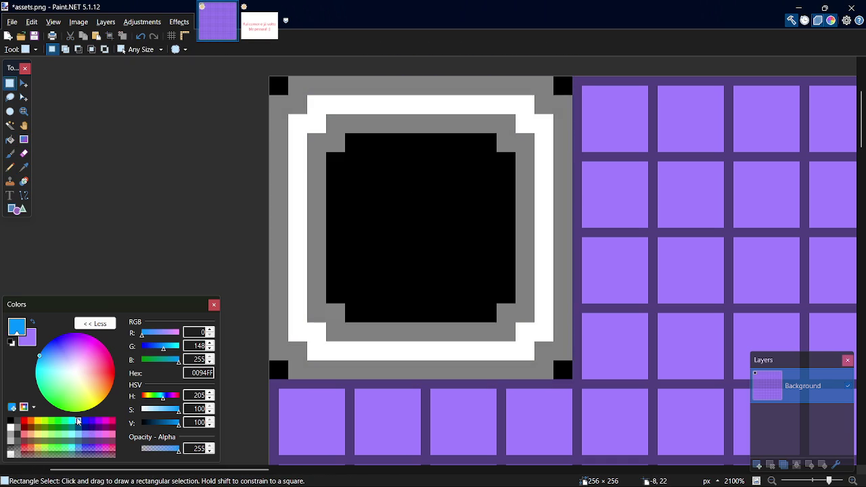
{"action": "key", "text": "f"}
{"action": "left_click", "coordinate": [406, 203]}
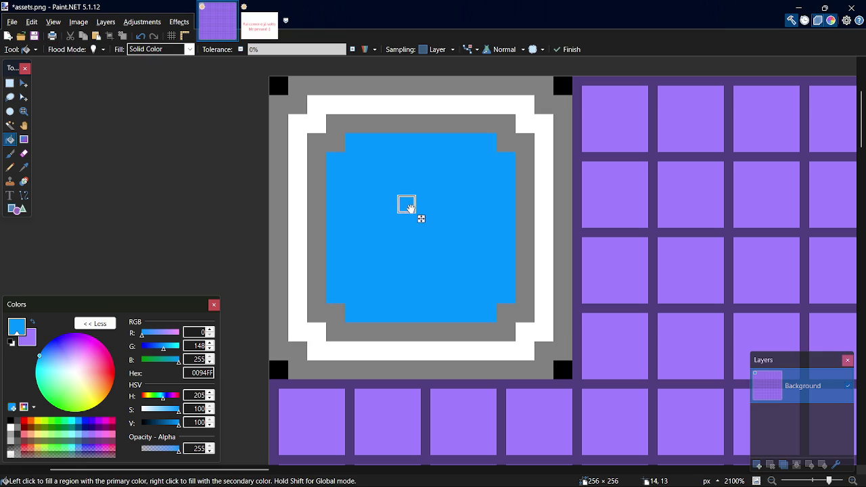
{"action": "left_click", "coordinate": [85, 421]}
{"action": "left_click", "coordinate": [381, 253]}
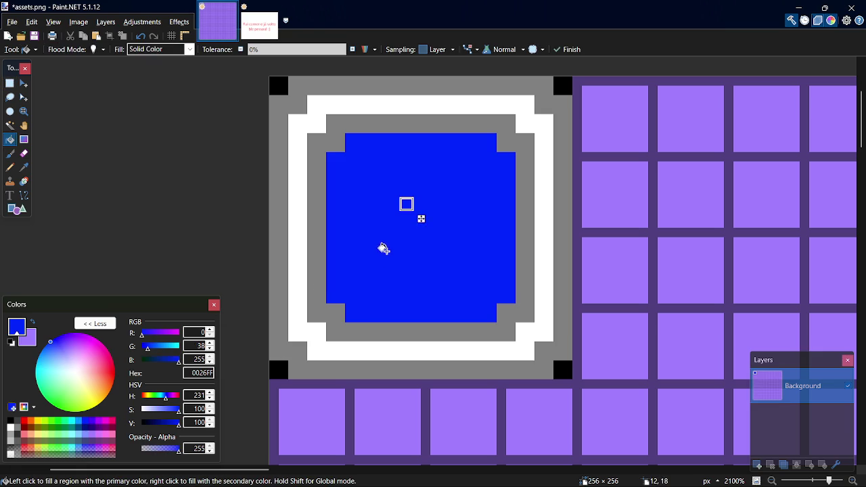
{"action": "key", "text": "ctrl+s"}
Step: Fill the border rings dark grey 303030, save, and switch to GameMaker
{"action": "left_click", "coordinate": [17, 434]}
{"action": "left_click", "coordinate": [275, 254]}
{"action": "key", "text": "ctrl+s"}
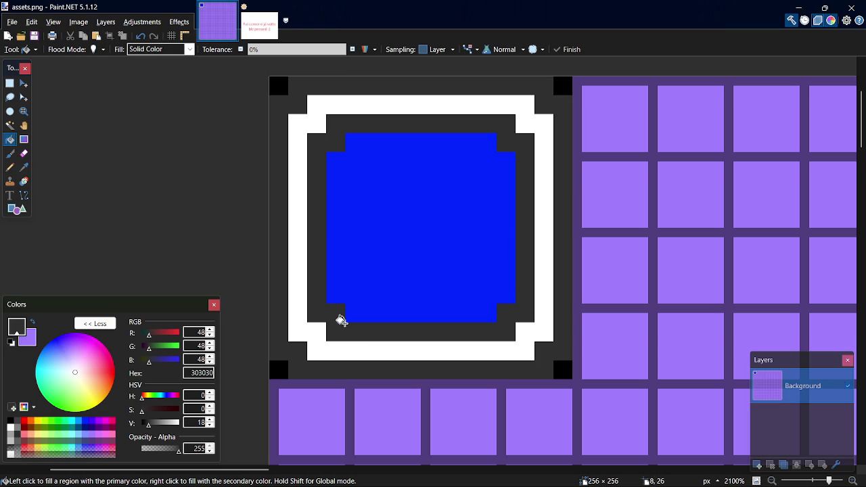
{"action": "key", "text": "alt+Tab"}
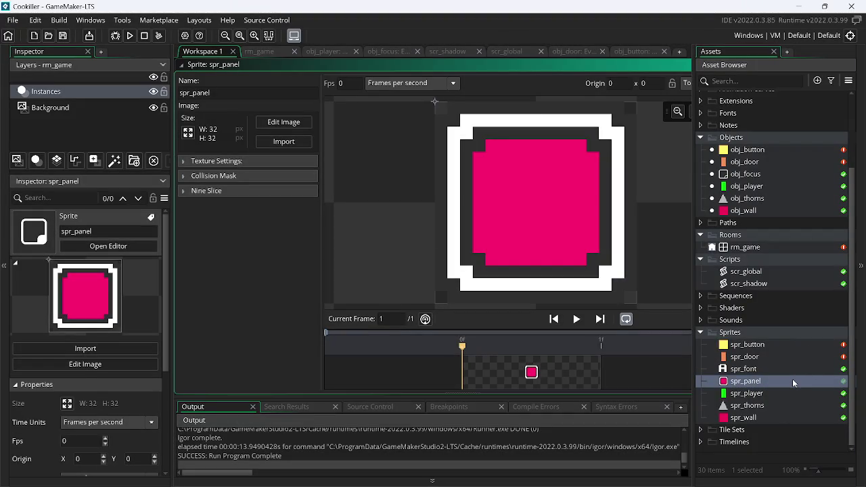
Step: Re-import assets.png into spr_panel and open the sprite in the image editor
{"action": "left_click", "coordinate": [283, 142]}
{"action": "left_click", "coordinate": [353, 170]}
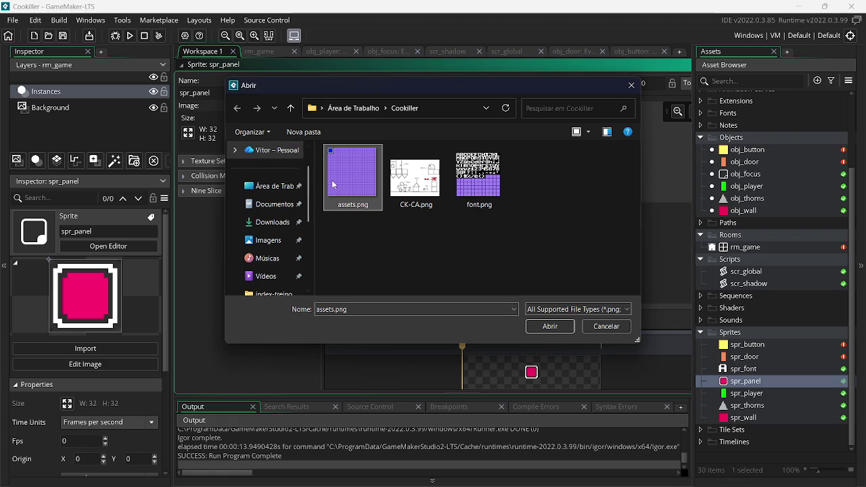
{"action": "key", "text": "Return"}
{"action": "left_click", "coordinate": [284, 123]}
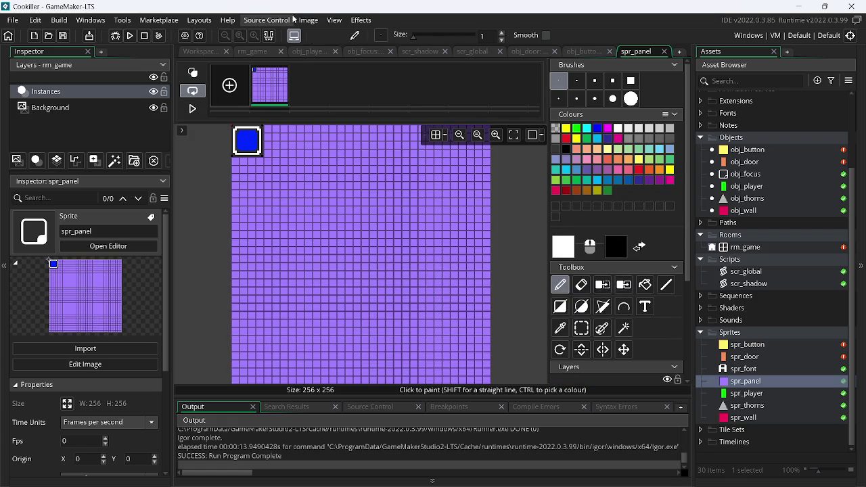
Step: Convert the sheet to frames: 1 frame, 1 per row, 32×32 size
{"action": "left_click", "coordinate": [308, 21]}
{"action": "left_click", "coordinate": [332, 157]}
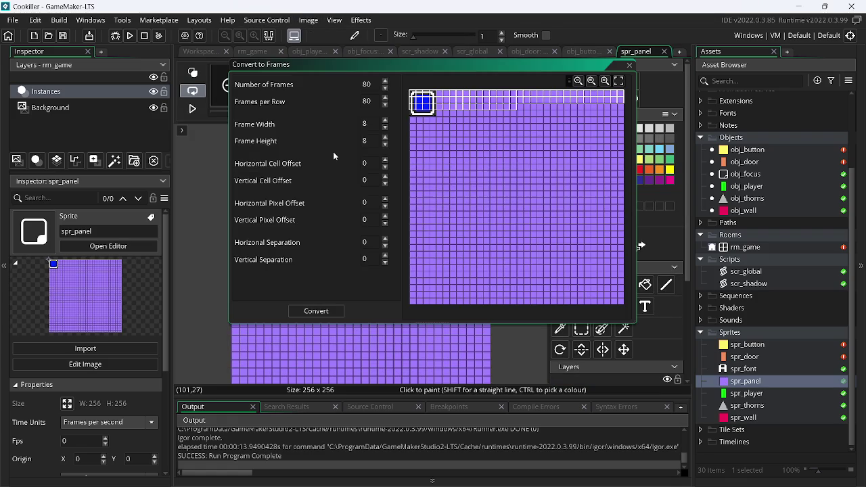
{"action": "double_click", "coordinate": [368, 84]}
{"action": "type", "text": "1"}
{"action": "double_click", "coordinate": [366, 100]}
{"action": "type", "text": "1"}
{"action": "key", "text": "Tab"}
{"action": "type", "text": "32"}
{"action": "key", "text": "Tab"}
{"action": "type", "text": "32"}
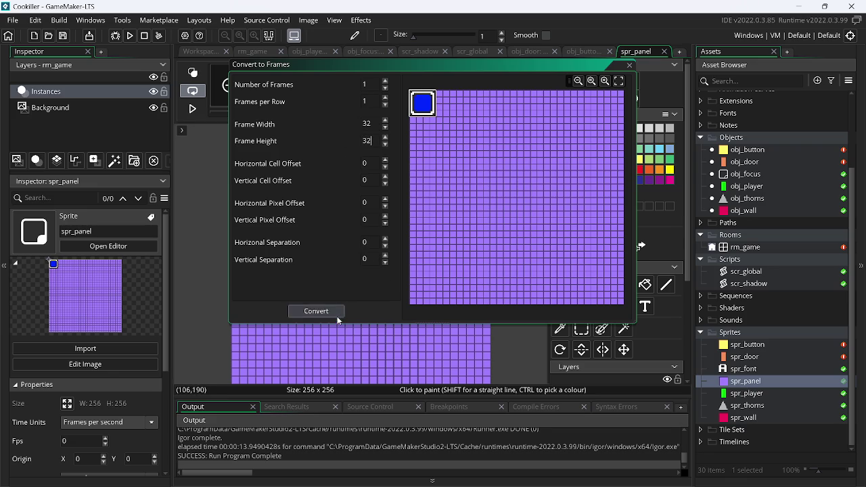
{"action": "left_click", "coordinate": [339, 313]}
Step: Make the black corner pixels transparent with Remove Colour and run the game
{"action": "left_click", "coordinate": [602, 285]}
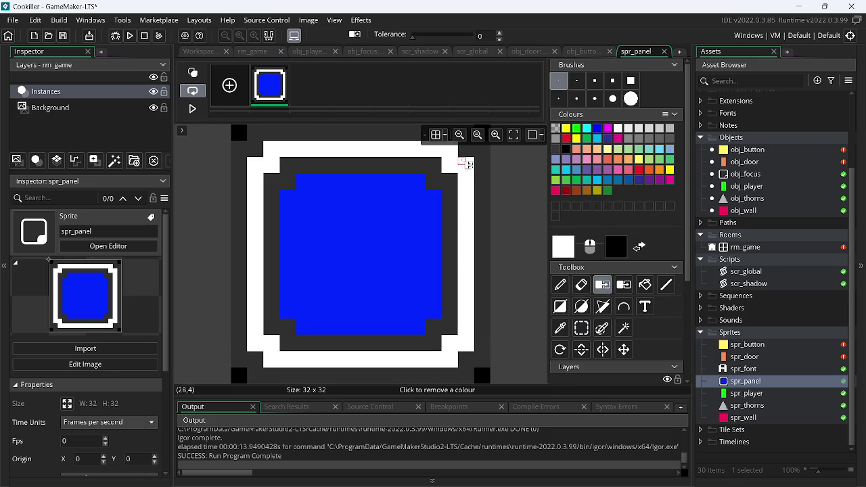
{"action": "left_click", "coordinate": [239, 133]}
{"action": "left_click", "coordinate": [130, 35]}
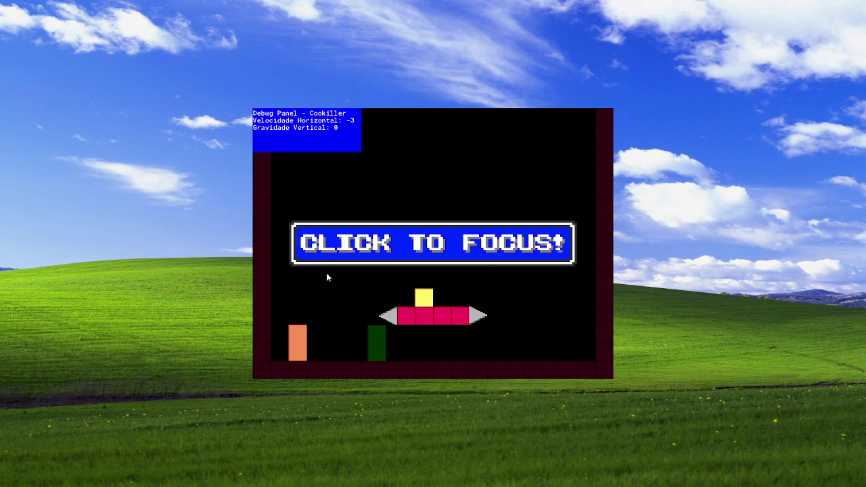
Step: Focus the running game to check the blue panel, then return to Paint.NET
{"action": "left_click", "coordinate": [414, 209]}
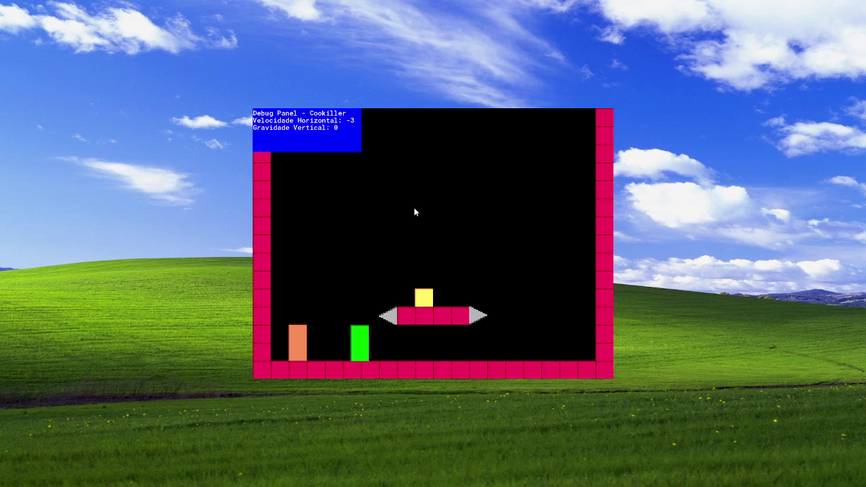
{"action": "key", "text": "alt+Tab"}
{"action": "key", "text": "alt+Tab"}
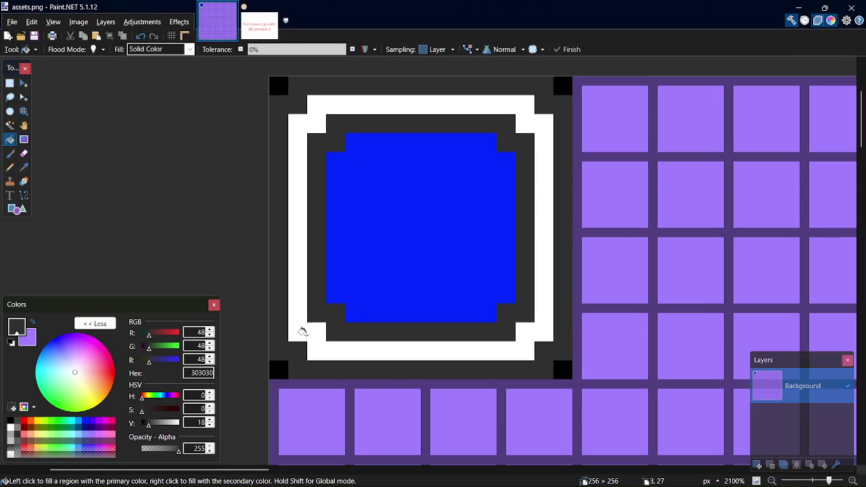
Step: Look up the darker blue's hex value 00137F in the palette, then go back to GameMaker
{"action": "left_click", "coordinate": [85, 422]}
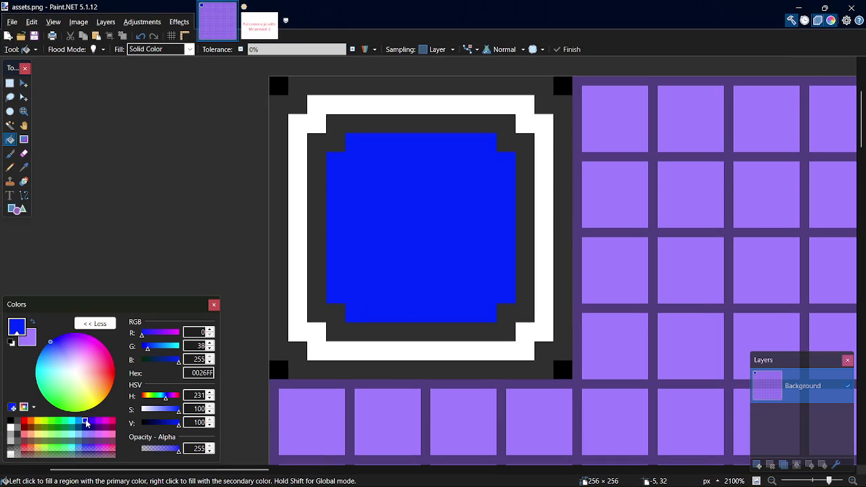
{"action": "left_click", "coordinate": [86, 428]}
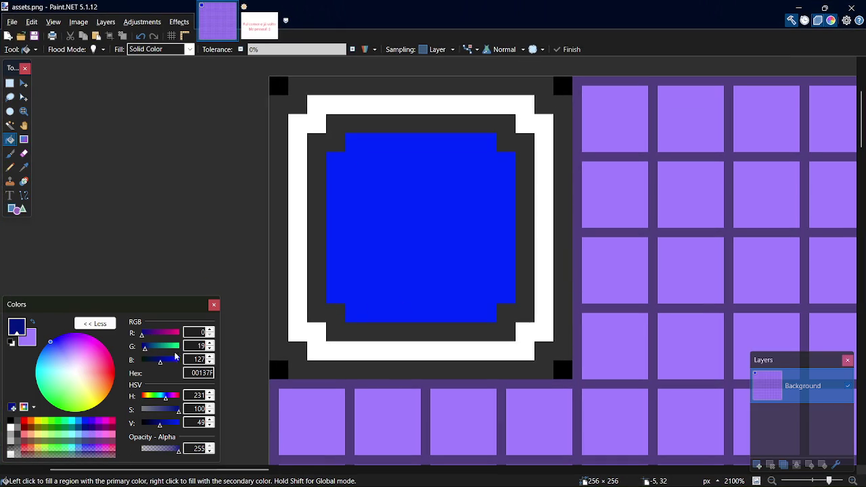
{"action": "double_click", "coordinate": [201, 373]}
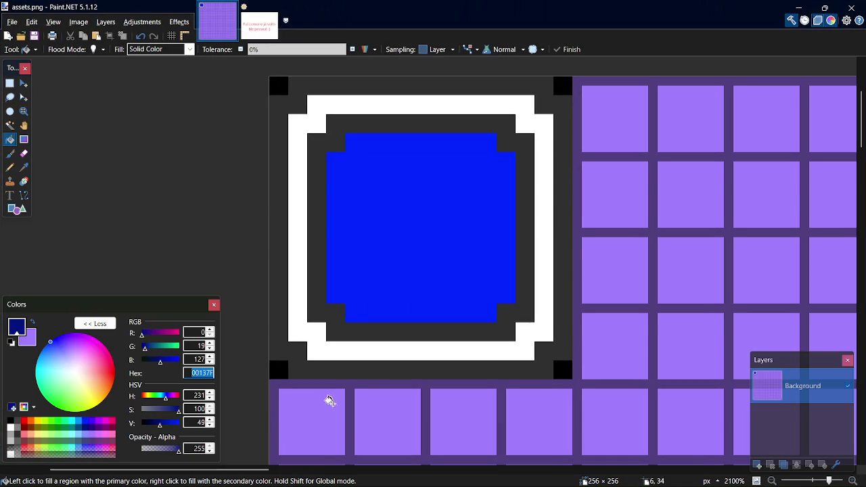
{"action": "key", "text": "alt+Tab"}
{"action": "key", "text": "alt+Tab"}
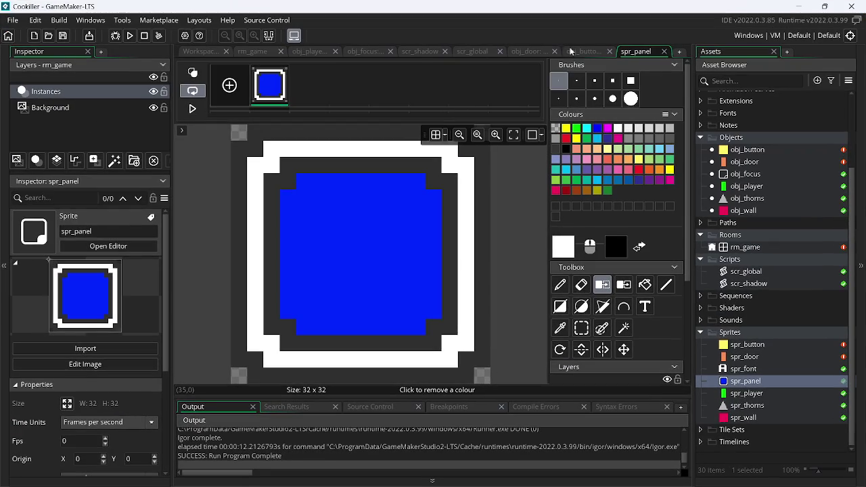
{"action": "left_click", "coordinate": [572, 52]}
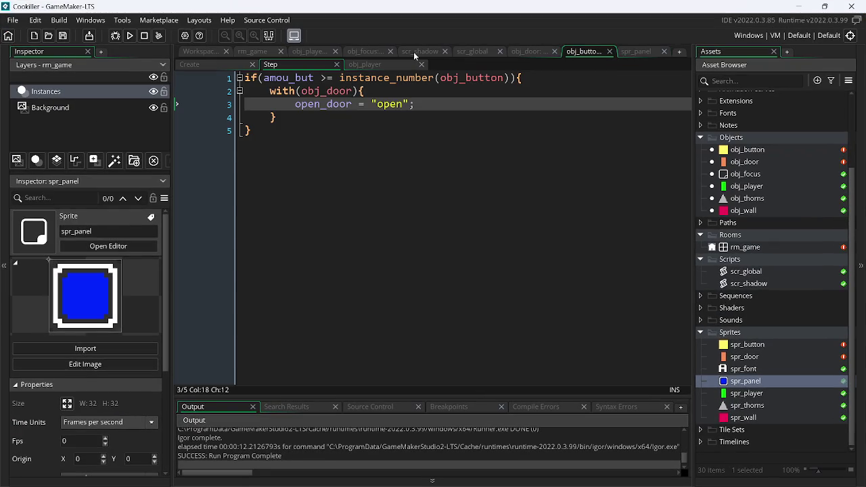
Step: Open obj_focus's Draw event and select c_gray in the shadow text call
{"action": "left_click", "coordinate": [416, 52]}
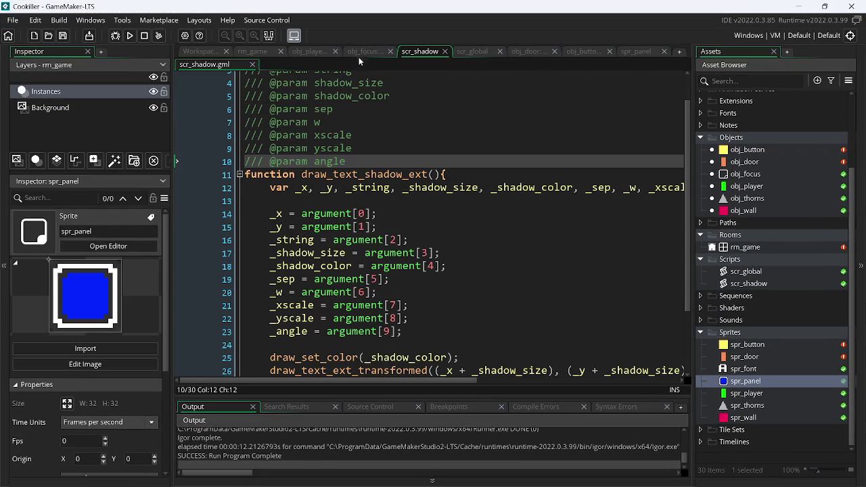
{"action": "left_click", "coordinate": [358, 53]}
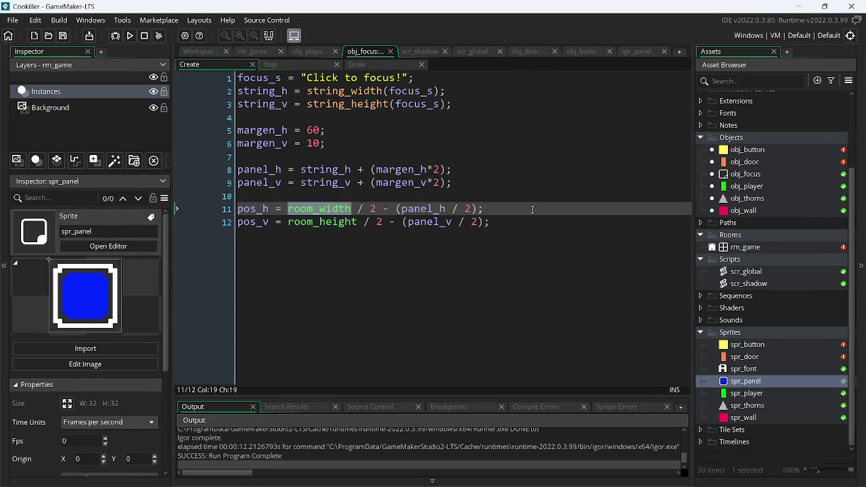
{"action": "left_click", "coordinate": [357, 64]}
{"action": "scroll", "coordinate": [534, 309], "scroll_direction": "right", "scroll_amount": 3}
{"action": "scroll", "coordinate": [534, 310], "scroll_direction": "right", "scroll_amount": 3}
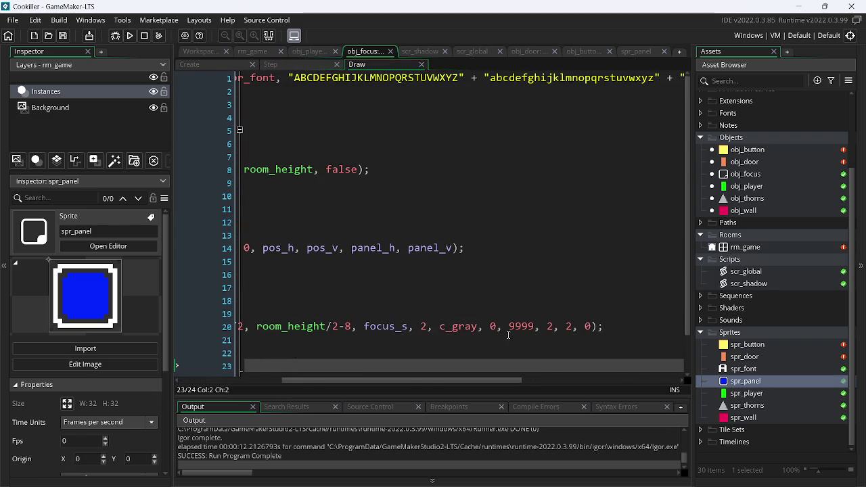
{"action": "double_click", "coordinate": [458, 327]}
Step: Replace c_gray with #00137F and bring the GameMaker window back up
{"action": "type", "text": "#00137F"}
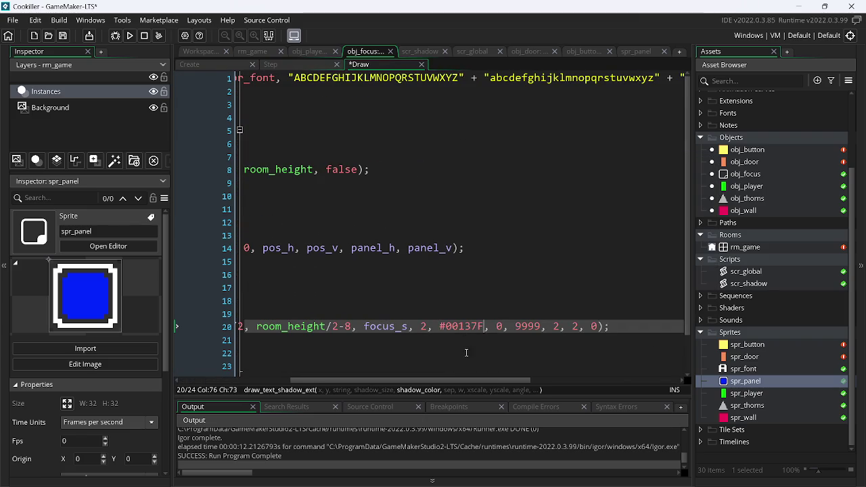
{"action": "key", "text": "Up"}
{"action": "left_click", "coordinate": [799, 5]}
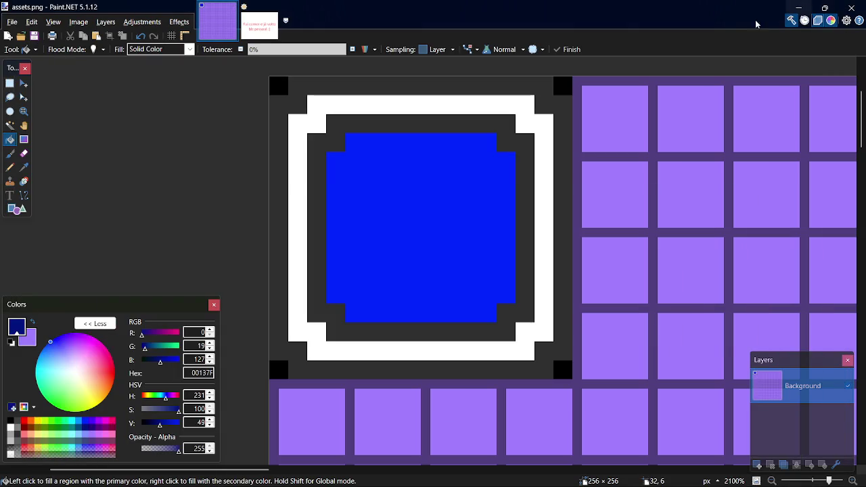
{"action": "left_click", "coordinate": [797, 7]}
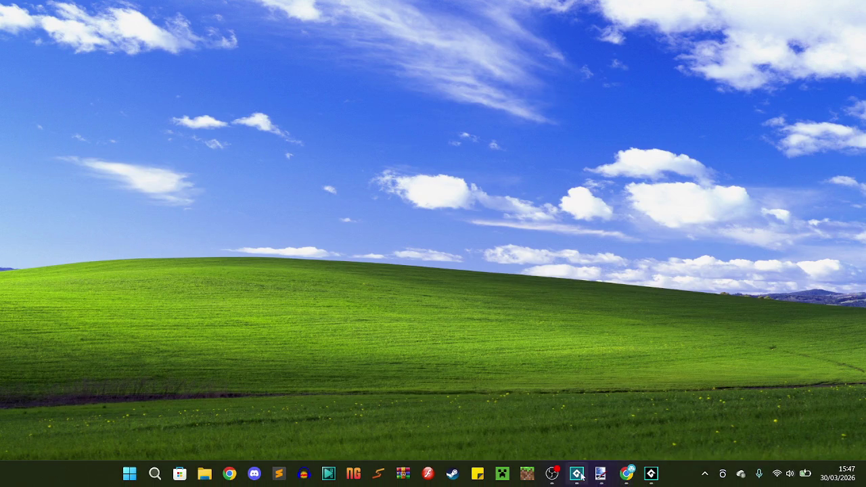
{"action": "left_click", "coordinate": [577, 474]}
Step: Run the game to check CLICK TO FOCUS! on the blue panel, then close it
{"action": "left_click", "coordinate": [129, 35]}
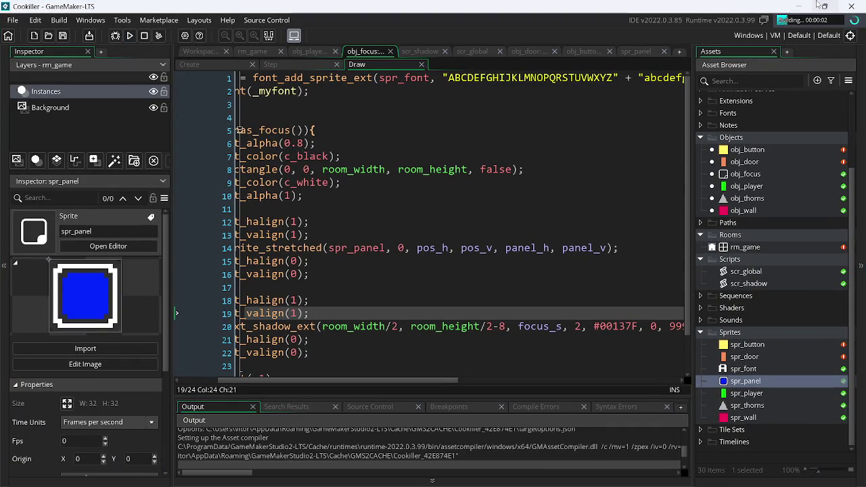
{"action": "left_click", "coordinate": [799, 5]}
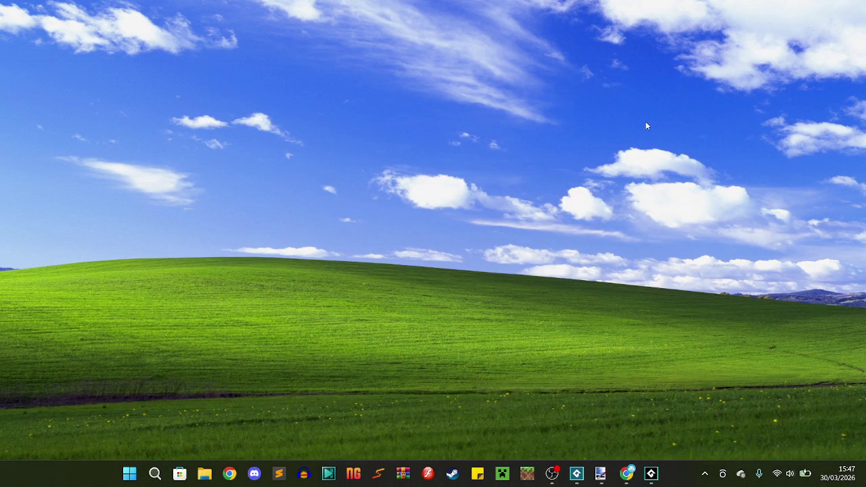
{"action": "left_click", "coordinate": [679, 258]}
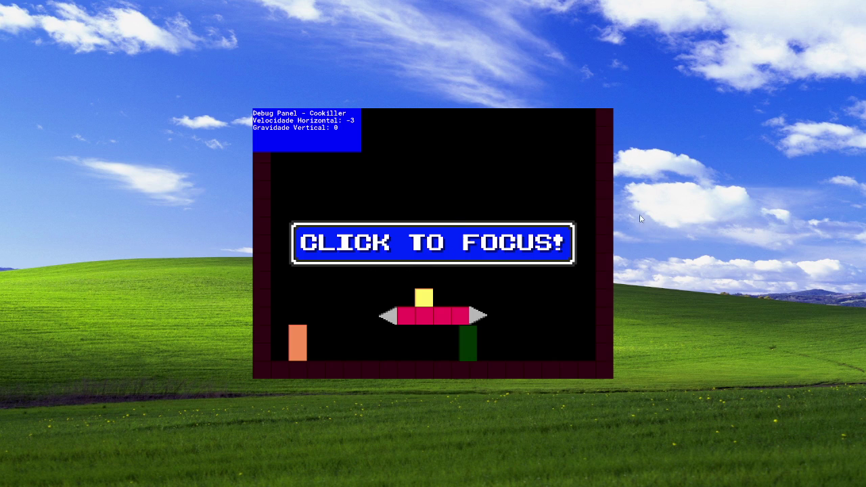
{"action": "key", "text": "alt+F4"}
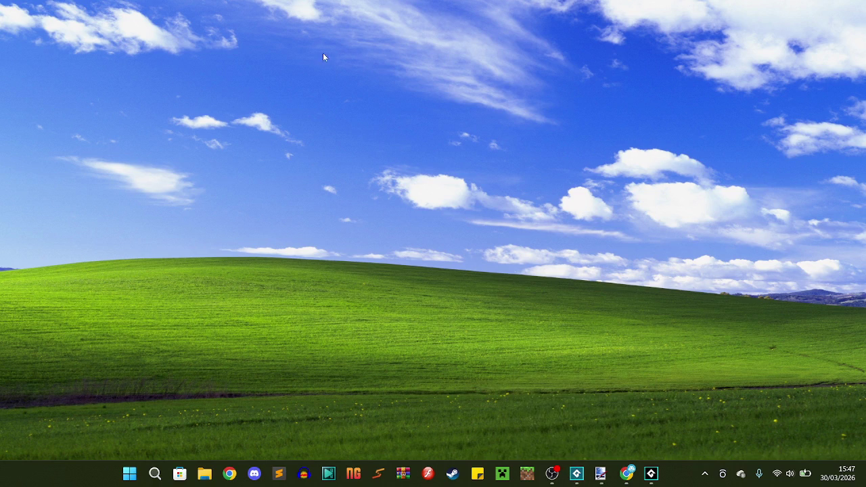
{"action": "left_click", "coordinate": [576, 473]}
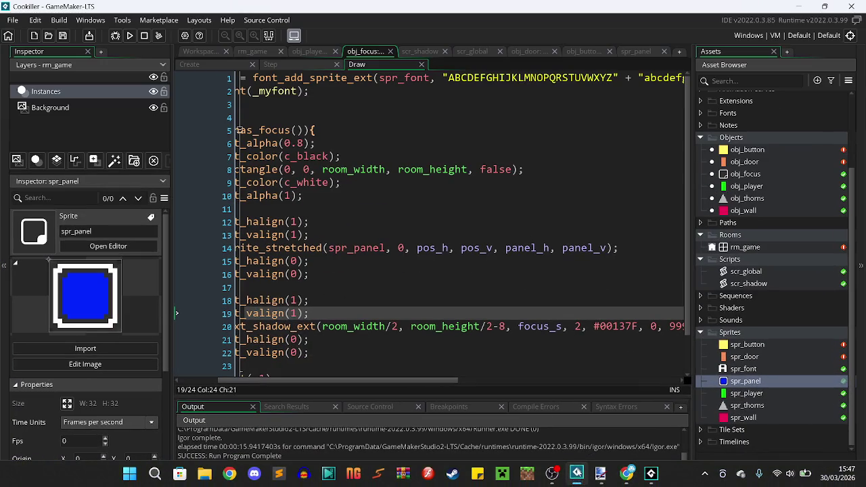
Step: Close the stray Flappy Bird project and open the spr_font sprite
{"action": "left_click", "coordinate": [651, 473]}
{"action": "left_click", "coordinate": [852, 5]}
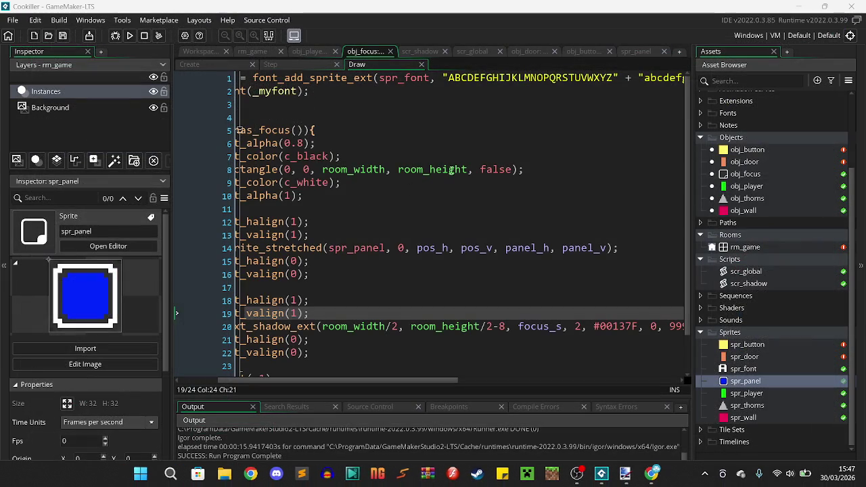
{"action": "scroll", "coordinate": [526, 132], "scroll_direction": "left", "scroll_amount": 3}
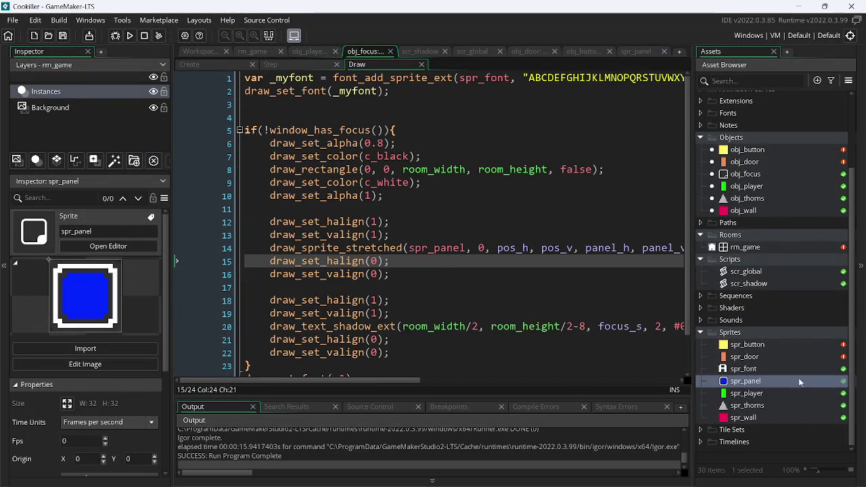
{"action": "double_click", "coordinate": [744, 369]}
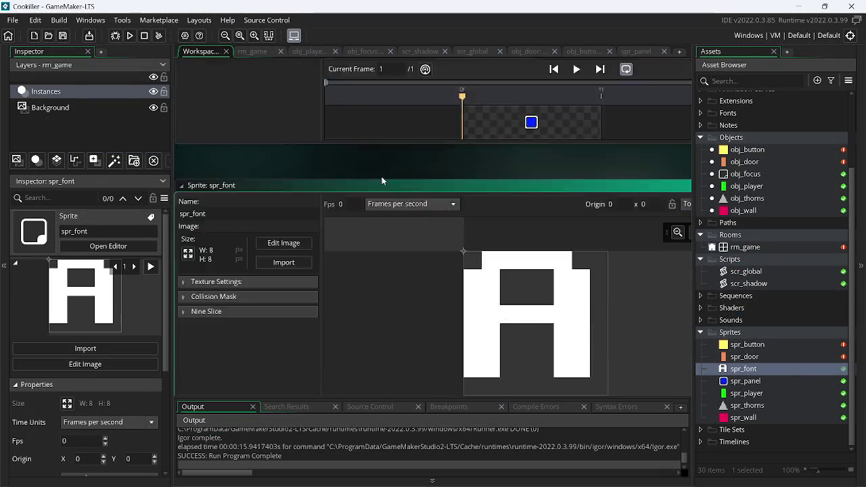
Step: Rename the font sprite to fnt_text and go back to the obj_focus Draw code
{"action": "left_click", "coordinate": [232, 92]}
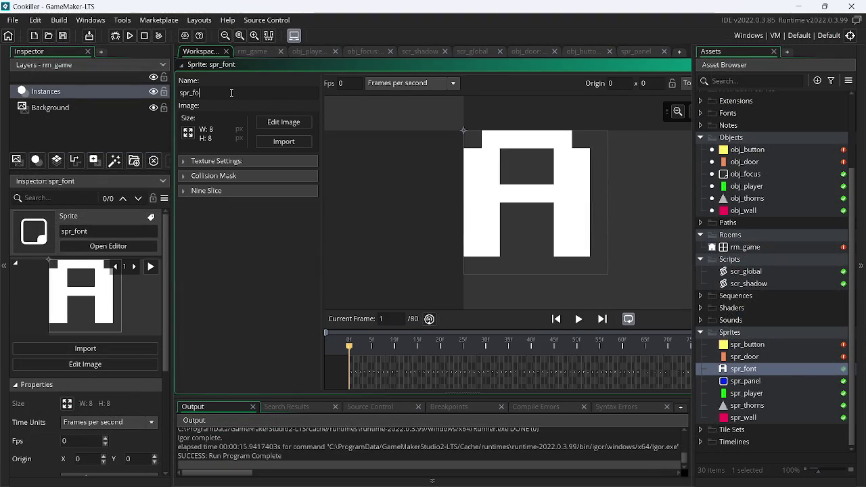
{"action": "type", "text": "fo"}
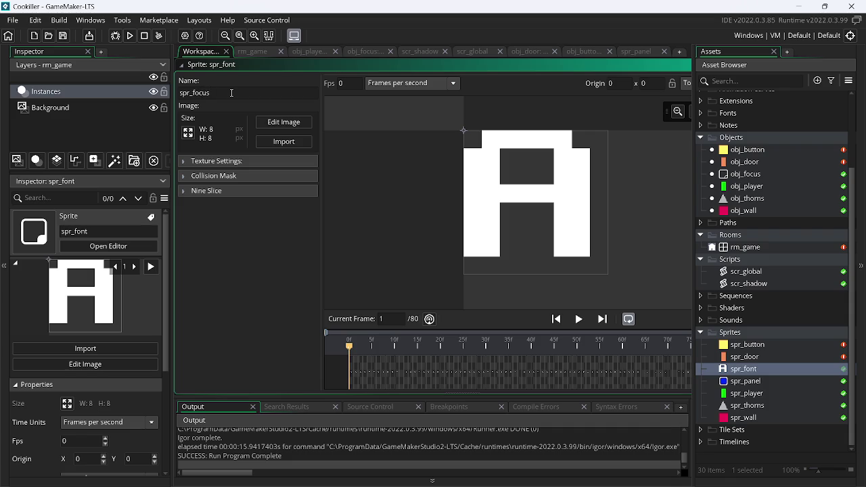
{"action": "key", "text": "Return"}
{"action": "key", "text": "BackSpace"}
{"action": "key", "text": "BackSpace"}
{"action": "key", "text": "BackSpace"}
{"action": "type", "text": "ftn"}
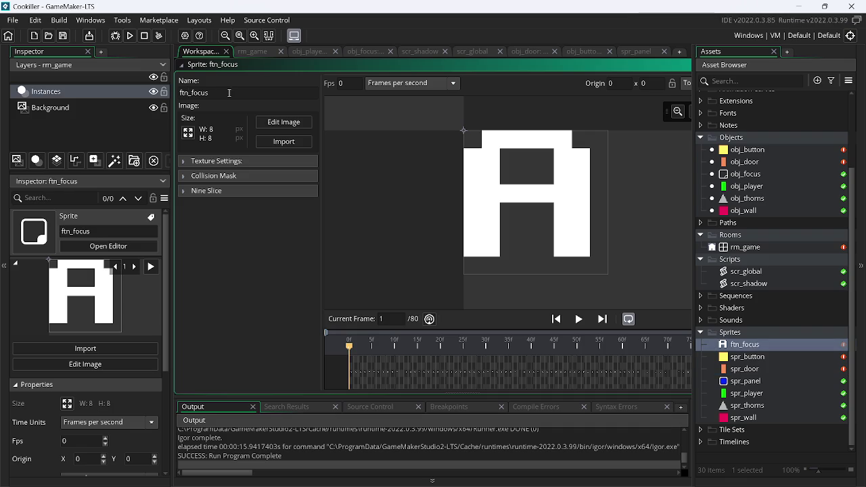
{"action": "key", "text": "BackSpace"}
{"action": "type", "text": "nt"}
{"action": "key", "text": "BackSpace"}
{"action": "key", "text": "BackSpace"}
{"action": "key", "text": "BackSpace"}
{"action": "key", "text": "Return"}
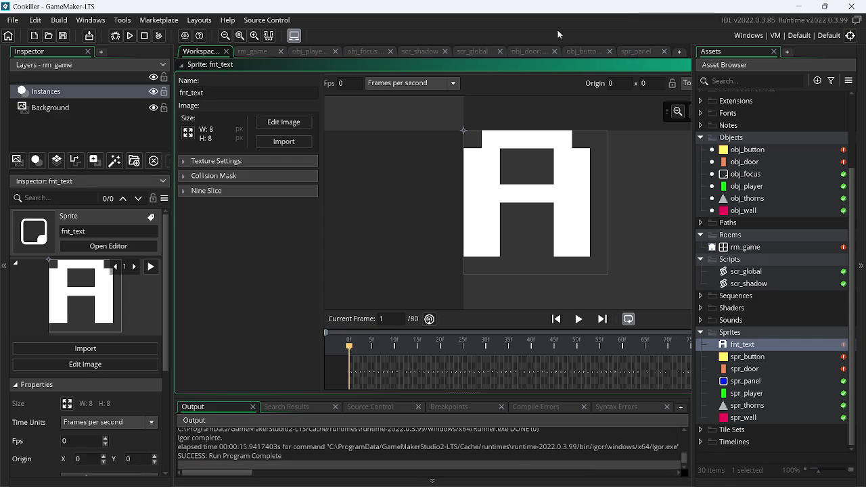
{"action": "left_click", "coordinate": [379, 52]}
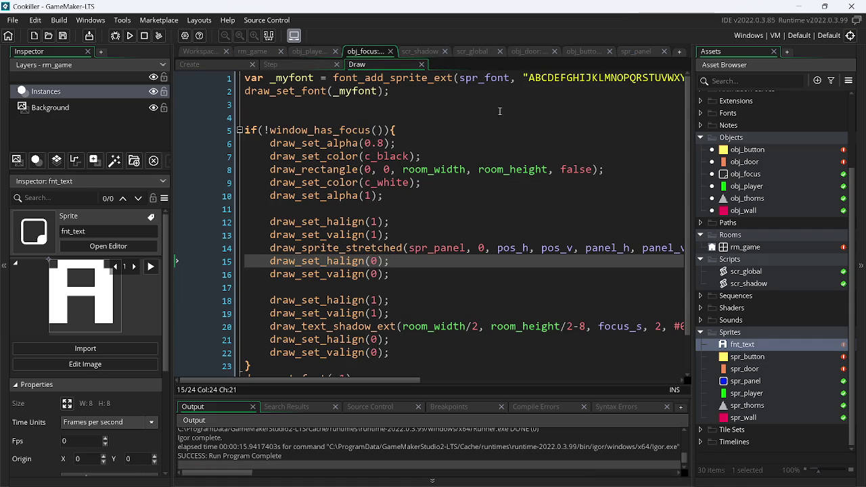
Step: Change spr_font to fnt_text, then cut the font creation line from the Draw code and save
{"action": "double_click", "coordinate": [481, 79]}
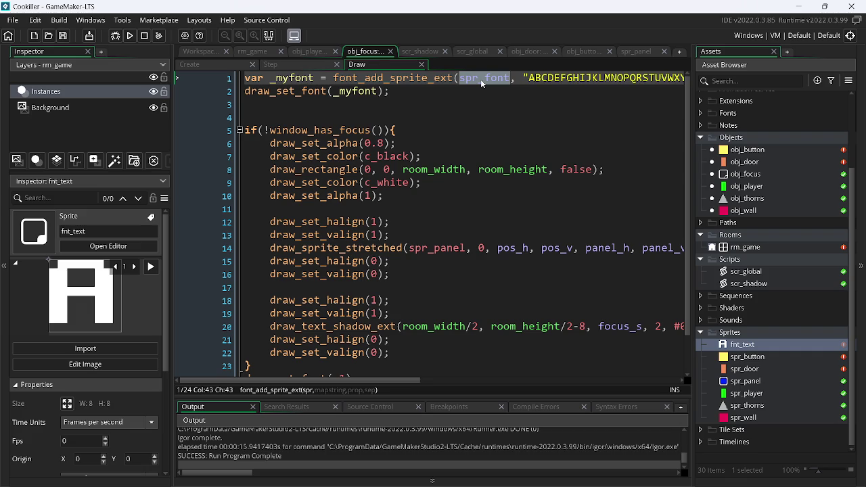
{"action": "type", "text": "fnt_text"}
{"action": "left_click_drag", "start_coordinate": [245, 80], "coordinate": [748, 87]}
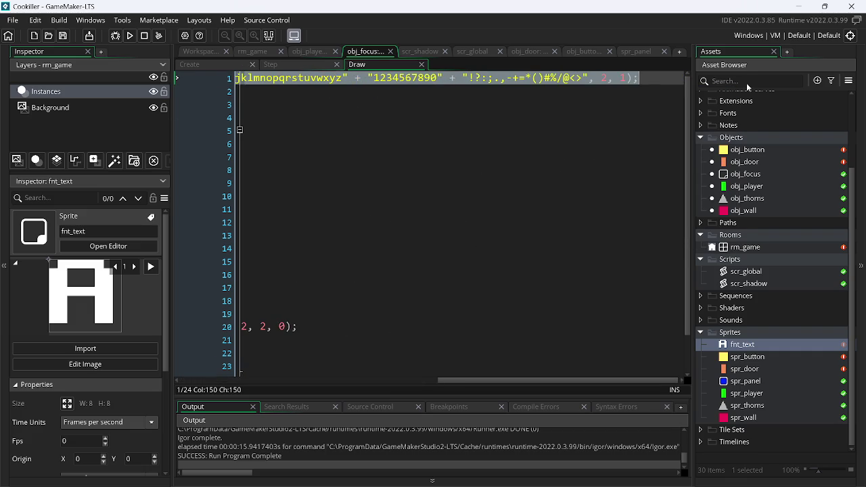
{"action": "key", "text": "ctrl+x"}
{"action": "key", "text": "Down"}
{"action": "key", "text": "BackSpace"}
{"action": "key", "text": "End"}
{"action": "key", "text": "Down"}
{"action": "key", "text": "ctrl+s"}
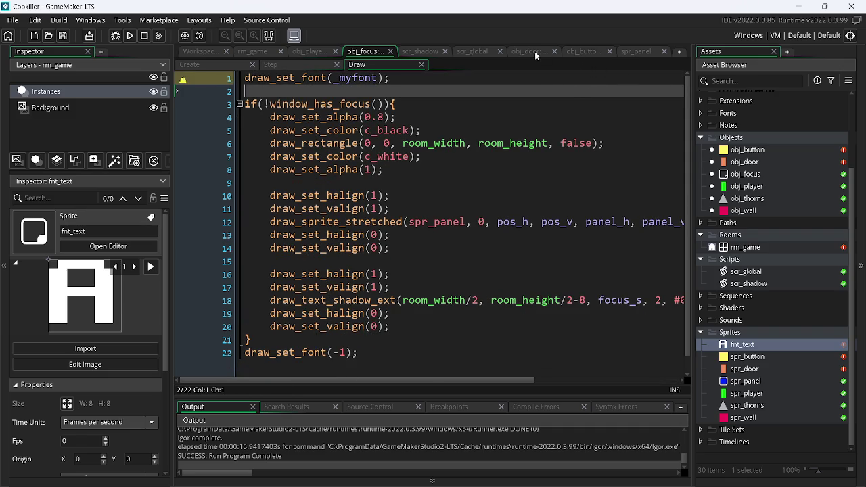
Step: Paste the font line atop scr_global as global.myfont and save the script
{"action": "left_click", "coordinate": [487, 52]}
{"action": "left_click", "coordinate": [447, 75]}
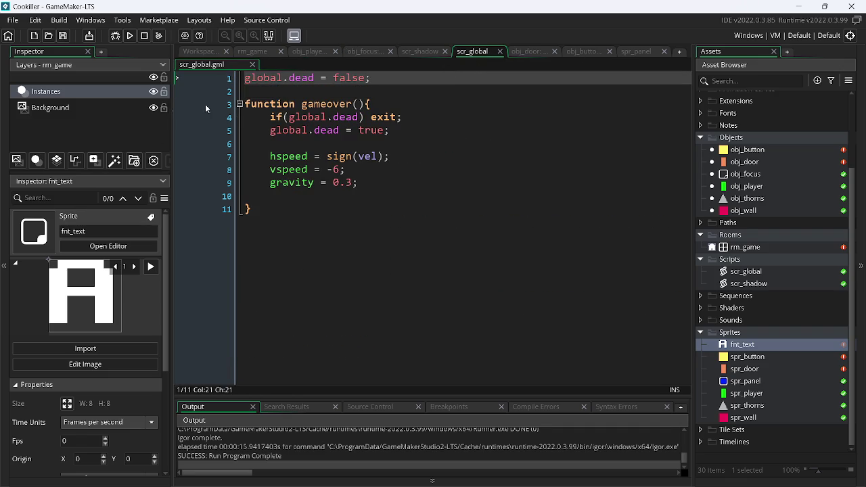
{"action": "left_click", "coordinate": [247, 79]}
{"action": "key", "text": "Return"}
{"action": "key", "text": "Up"}
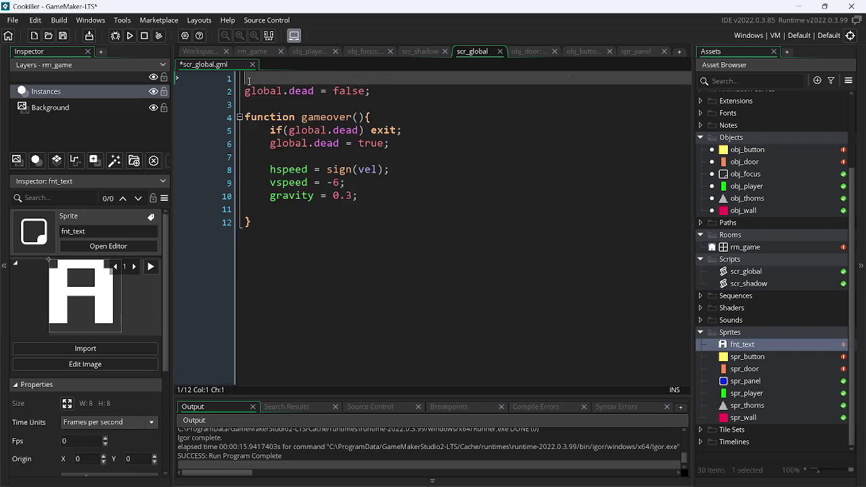
{"action": "key", "text": "ctrl+v"}
{"action": "scroll", "coordinate": [406, 149], "scroll_direction": "left", "scroll_amount": 5}
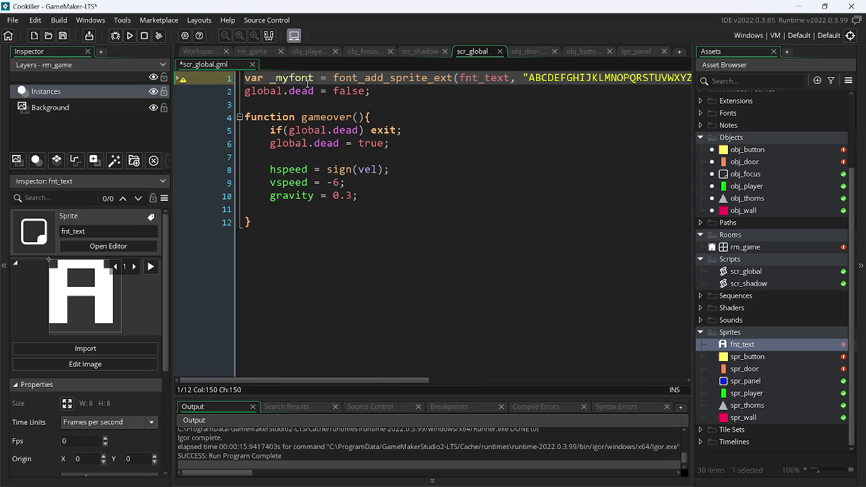
{"action": "left_click", "coordinate": [264, 79]}
{"action": "left_click_drag", "start_coordinate": [275, 80], "coordinate": [231, 86]}
{"action": "type", "text": "global"}
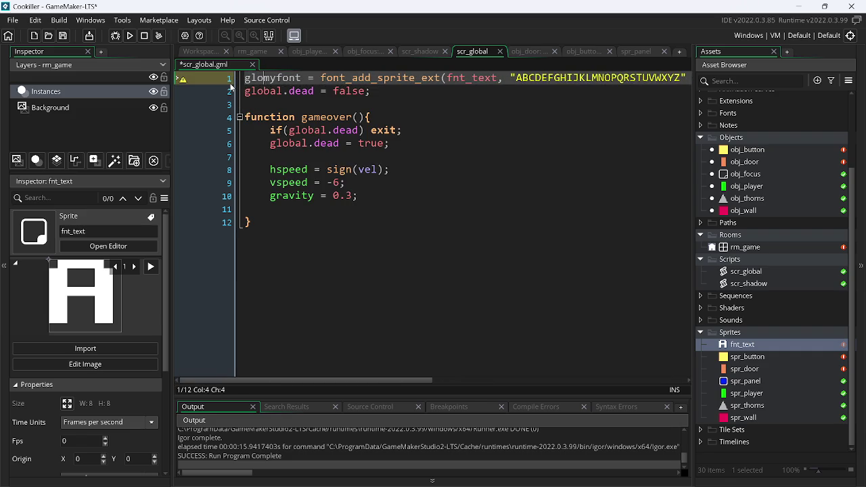
{"action": "type", "text": "."}
{"action": "key", "text": "ctrl+s"}
Step: Make obj_focus's draw_set_font use global.myfont, save, and run the game
{"action": "double_click", "coordinate": [308, 79]}
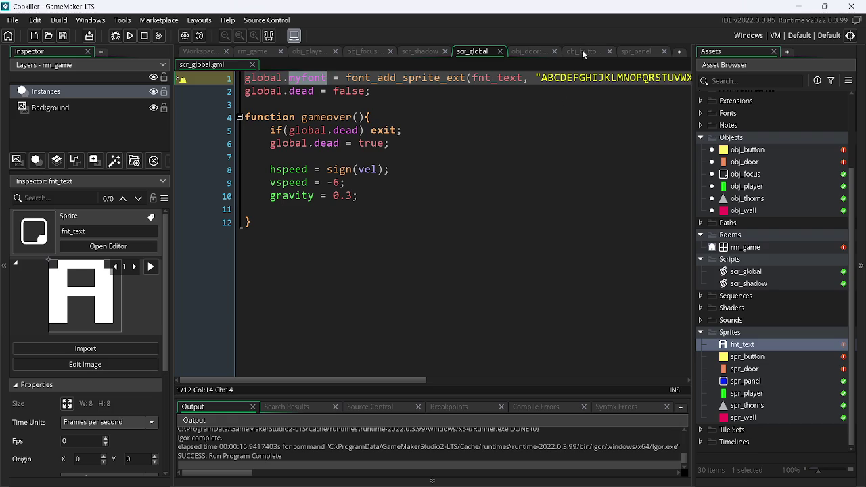
{"action": "left_click", "coordinate": [418, 52]}
{"action": "left_click", "coordinate": [366, 53]}
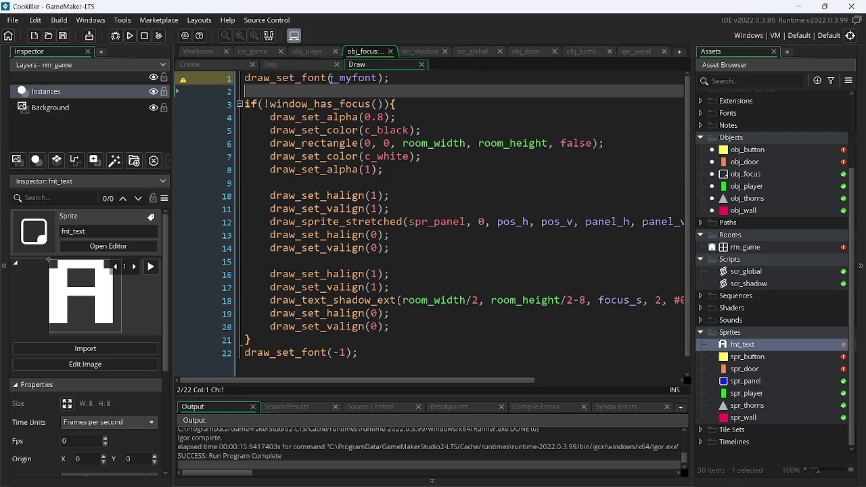
{"action": "double_click", "coordinate": [351, 78]}
{"action": "key", "text": "ctrl+v"}
{"action": "key", "text": "ctrl+shift+Left"}
{"action": "type", "text": "glo"}
{"action": "key", "text": "Return"}
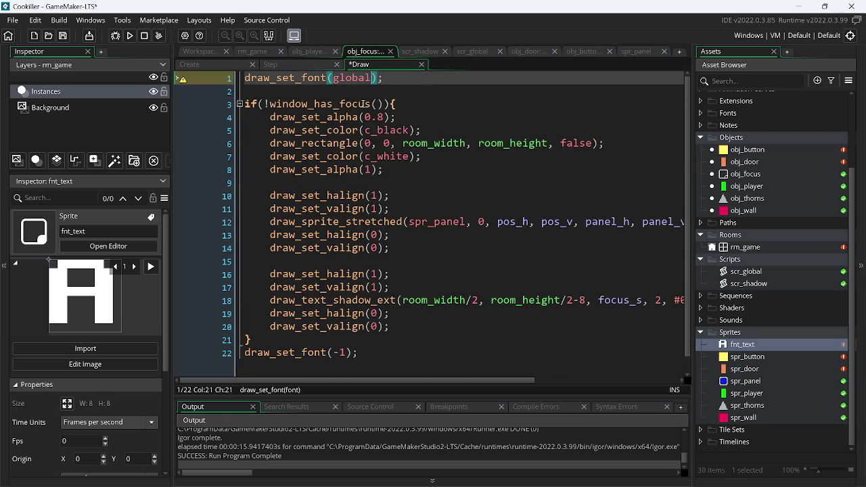
{"action": "type", "text": "."}
{"action": "key", "text": "Return"}
{"action": "key", "text": "ctrl+s"}
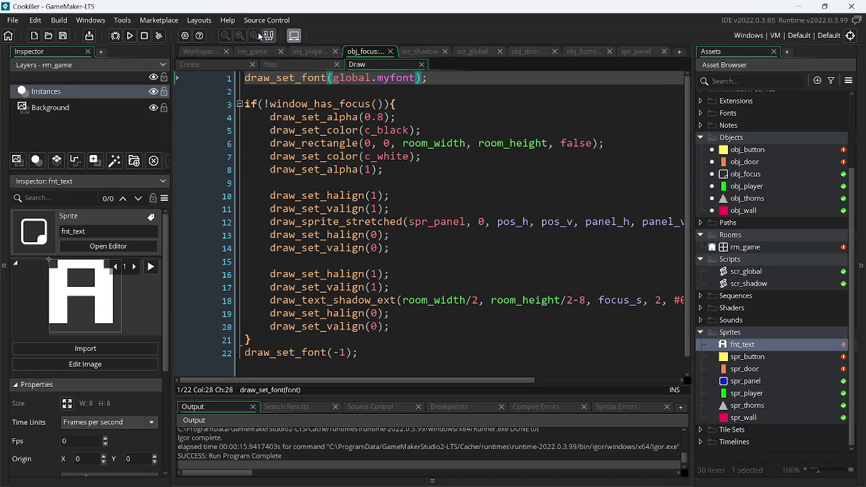
{"action": "left_click", "coordinate": [131, 37]}
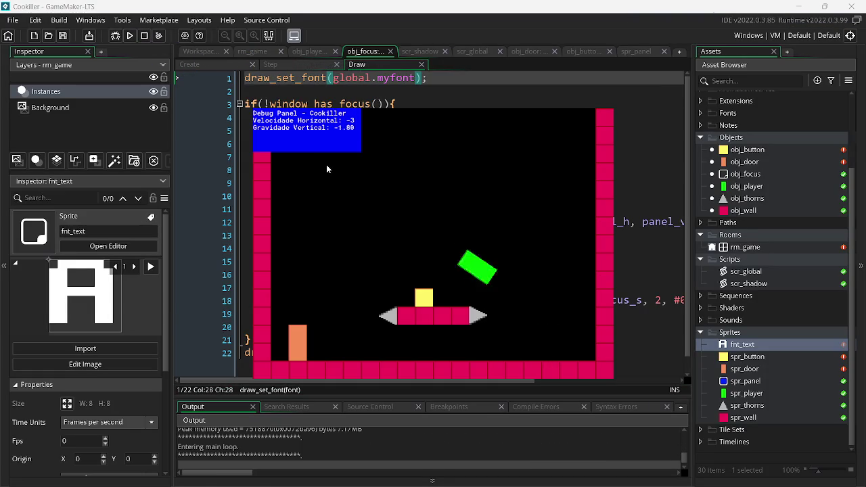
{"action": "key", "text": "Escape"}
{"action": "left_click", "coordinate": [792, 4]}
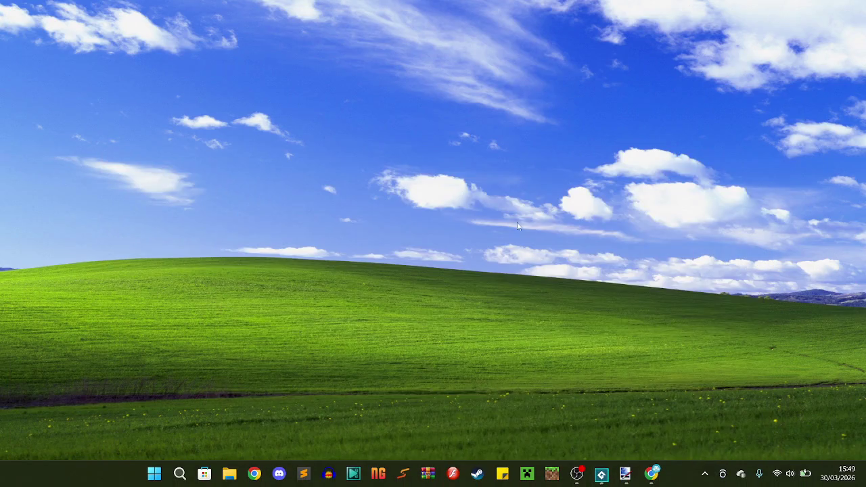
{"action": "key", "text": "alt+Tab"}
{"action": "left_click", "coordinate": [130, 38]}
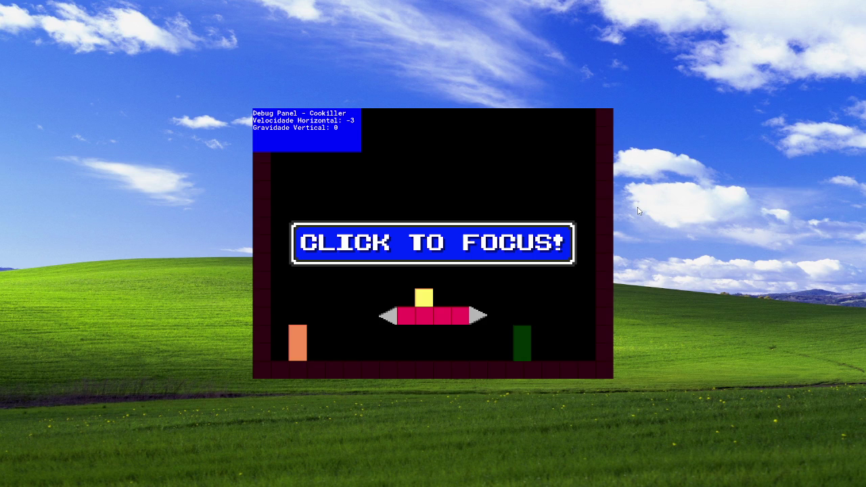
{"action": "left_click", "coordinate": [424, 301]}
{"action": "key", "text": "Left"}
{"action": "key", "text": "Up"}
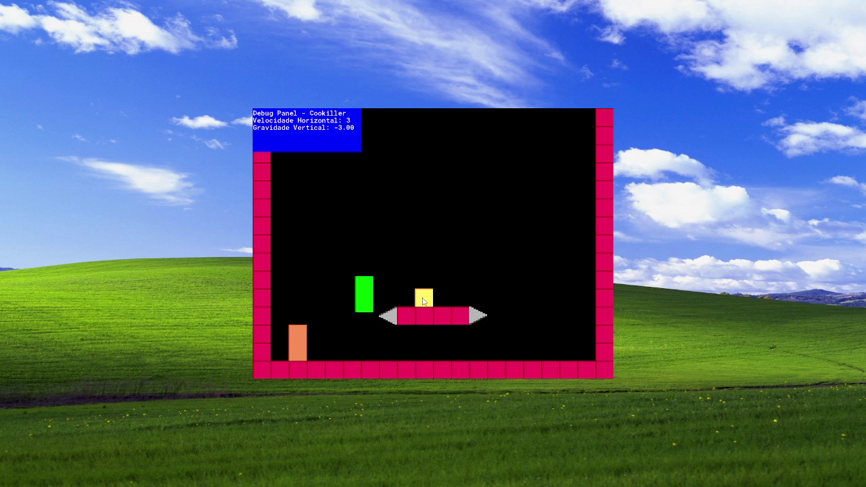
{"action": "key", "text": "Left"}
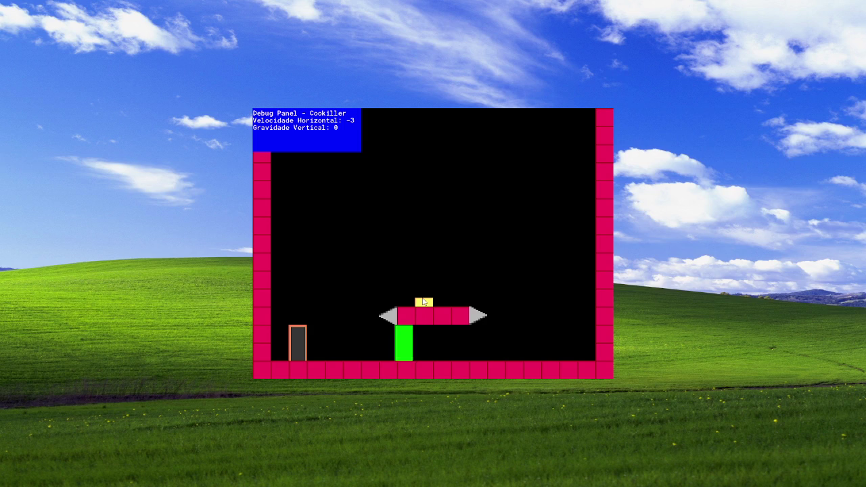
{"action": "key", "text": "Right"}
{"action": "key", "text": "Up"}
{"action": "key", "text": "Left"}
{"action": "key", "text": "Right"}
{"action": "key", "text": "Up"}
{"action": "key", "text": "Left"}
{"action": "key", "text": "Up"}
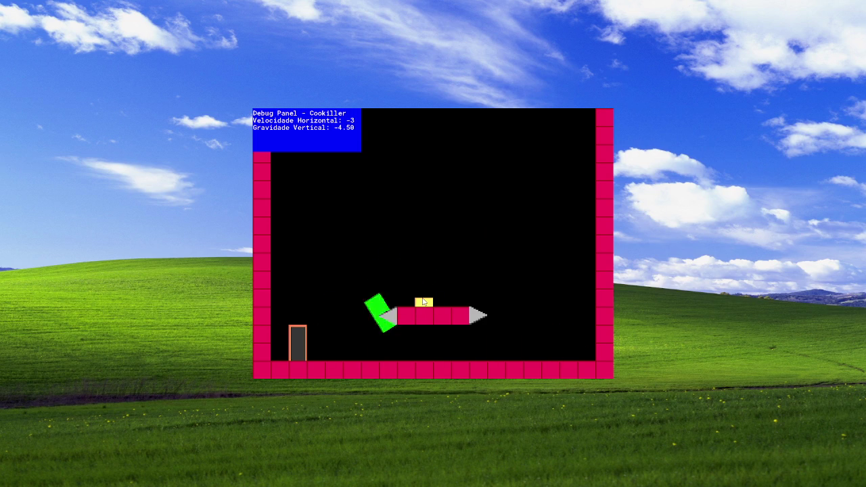
{"action": "key", "text": "Up"}
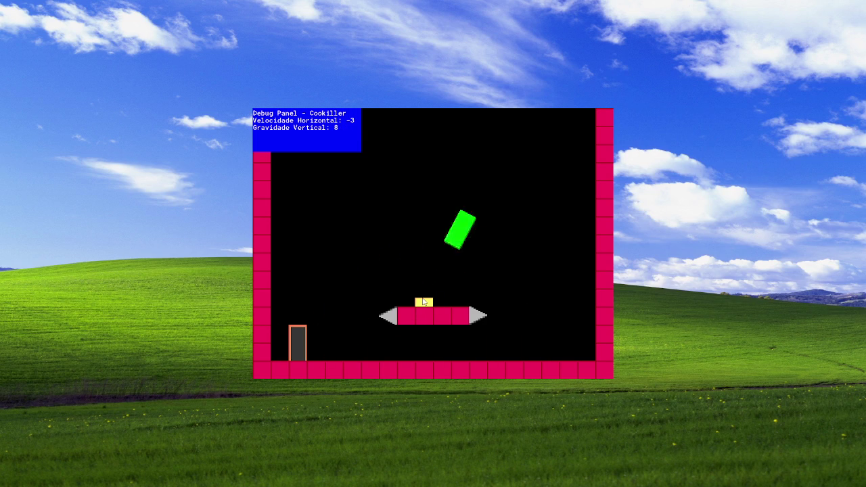
{"action": "key", "text": "Up"}
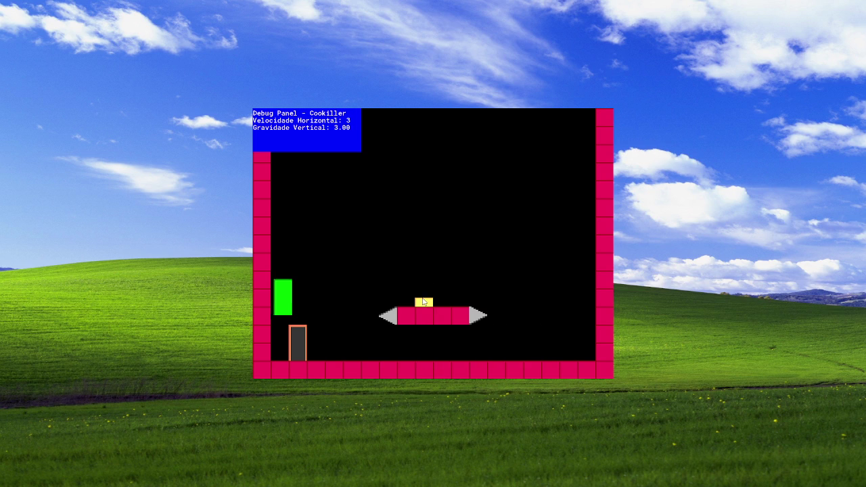
{"action": "key", "text": "alt+F4"}
{"action": "key", "text": "alt+Tab"}
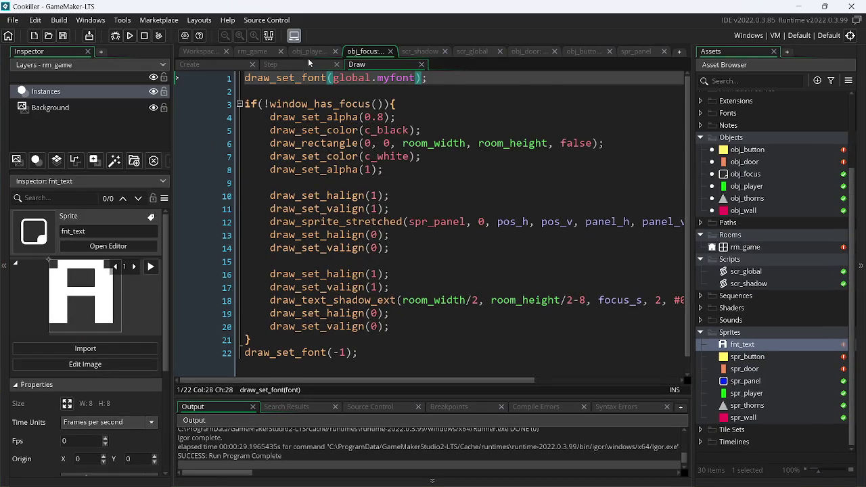
{"action": "left_click", "coordinate": [308, 52]}
Step: Add the condition else if(place_meeting(x, y-1, obj_wall) && _jump) after the final brace
{"action": "scroll", "coordinate": [343, 308], "scroll_direction": "down", "scroll_amount": 5}
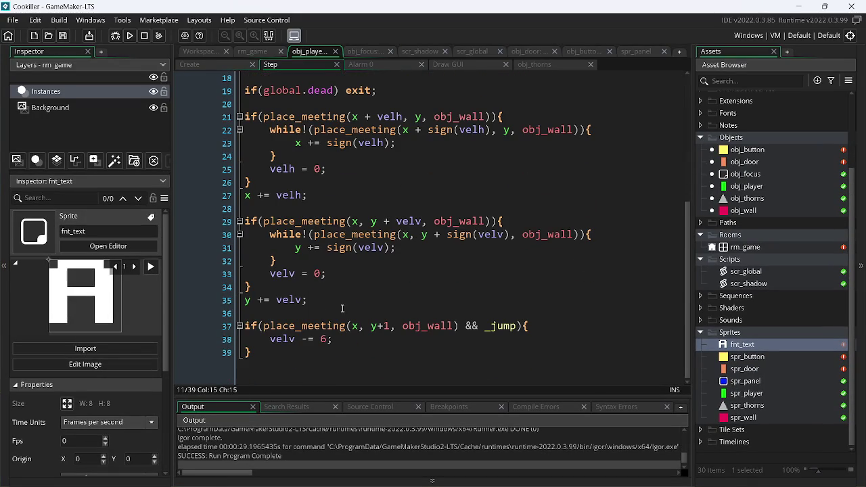
{"action": "left_click", "coordinate": [264, 352]}
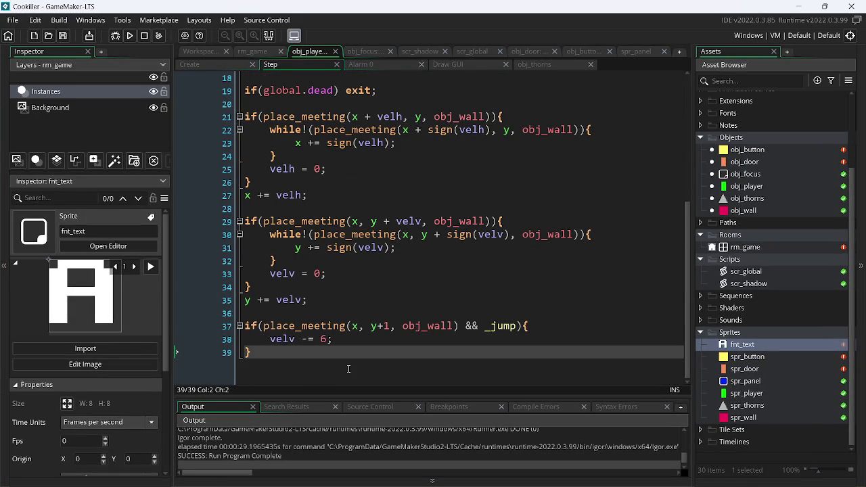
{"action": "type", "text": " e"}
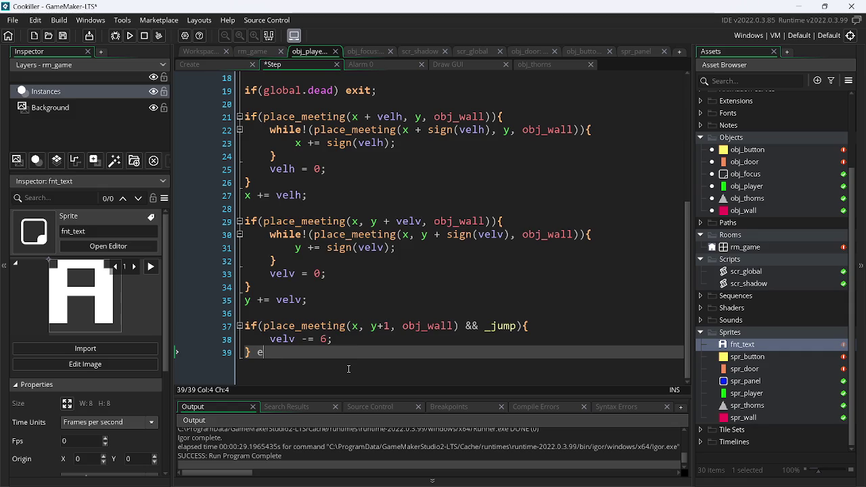
{"action": "type", "text": "lse if"}
{"action": "type", "text": "(pla"}
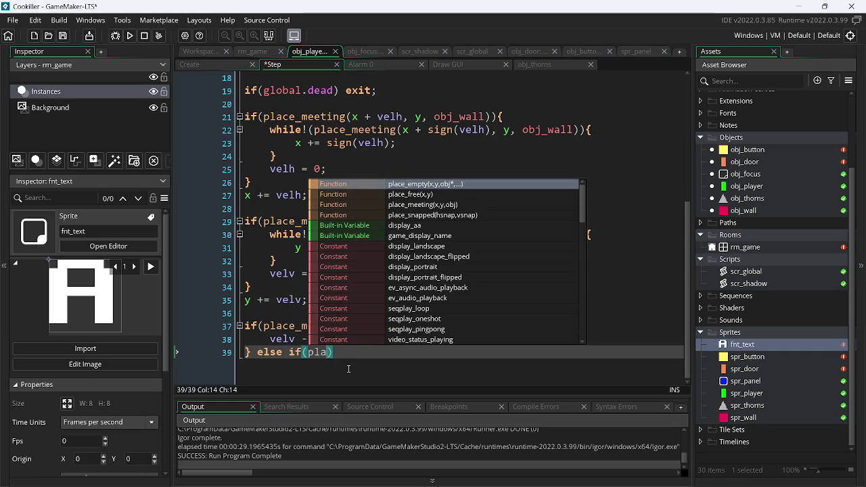
{"action": "key", "text": "Down"}
{"action": "key", "text": "Down"}
{"action": "key", "text": "Return"}
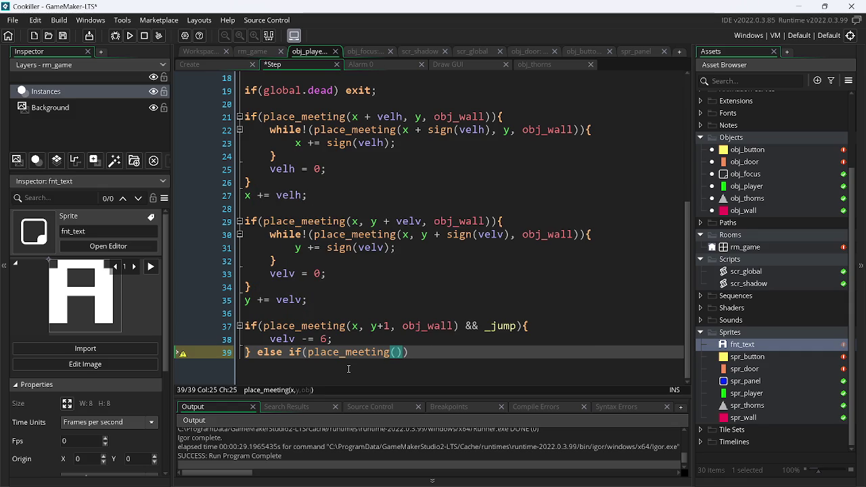
{"action": "type", "text": "x"}
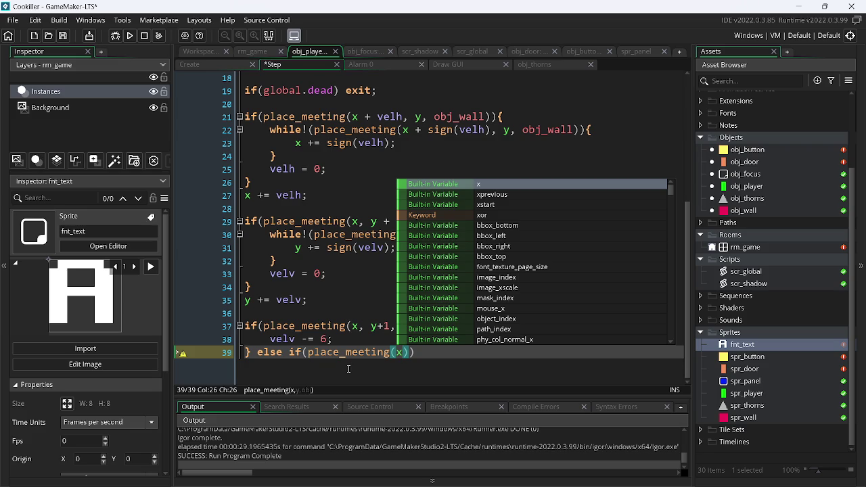
{"action": "type", "text": ","}
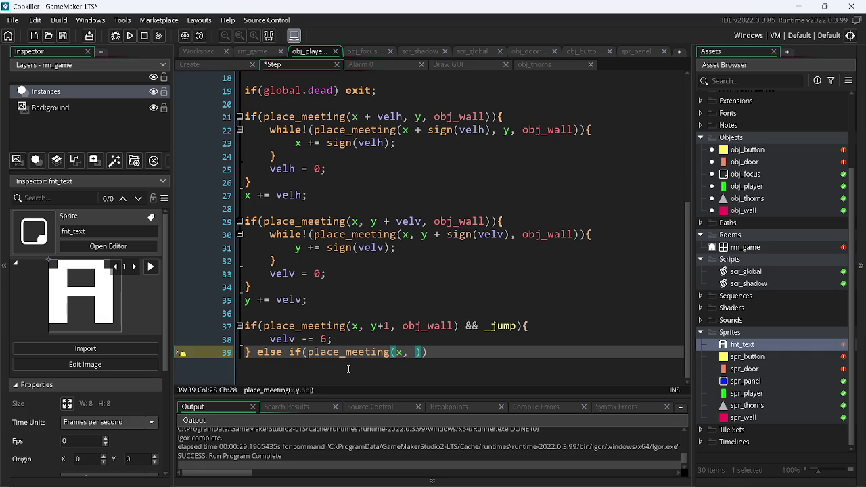
{"action": "type", "text": "y"}
{"action": "type", "text": "-1"}
{"action": "type", "text": ", "}
{"action": "type", "text": "obj_"}
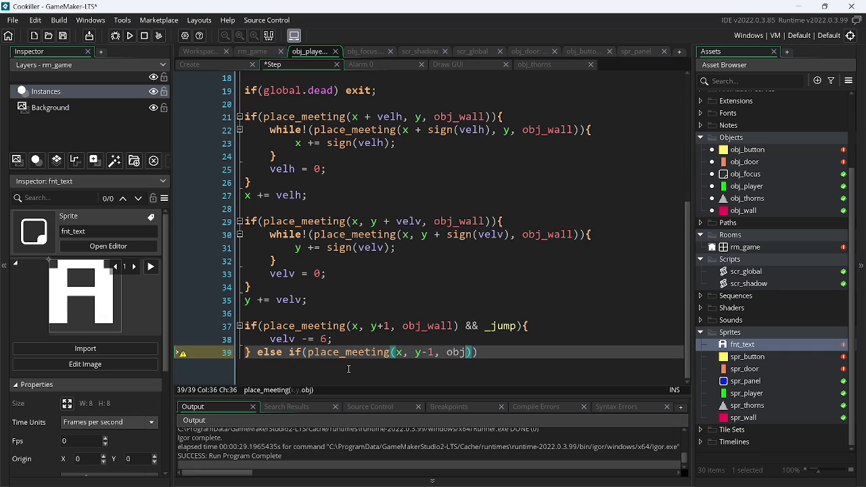
{"action": "key", "text": "Down"}
{"action": "key", "text": "Down"}
{"action": "key", "text": "Down"}
{"action": "key", "text": "Down"}
{"action": "key", "text": "Return"}
{"action": "type", "text": ")"}
{"action": "key", "text": "Left"}
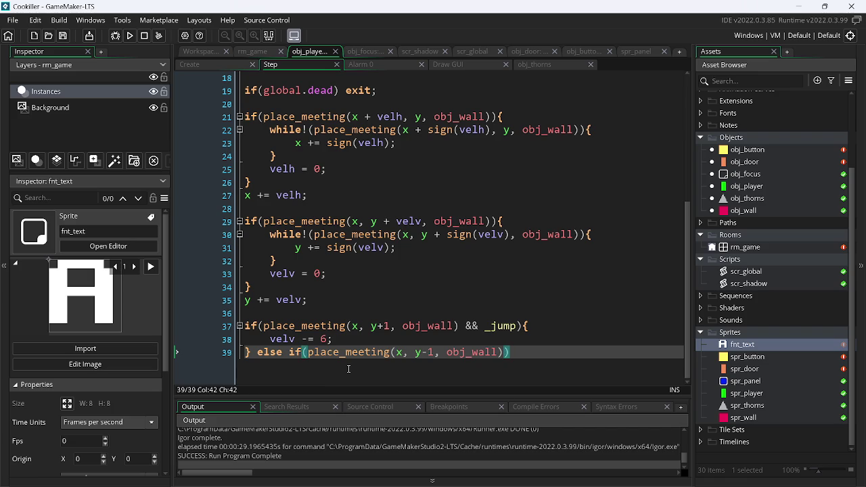
{"action": "type", "text": "&& "}
{"action": "type", "text": "_jump"}
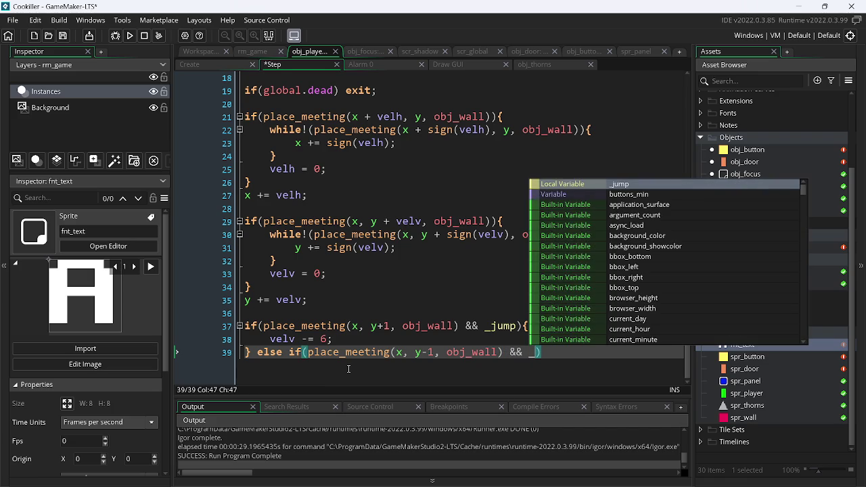
{"action": "key", "text": "End"}
Step: Give the new branch the body vel = 0;
{"action": "type", "text": "{"}
{"action": "key", "text": "Return"}
{"action": "type", "text": "vel"}
{"action": "key", "text": "Escape"}
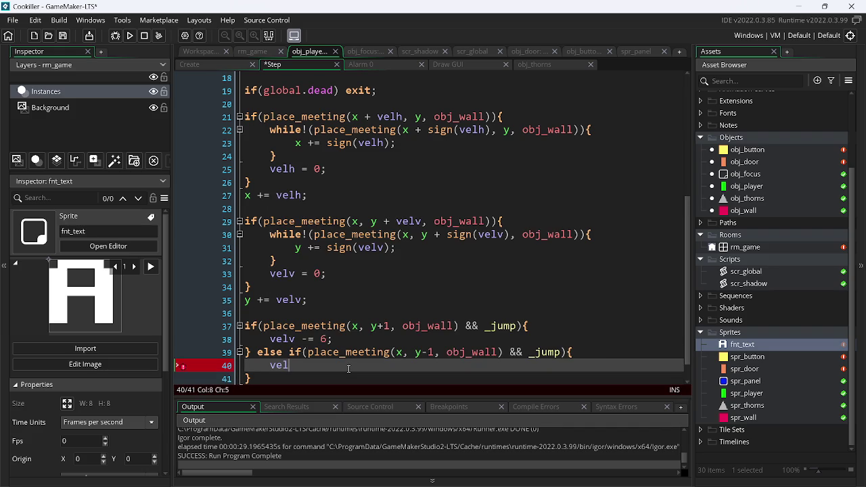
{"action": "type", "text": "= 0;"}
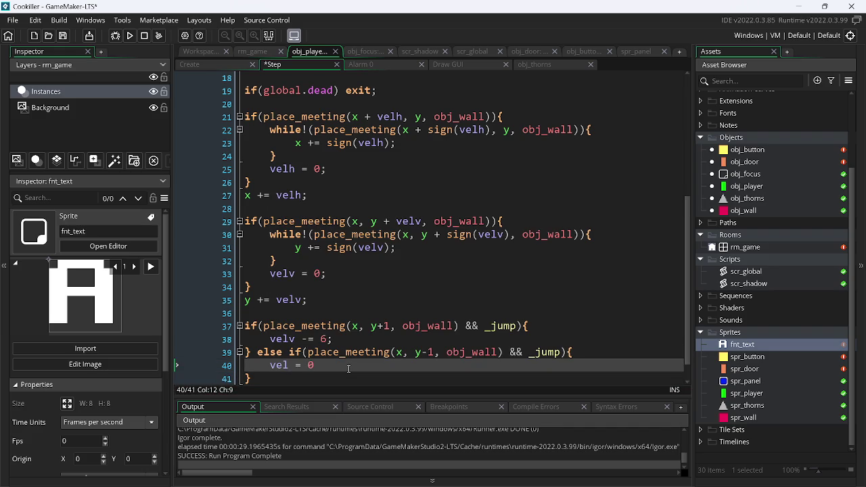
Step: Run the game and test the player's jumping and movement
{"action": "left_click", "coordinate": [132, 36]}
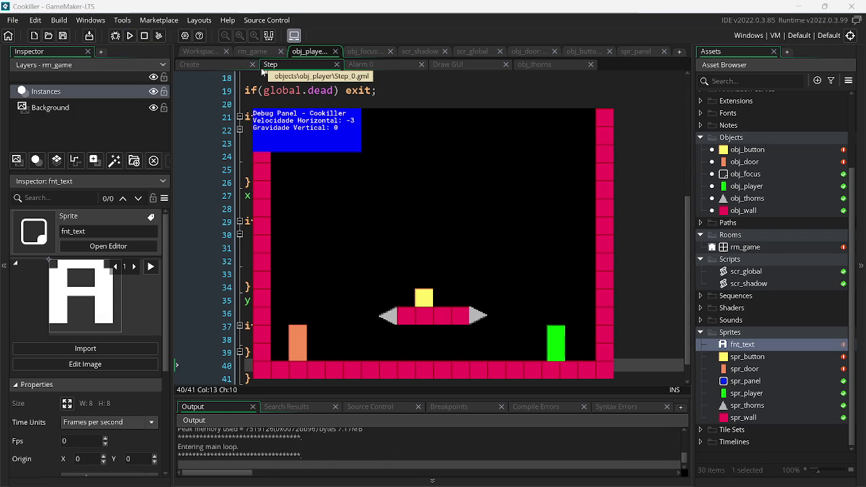
{"action": "key", "text": "Right"}
{"action": "key", "text": "Up"}
{"action": "key", "text": "Left"}
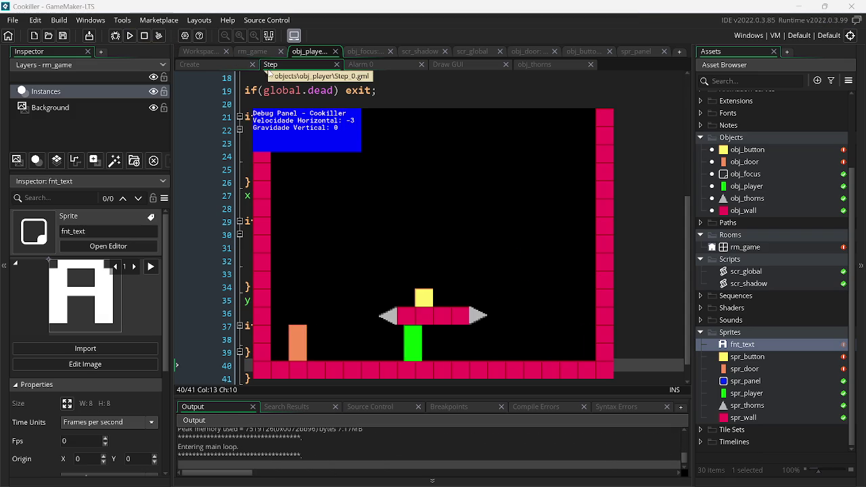
{"action": "key", "text": "Right"}
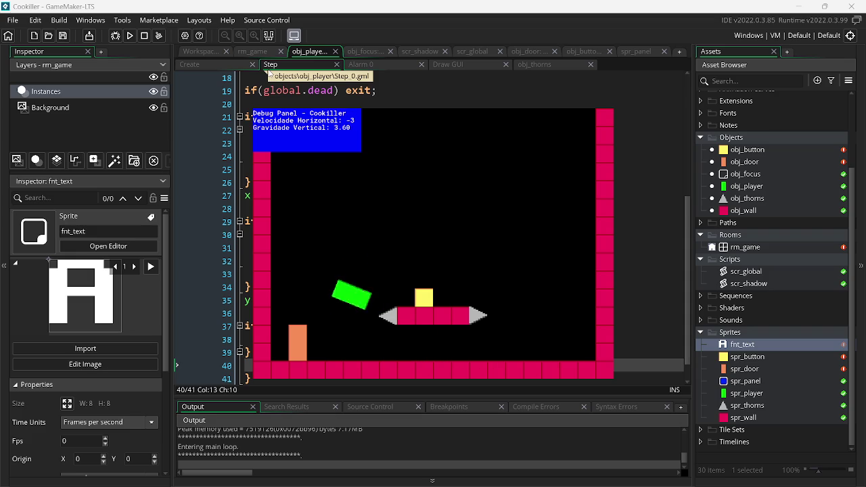
Step: Comment out the wall-above else-if branch on lines 39–41 with // and run the game
{"action": "left_click", "coordinate": [252, 369], "text": "shift"}
{"action": "left_click_drag", "start_coordinate": [253, 369], "coordinate": [255, 358]}
{"action": "key", "text": "Delete"}
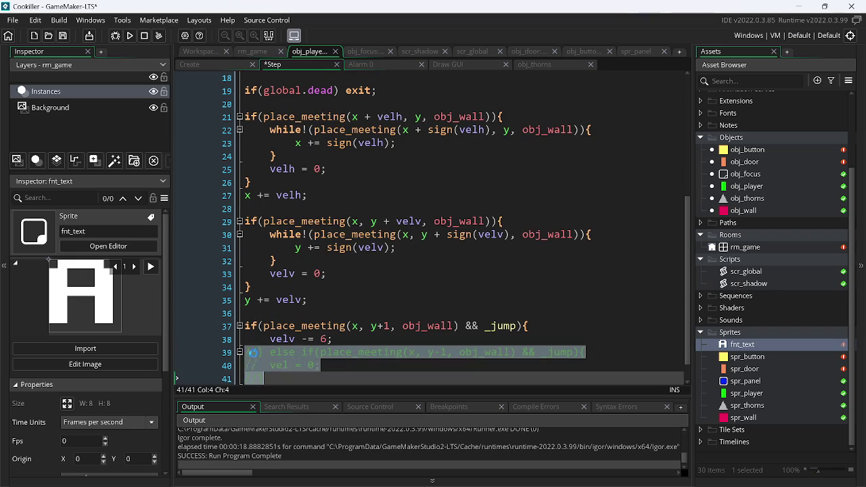
{"action": "key", "text": "ctrl+z"}
{"action": "left_click", "coordinate": [265, 352]}
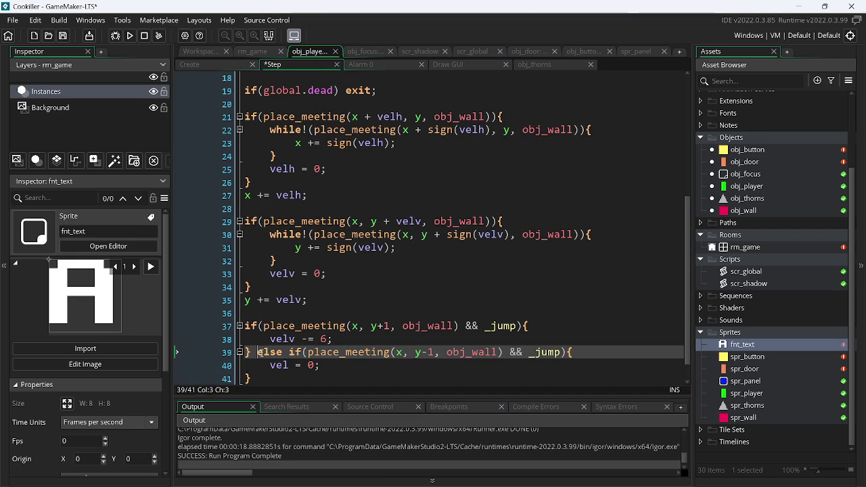
{"action": "left_click_drag", "start_coordinate": [245, 352], "coordinate": [289, 379]}
{"action": "key", "text": "ctrl+k"}
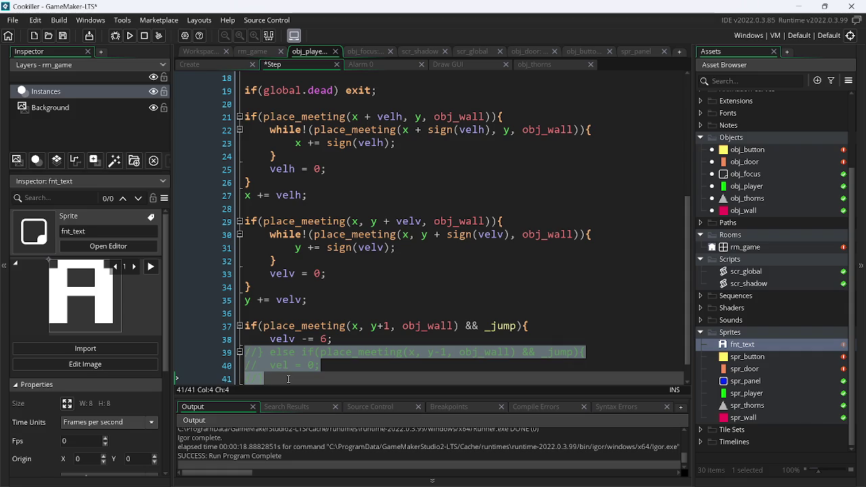
{"action": "key", "text": "ctrl+z"}
{"action": "key", "text": "BackSpace"}
{"action": "key", "text": "BackSpace"}
{"action": "key", "text": "Right"}
{"action": "key", "text": "Right"}
{"action": "type", "text": "//"}
{"action": "key", "text": "F5"}
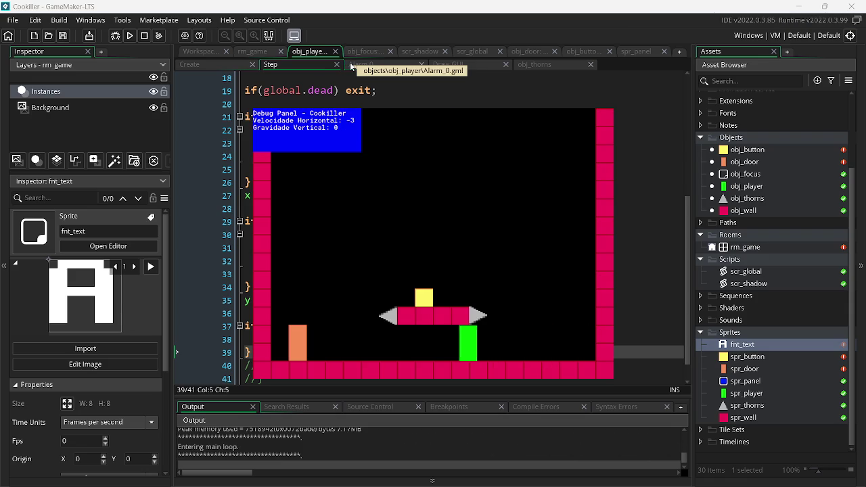
Step: Delete the commented lines, save, test jumping in the game, then switch to the Twitch stream manager
{"action": "left_click_drag", "start_coordinate": [297, 379], "coordinate": [252, 352]}
{"action": "key", "text": "Delete"}
{"action": "key", "text": "ctrl+s"}
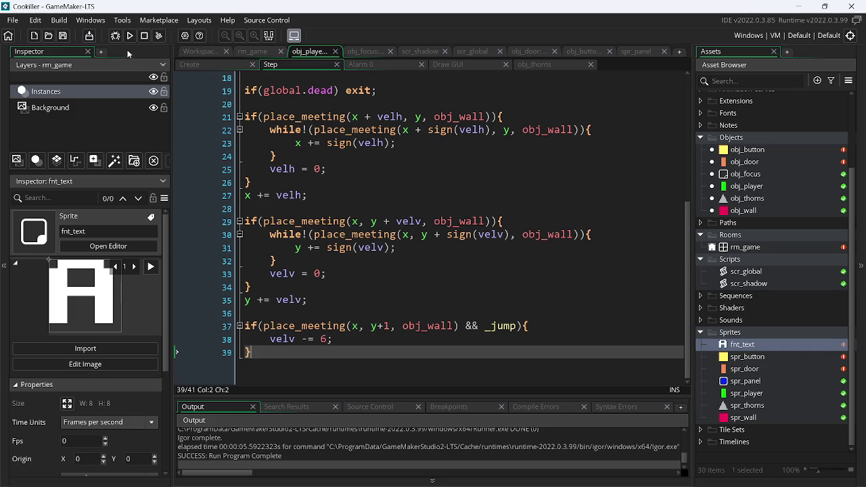
{"action": "left_click", "coordinate": [130, 36]}
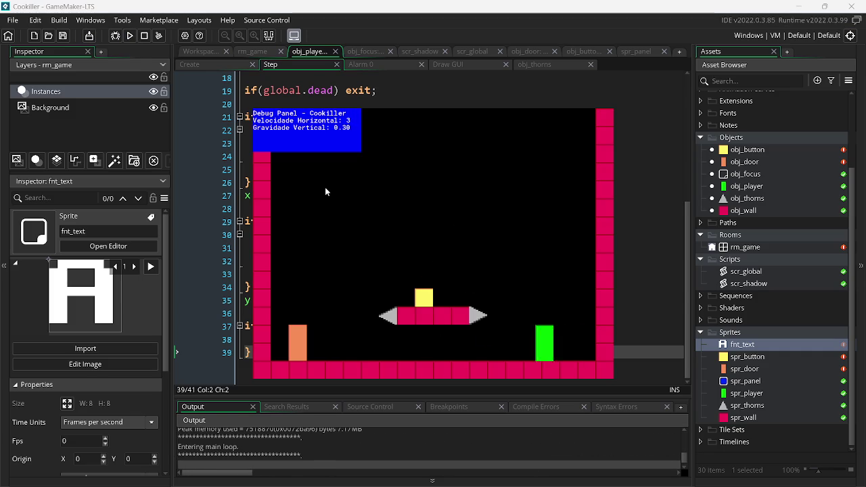
{"action": "key", "text": "space"}
{"action": "key", "text": "Right"}
{"action": "key", "text": "space"}
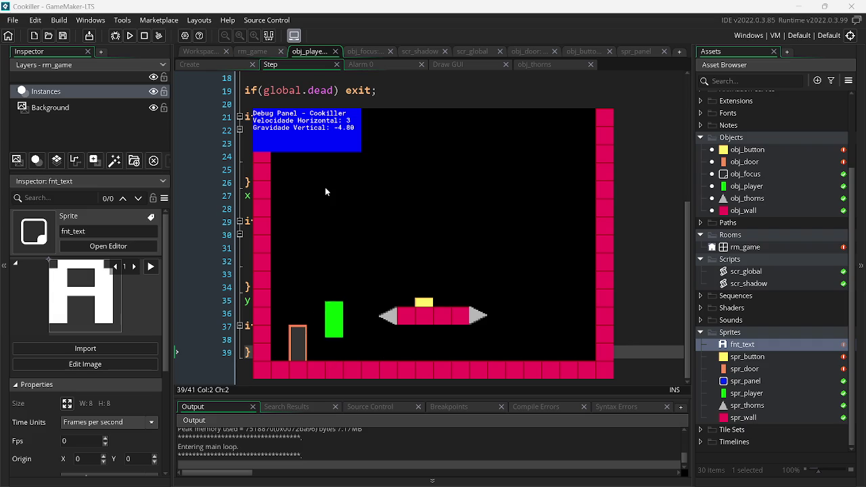
{"action": "key", "text": "space"}
{"action": "key", "text": "Escape"}
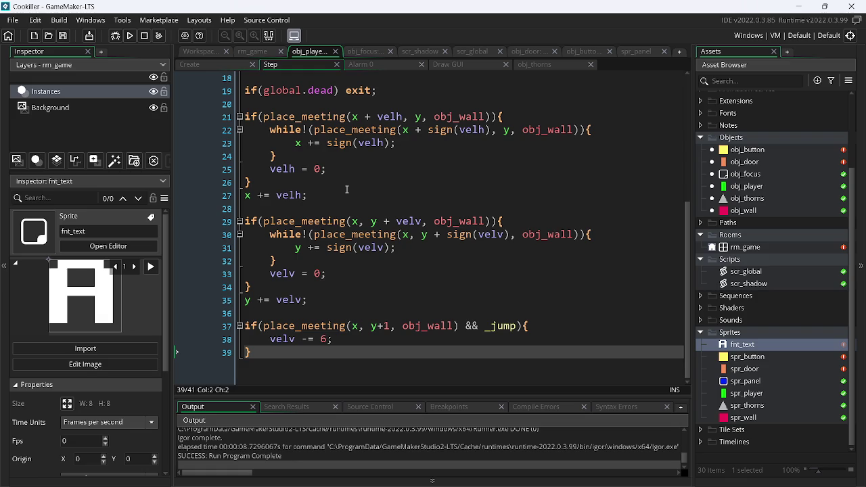
{"action": "key", "text": "alt+Tab"}
{"action": "key", "text": "alt+Tab"}
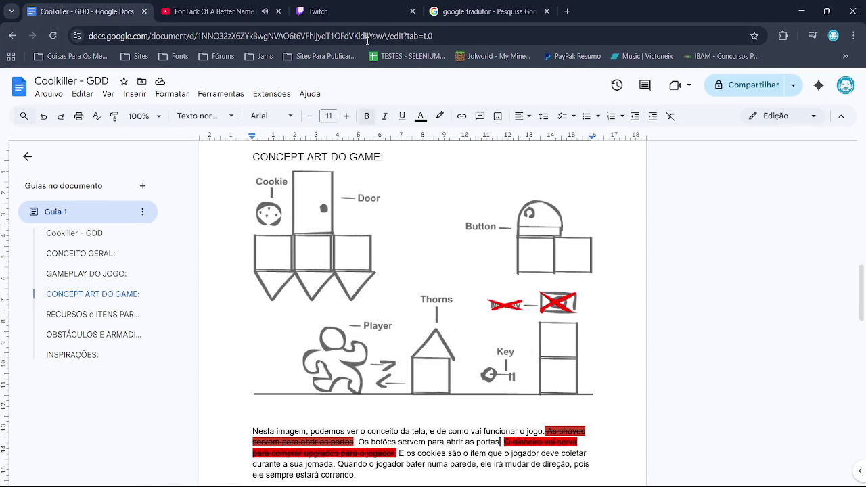
{"action": "left_click", "coordinate": [361, 7]}
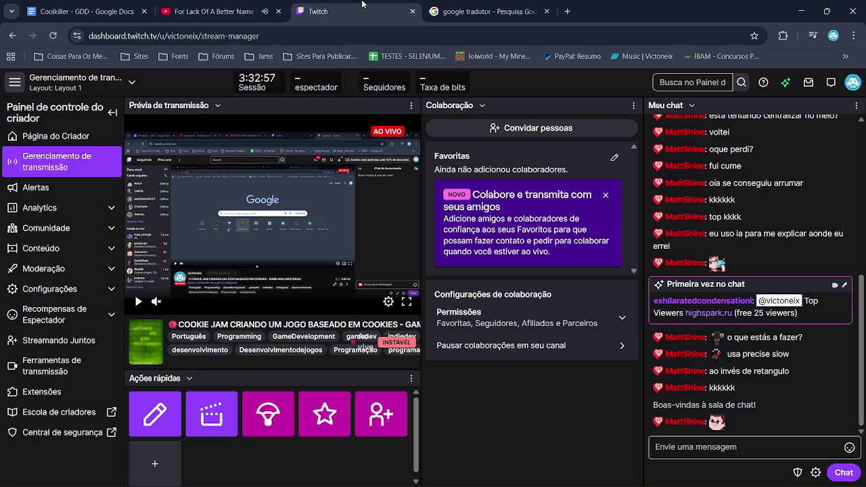
Step: Return to the Cookiller GDD document and scroll to the GAMEPLAY DO JOGO section
{"action": "left_click", "coordinate": [94, 12]}
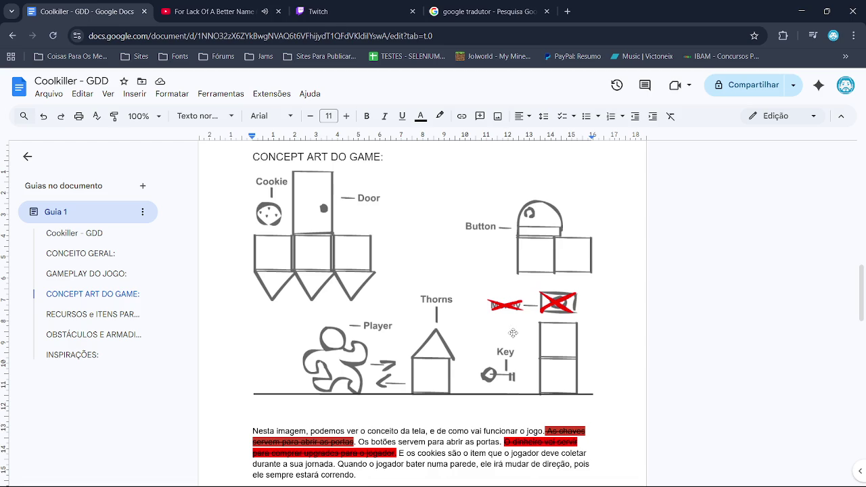
{"action": "scroll", "coordinate": [452, 331], "scroll_direction": "down", "scroll_amount": 1}
{"action": "scroll", "coordinate": [418, 303], "scroll_direction": "up", "scroll_amount": 10}
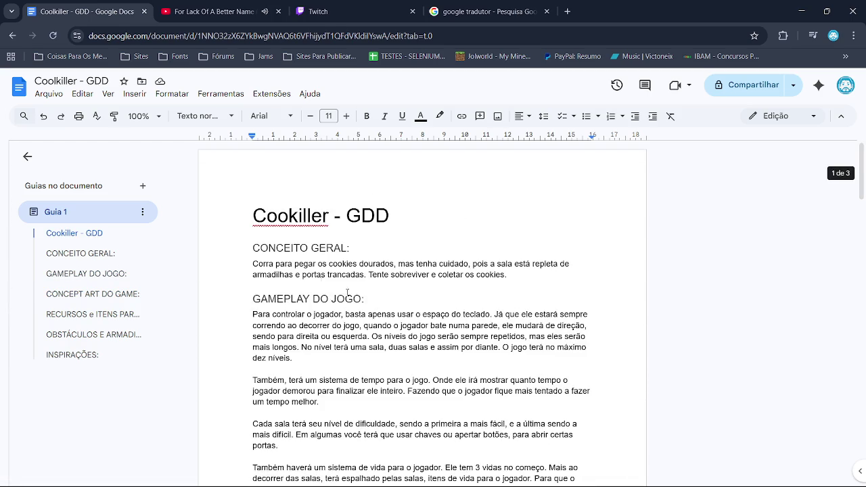
{"action": "scroll", "coordinate": [277, 276], "scroll_direction": "down", "scroll_amount": 1}
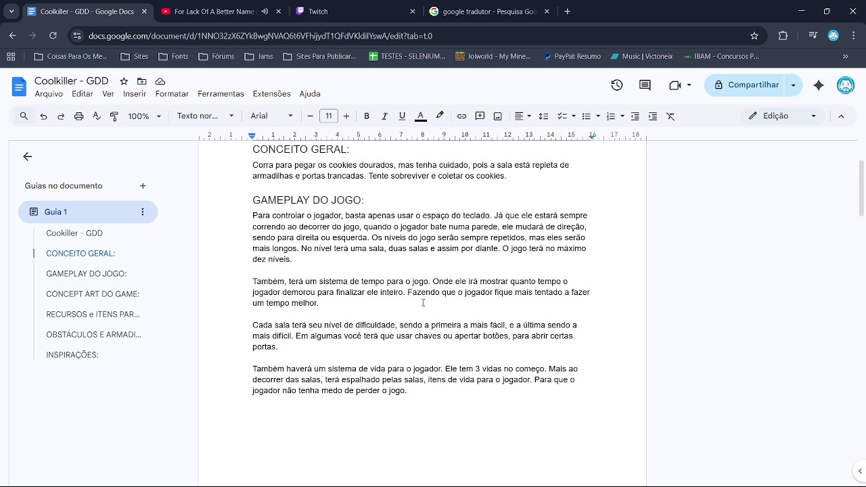
Step: Strike through the phrase 'Onde ele irá mostrar quanto tempo o jogador demorou'
{"action": "left_click", "coordinate": [315, 293]}
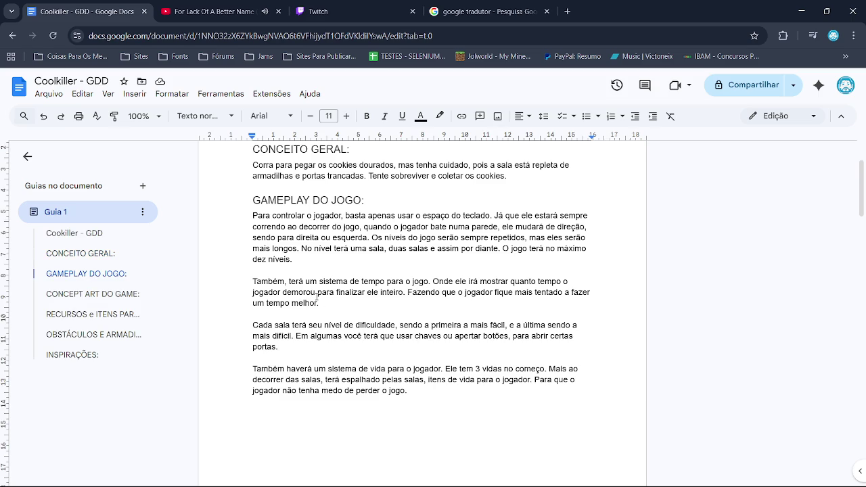
{"action": "mouse_move", "coordinate": [316, 293]}
{"action": "left_mouse_down"}
{"action": "mouse_move", "coordinate": [543, 293]}
{"action": "mouse_move", "coordinate": [433, 281]}
{"action": "left_mouse_up"}
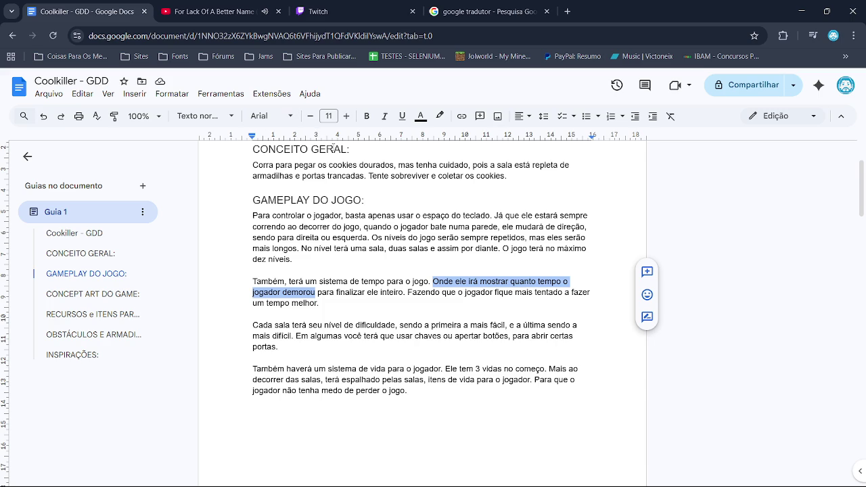
{"action": "left_click", "coordinate": [173, 94]}
{"action": "mouse_move", "coordinate": [195, 114]}
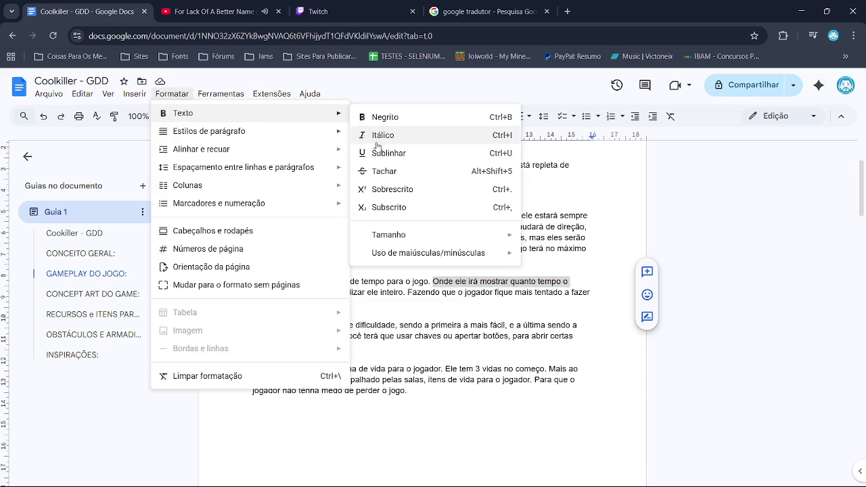
{"action": "left_click", "coordinate": [401, 180]}
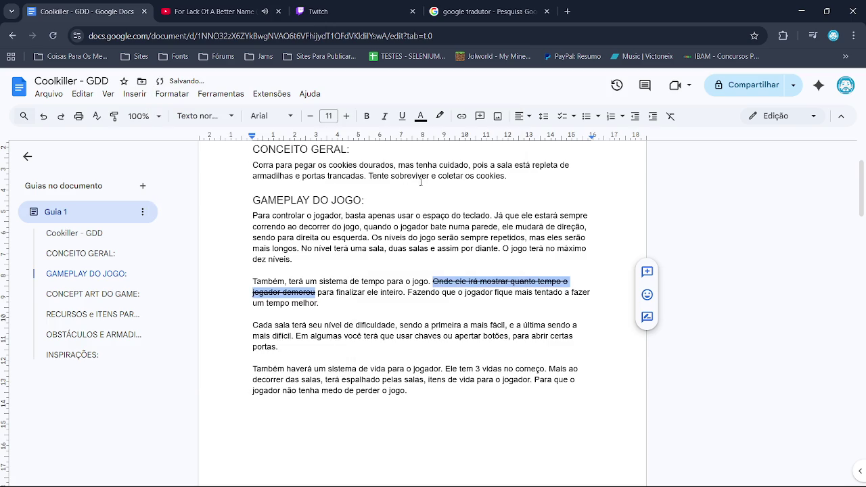
Step: Keep the struck phrase's text black and give it a red highlight
{"action": "left_click", "coordinate": [420, 116]}
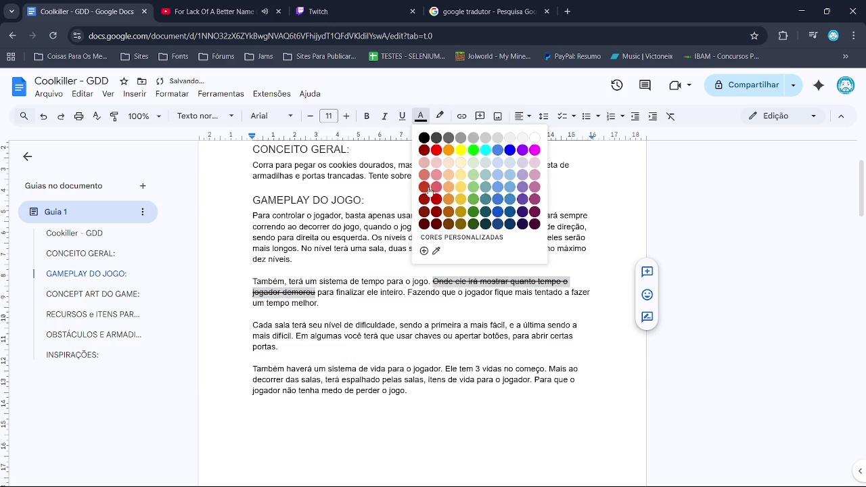
{"action": "left_click", "coordinate": [424, 187]}
{"action": "left_click", "coordinate": [420, 116]}
{"action": "left_click", "coordinate": [425, 145]}
{"action": "left_click", "coordinate": [440, 116]}
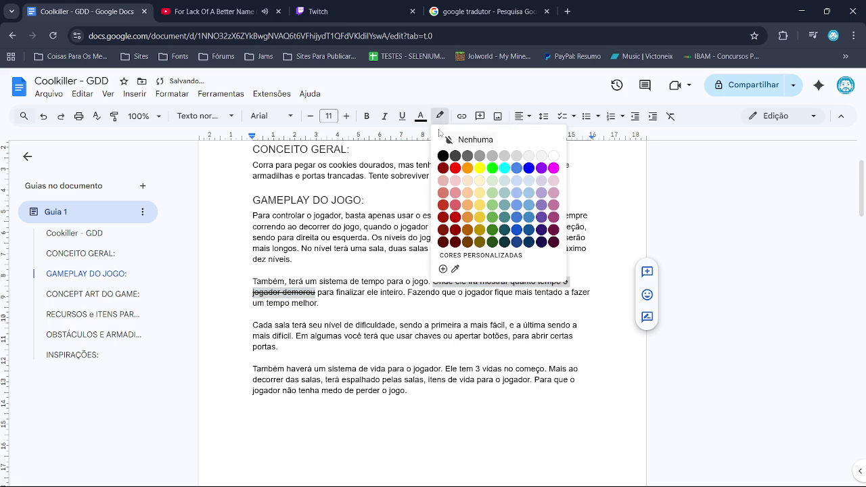
{"action": "left_click", "coordinate": [444, 205]}
Step: Start a new sentence with 'Tera' right after 'demorou'
{"action": "left_click", "coordinate": [317, 289]}
{"action": "type", "text": ":"}
{"action": "key", "text": "BackSpace"}
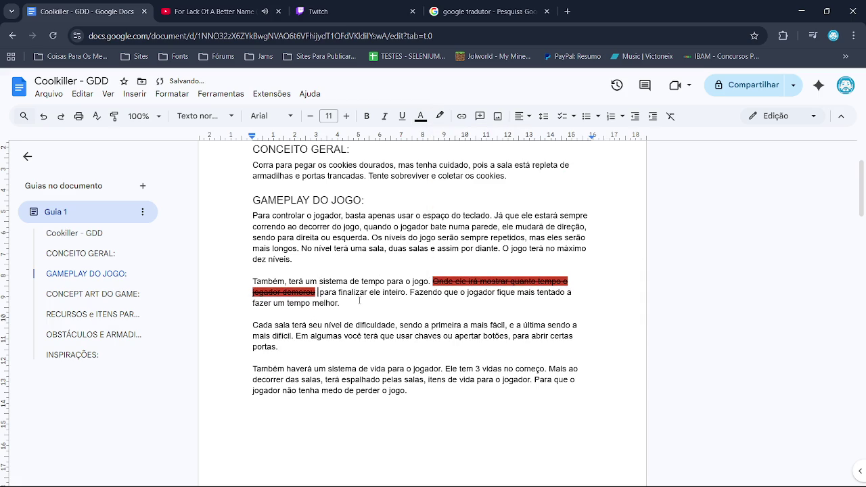
{"action": "type", "text": "Tera"}
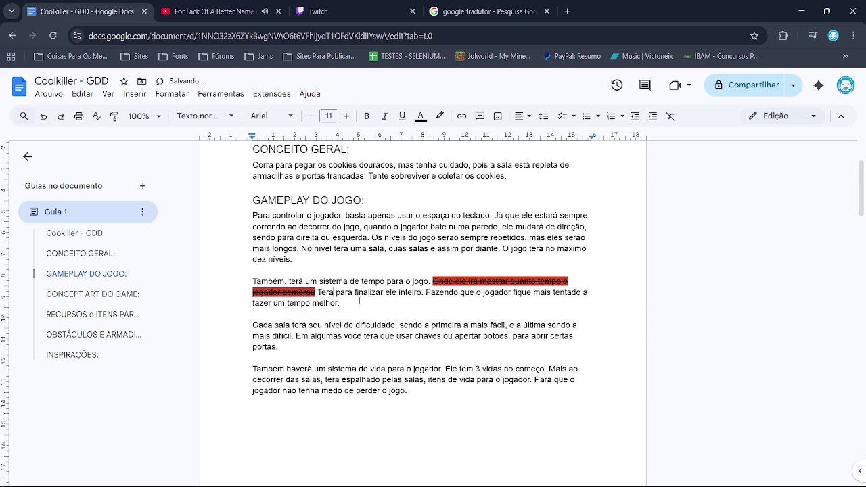
Step: Type 'O jogo terá um sistema de tempo, onde deve finalizar o jogo em apenas dez minutos.' and fix spellings
{"action": "key", "text": "BackSpace"}
{"action": "key", "text": "BackSpace"}
{"action": "key", "text": "BackSpace"}
{"action": "type", "text": "O jo"}
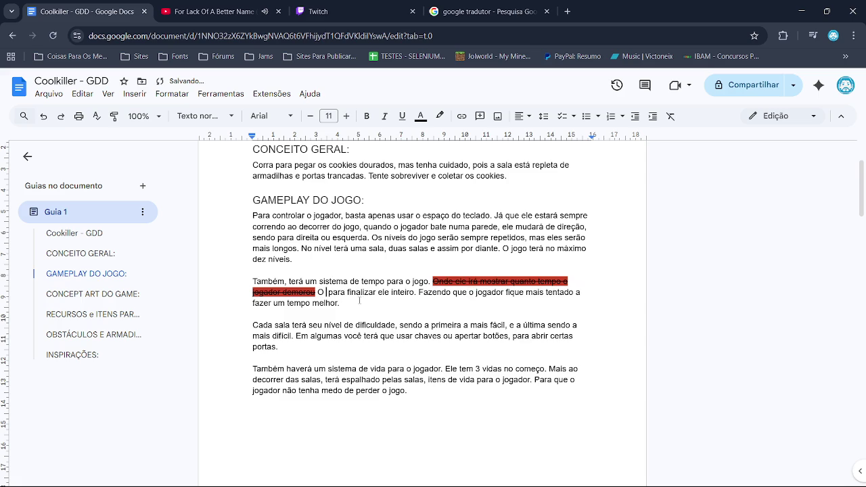
{"action": "type", "text": "go tera "}
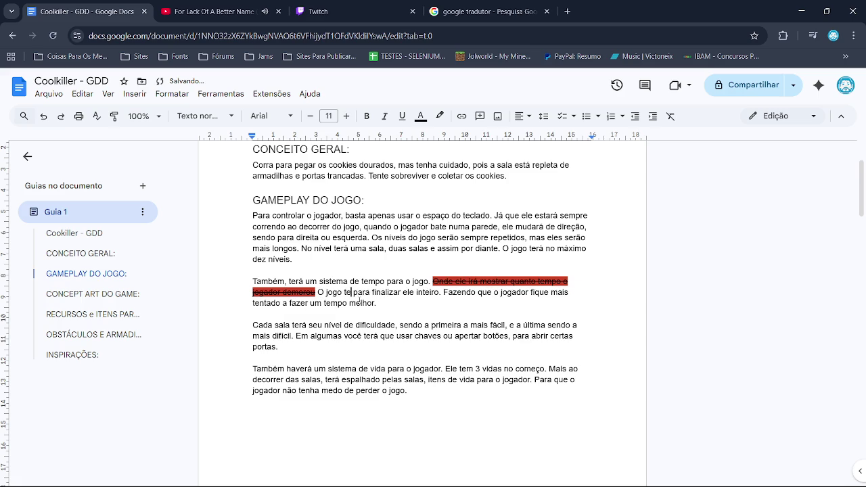
{"action": "type", "text": "um sistema"}
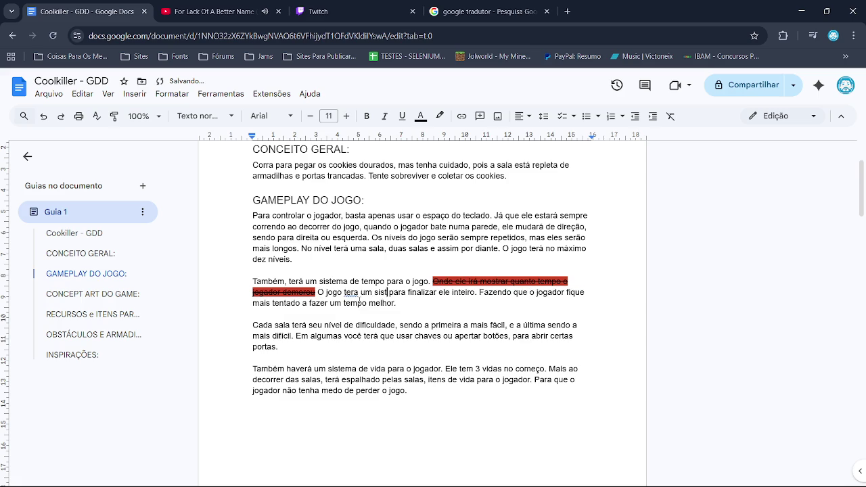
{"action": "type", "text": " de te"}
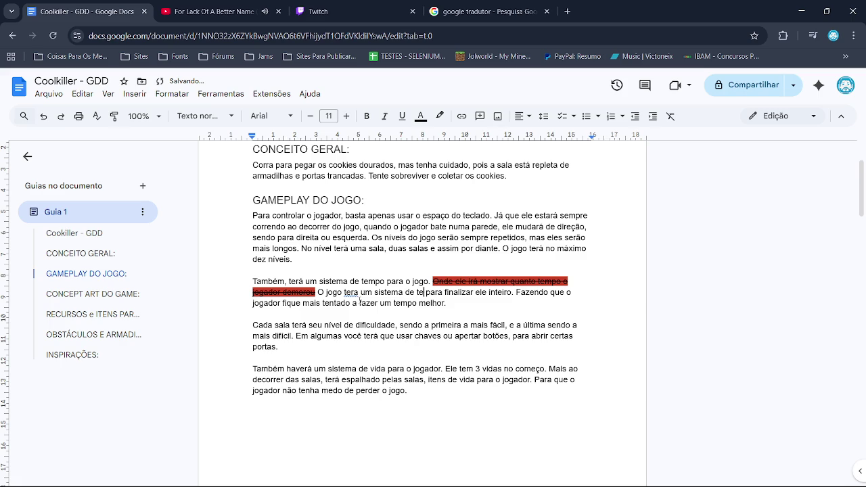
{"action": "type", "text": "mpo, "}
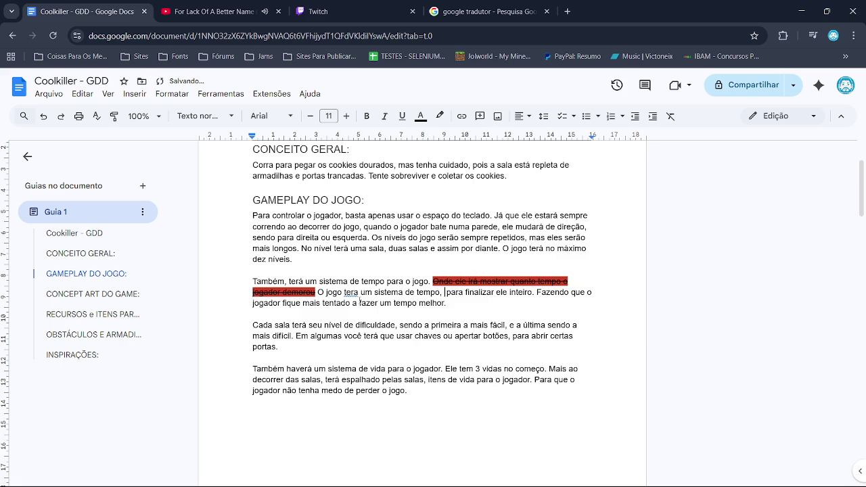
{"action": "type", "text": "onde deve "}
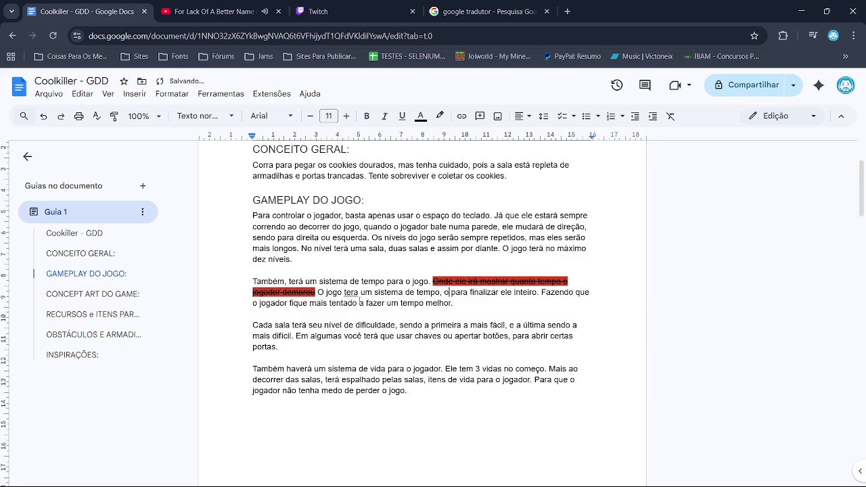
{"action": "type", "text": "finalizar o joog"}
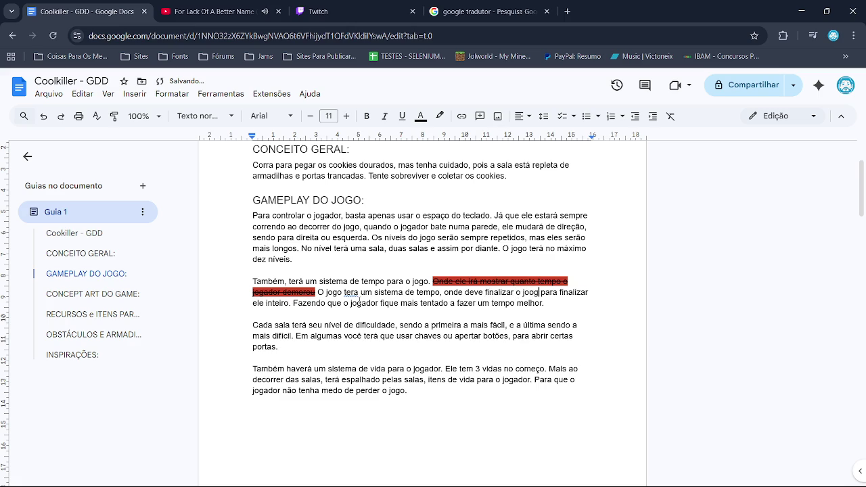
{"action": "key", "text": "BackSpace"}
{"action": "key", "text": "BackSpace"}
{"action": "type", "text": "go em ap"}
{"action": "type", "text": "enas "}
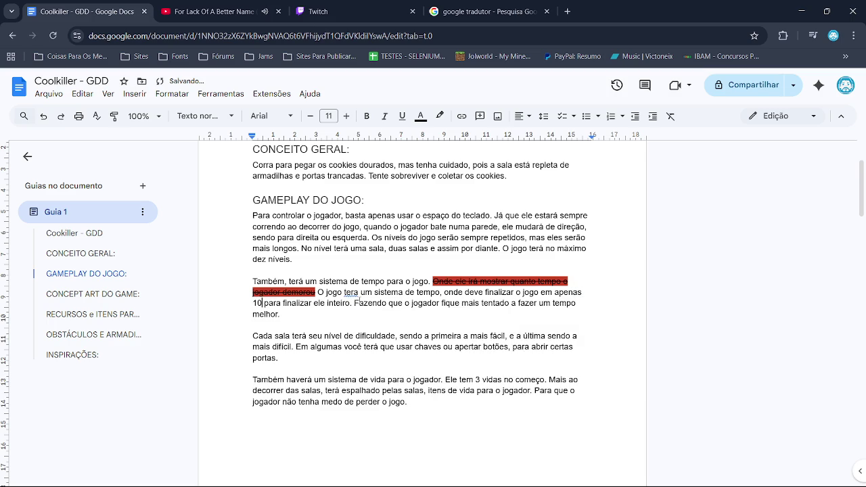
{"action": "type", "text": "dez min"}
{"action": "type", "text": "u"}
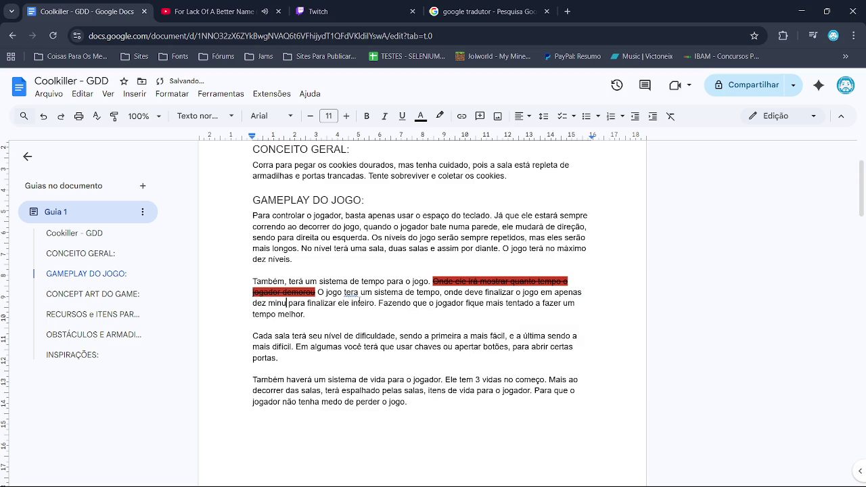
{"action": "type", "text": "tos"}
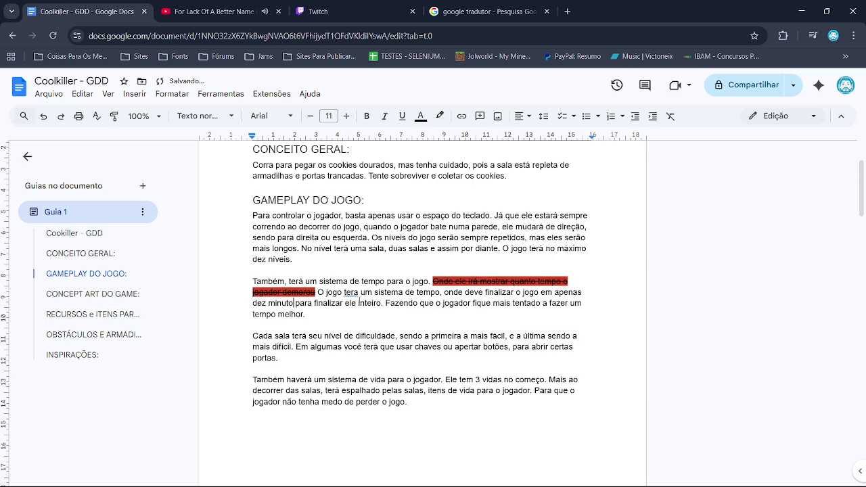
{"action": "type", "text": "."}
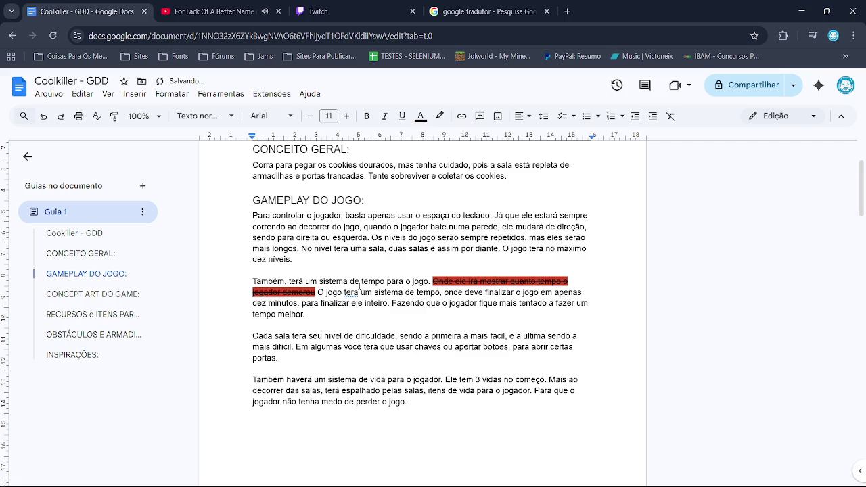
{"action": "left_click", "coordinate": [352, 291]}
{"action": "left_click", "coordinate": [357, 277]}
{"action": "left_click", "coordinate": [282, 302]}
{"action": "left_click", "coordinate": [289, 287]}
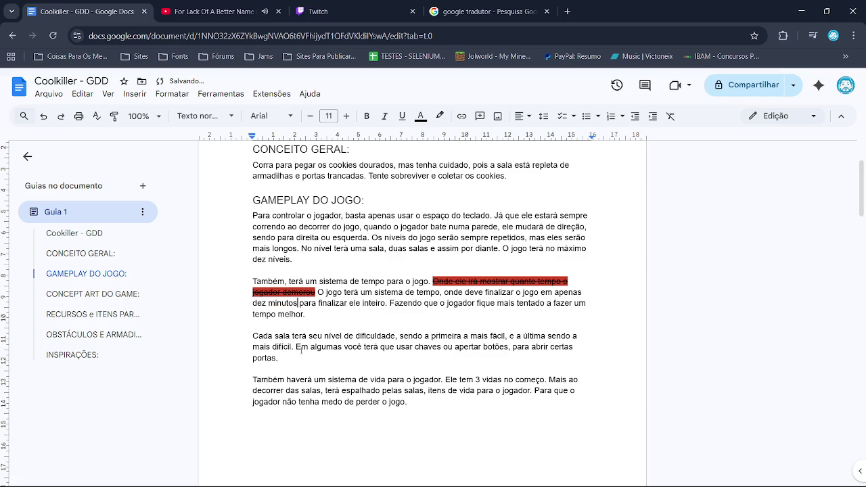
Step: Delete the paragraph's old remainder through 'tempo melhor', ending the sentence with a period and new line
{"action": "type", "text": "."}
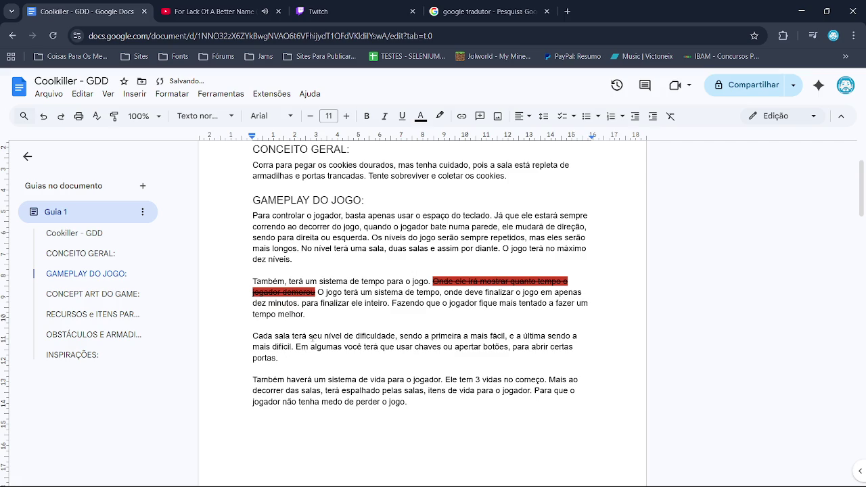
{"action": "key", "text": "BackSpace"}
{"action": "type", "text": ","}
{"action": "left_click_drag", "start_coordinate": [301, 304], "coordinate": [388, 303]}
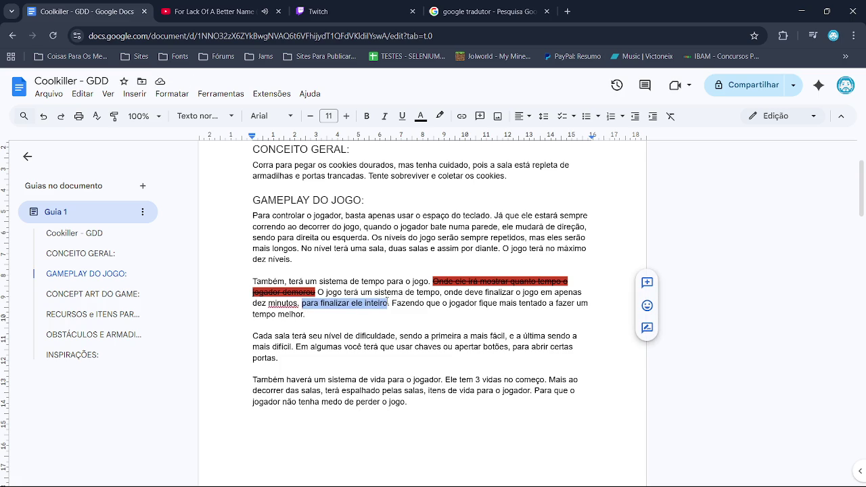
{"action": "left_click_drag", "start_coordinate": [309, 315], "coordinate": [305, 304]}
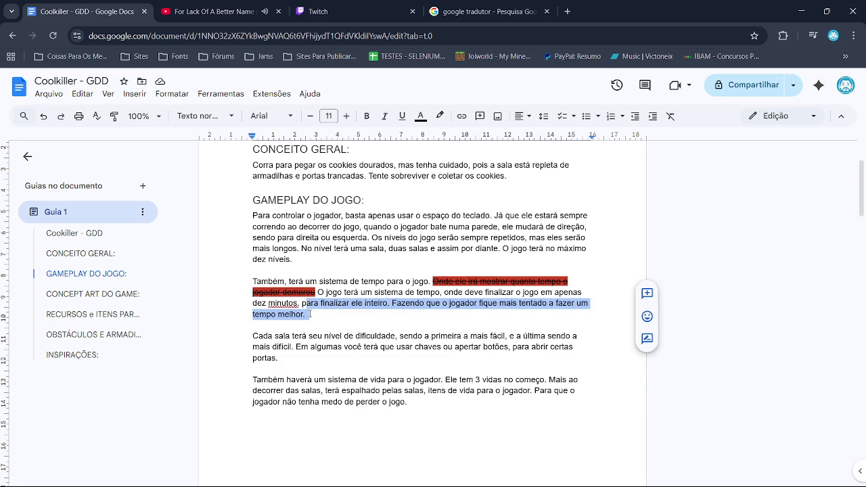
{"action": "key", "text": "BackSpace"}
{"action": "key", "text": "BackSpace"}
{"action": "key", "text": "BackSpace"}
{"action": "type", "text": "."}
{"action": "key", "text": "Return"}
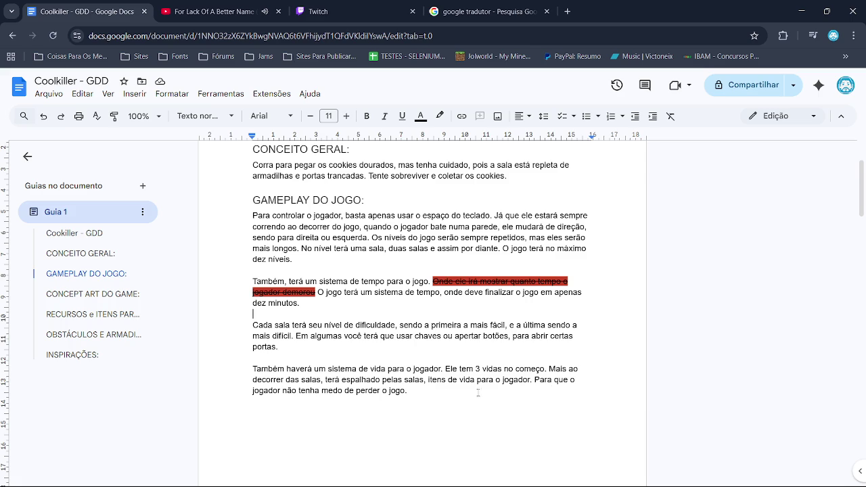
Step: Below the lives paragraph, add 'Haverá um item que pode dar mais tempo ao jogador…', correcting 'achá-los'
{"action": "left_click", "coordinate": [456, 400]}
{"action": "key", "text": "Return"}
{"action": "key", "text": "Return"}
{"action": "type", "text": "Haverá um item"}
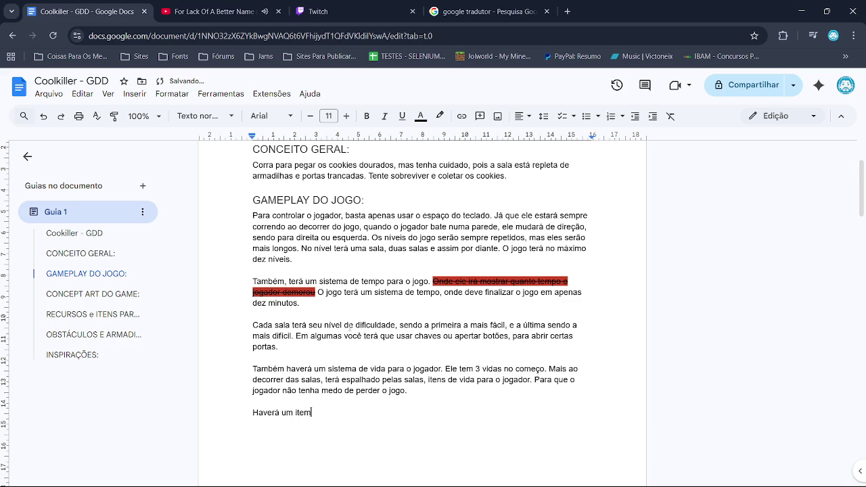
{"action": "type", "text": " que p"}
{"action": "type", "text": "ode dar maus"}
{"action": "key", "text": "BackSpace"}
{"action": "key", "text": "BackSpace"}
{"action": "type", "text": "s temp"}
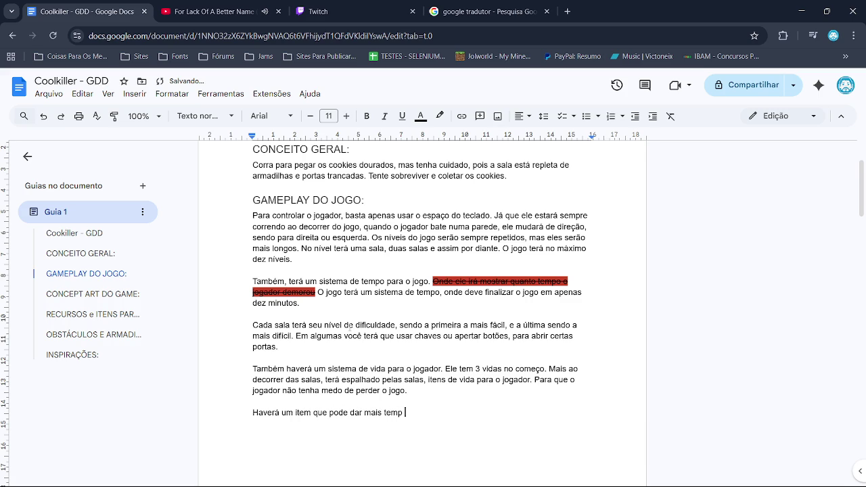
{"action": "key", "text": "BackSpace"}
{"action": "type", "text": "o ao jo"}
{"action": "type", "text": "gador. "}
{"action": "type", "text": "Esses it"}
{"action": "type", "text": " ens"}
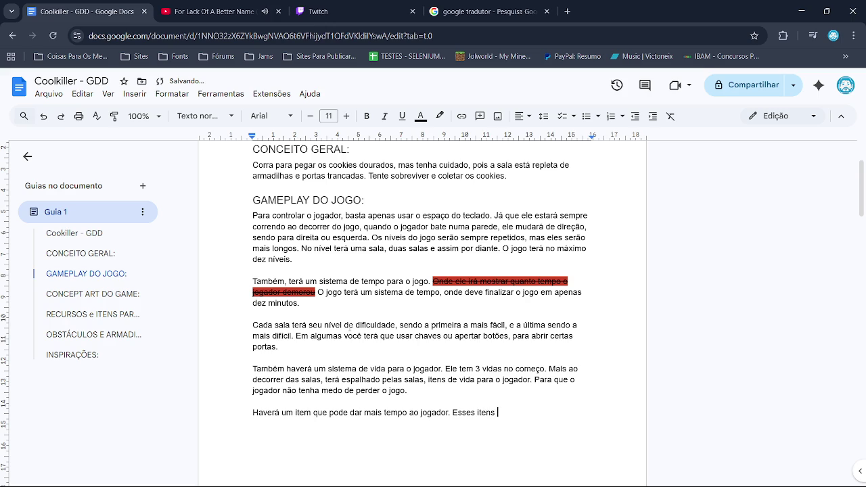
{"action": "type", "text": " camespalhad"}
{"action": "type", "text": "os pelo "}
{"action": "type", "text": "mapa"}
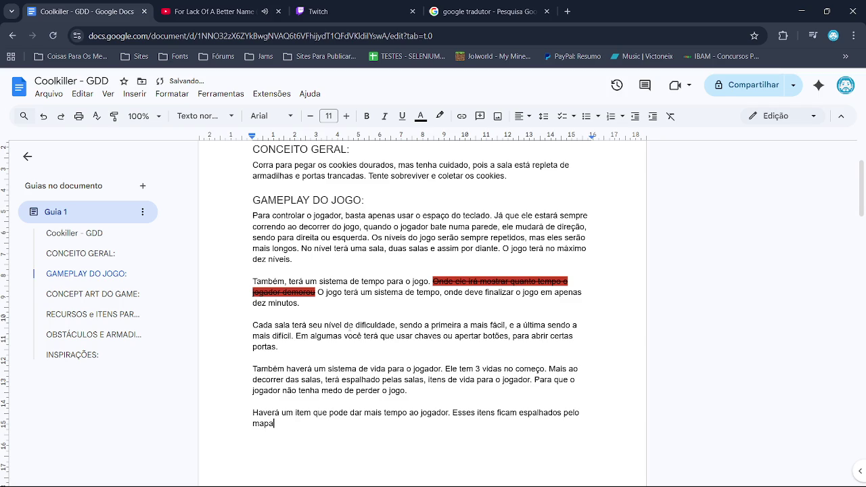
{"action": "type", "text": " todo."}
{"action": "type", "text": ". Tente "}
{"action": "type", "text": "acha"}
{"action": "type", "text": "-los par"}
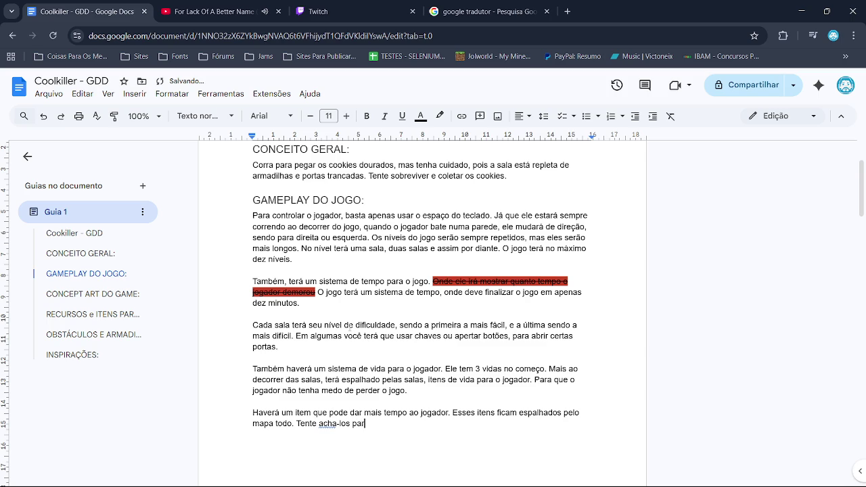
{"action": "type", "text": "a poder te"}
{"action": "type", "text": "r mais"}
{"action": "type", "text": "tempo."}
{"action": "left_click", "coordinate": [328, 423]}
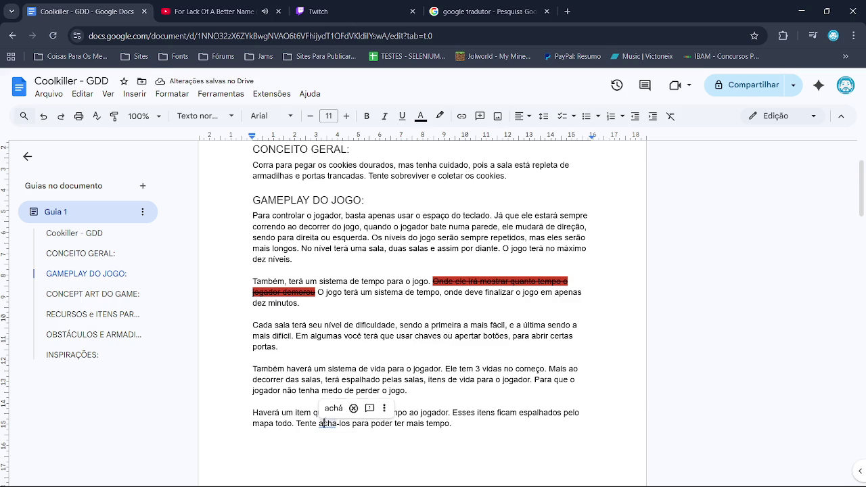
{"action": "left_click", "coordinate": [330, 409]}
{"action": "scroll", "coordinate": [582, 404], "scroll_direction": "down", "scroll_amount": 10}
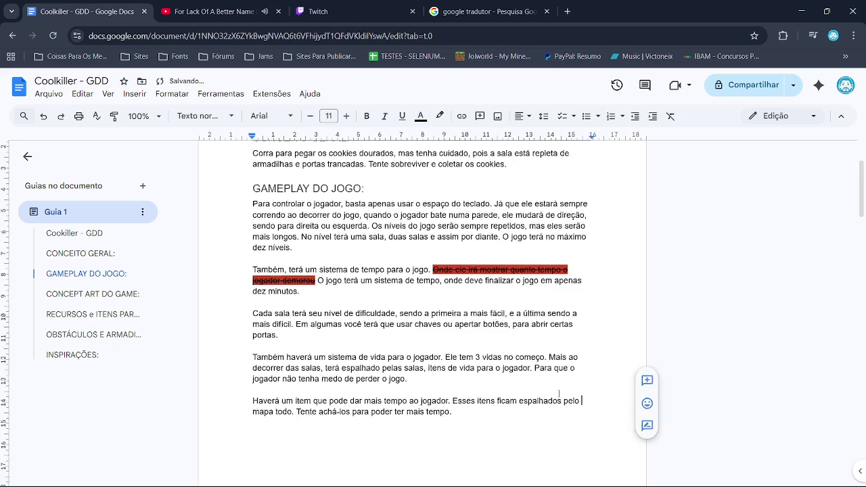
Step: Delete the Chaves item from the resources list
{"action": "scroll", "coordinate": [477, 356], "scroll_direction": "down", "scroll_amount": 6}
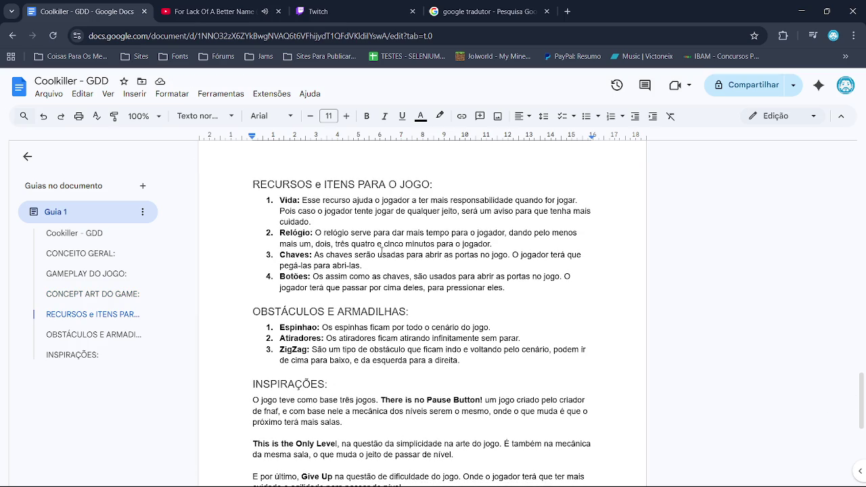
{"action": "scroll", "coordinate": [402, 298], "scroll_direction": "up", "scroll_amount": 10}
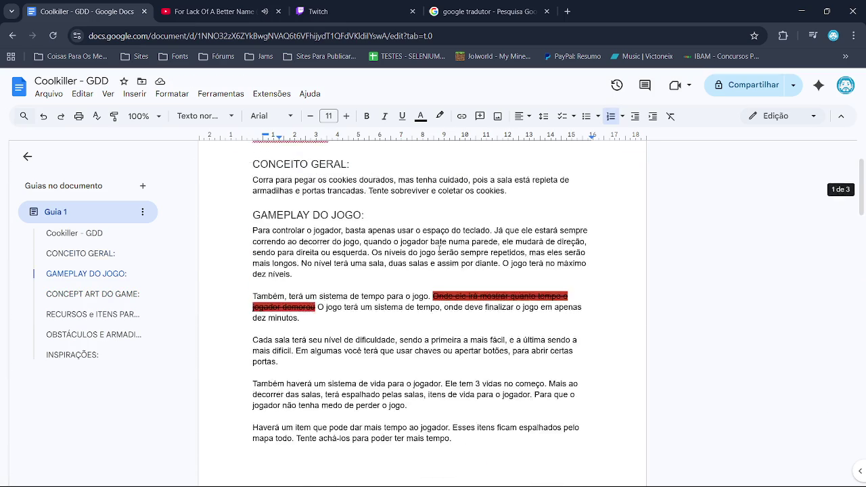
{"action": "scroll", "coordinate": [402, 298], "scroll_direction": "down", "scroll_amount": 10}
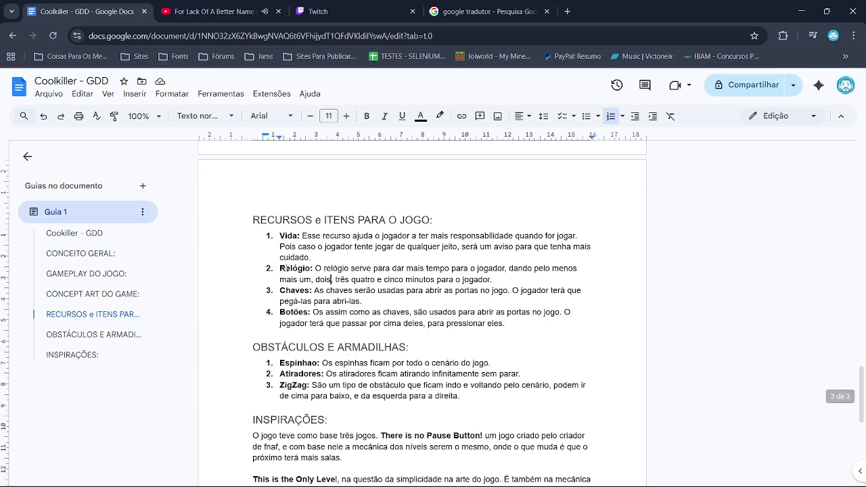
{"action": "double_click", "coordinate": [292, 268]}
{"action": "scroll", "coordinate": [378, 231], "scroll_direction": "up", "scroll_amount": 1}
{"action": "scroll", "coordinate": [306, 298], "scroll_direction": "up", "scroll_amount": 2}
{"action": "left_click", "coordinate": [306, 314]}
{"action": "scroll", "coordinate": [440, 271], "scroll_direction": "up", "scroll_amount": 10}
{"action": "scroll", "coordinate": [390, 241], "scroll_direction": "down", "scroll_amount": 2}
{"action": "double_click", "coordinate": [274, 206]}
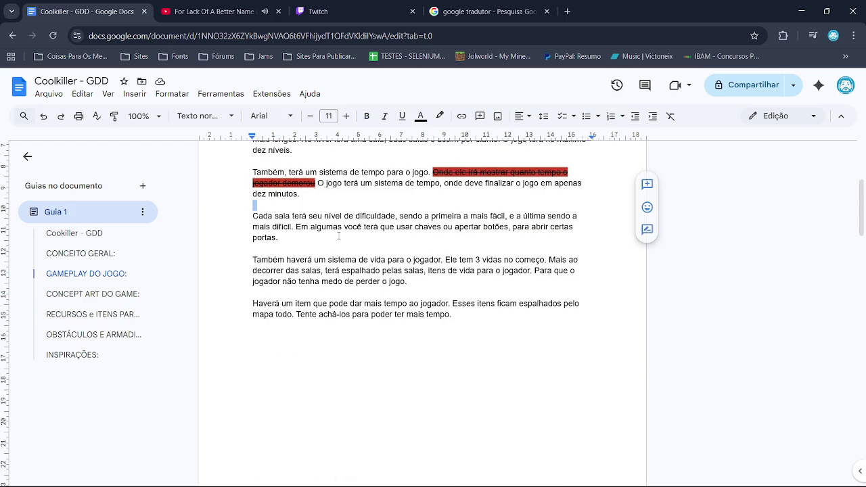
{"action": "scroll", "coordinate": [324, 232], "scroll_direction": "down", "scroll_amount": 15}
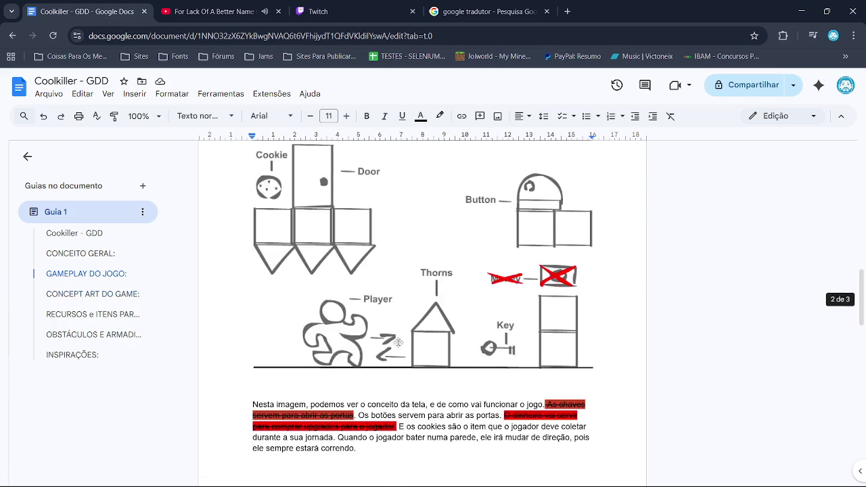
{"action": "scroll", "coordinate": [390, 354], "scroll_direction": "down", "scroll_amount": 2}
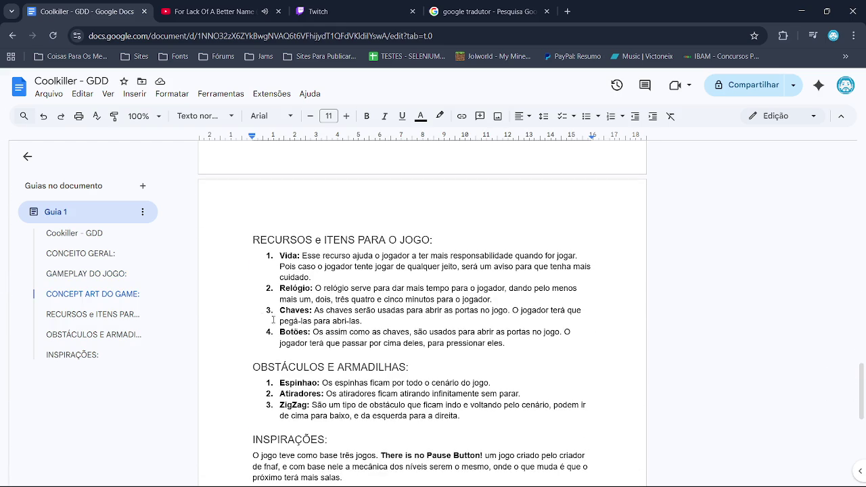
{"action": "triple_click", "coordinate": [296, 310]}
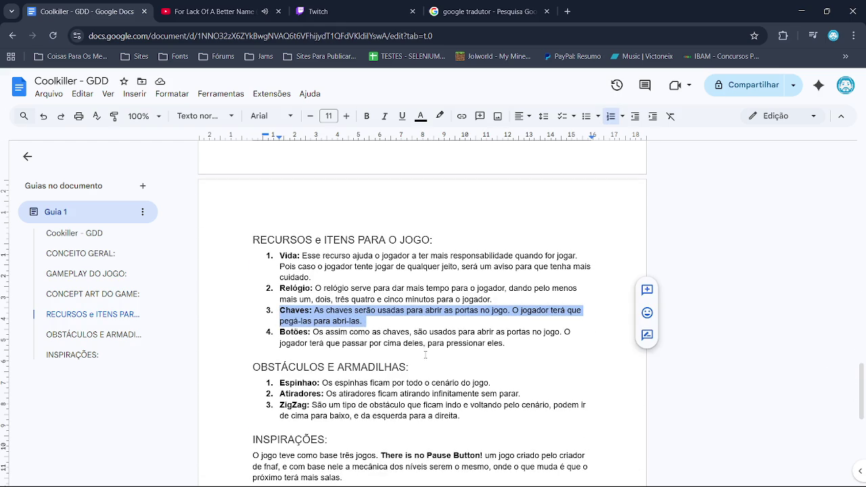
{"action": "key", "text": "BackSpace"}
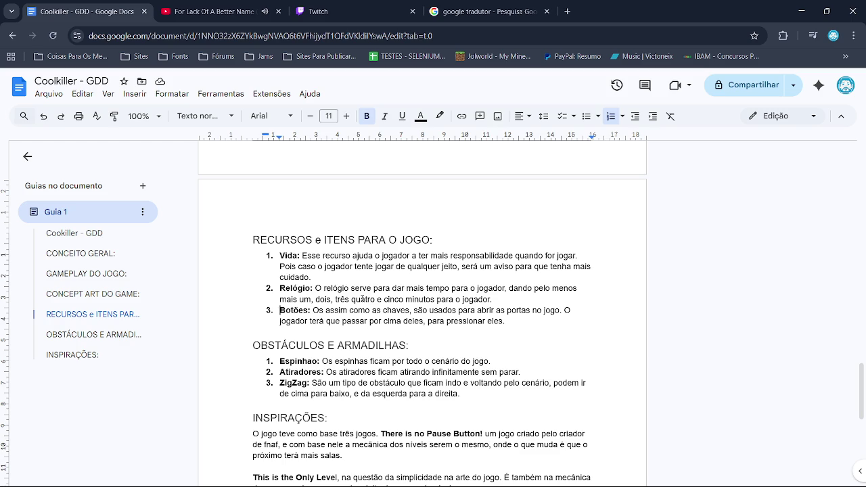
Step: Check the Vida and Botões entries, then minimize the windows to reach the desktop
{"action": "left_click", "coordinate": [287, 256]}
{"action": "left_click", "coordinate": [294, 311]}
{"action": "scroll", "coordinate": [313, 369], "scroll_direction": "down", "scroll_amount": 3}
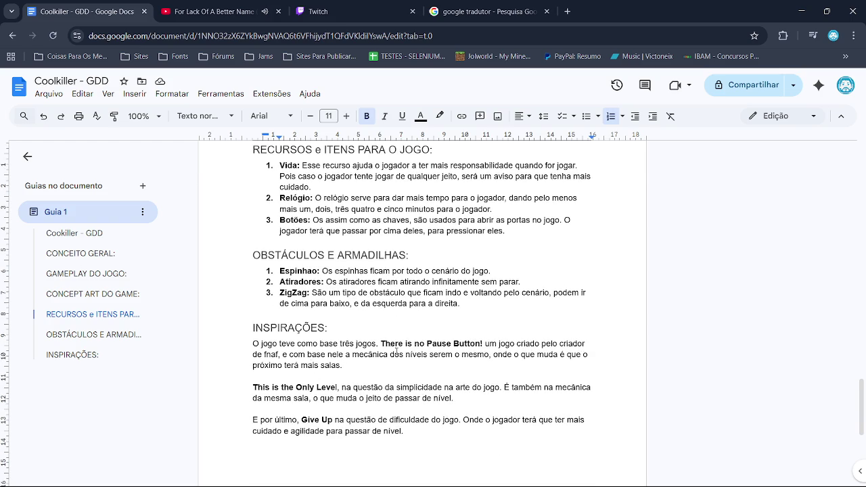
{"action": "scroll", "coordinate": [379, 342], "scroll_direction": "up", "scroll_amount": 6}
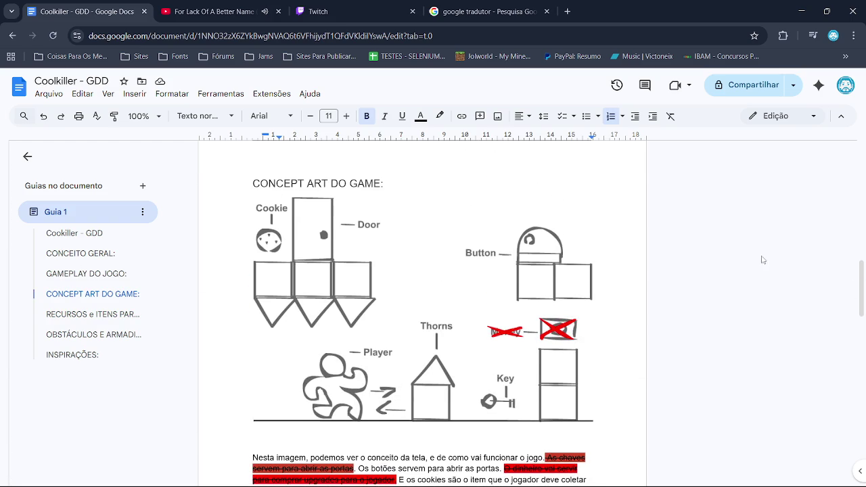
{"action": "left_click", "coordinate": [798, 10]}
{"action": "left_click", "coordinate": [798, 10]}
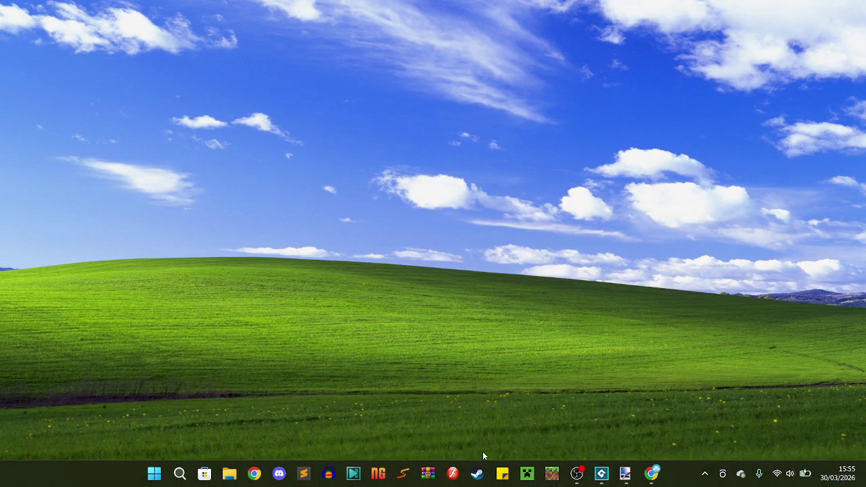
Step: Open Coolkiller-Concept-Art.fla in Flash and set the Brush to a small, thin vertical shape
{"action": "left_click", "coordinate": [452, 474]}
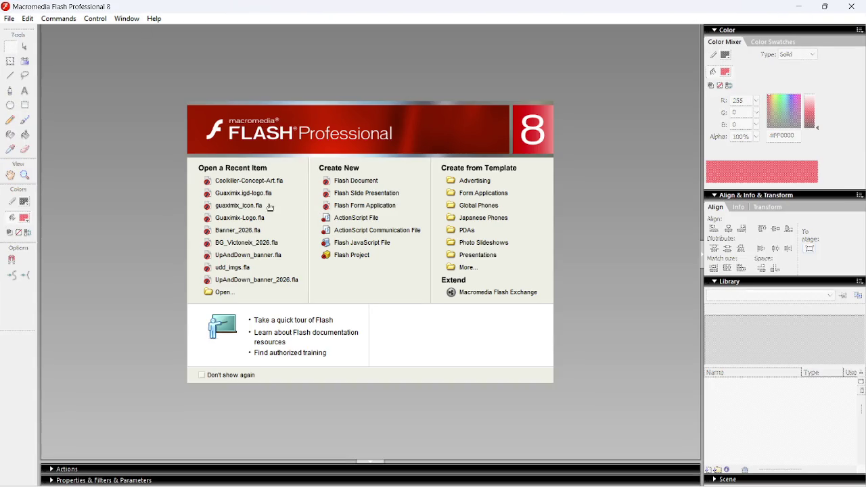
{"action": "left_click", "coordinate": [249, 181]}
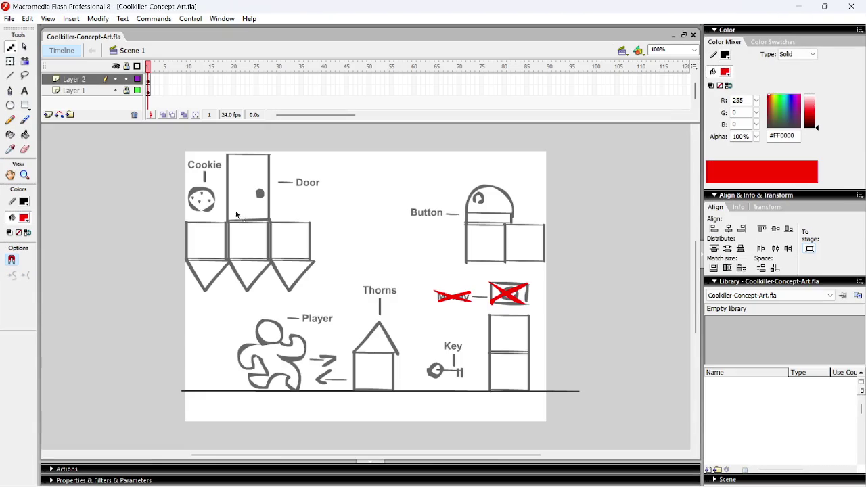
{"action": "left_click", "coordinate": [25, 120]}
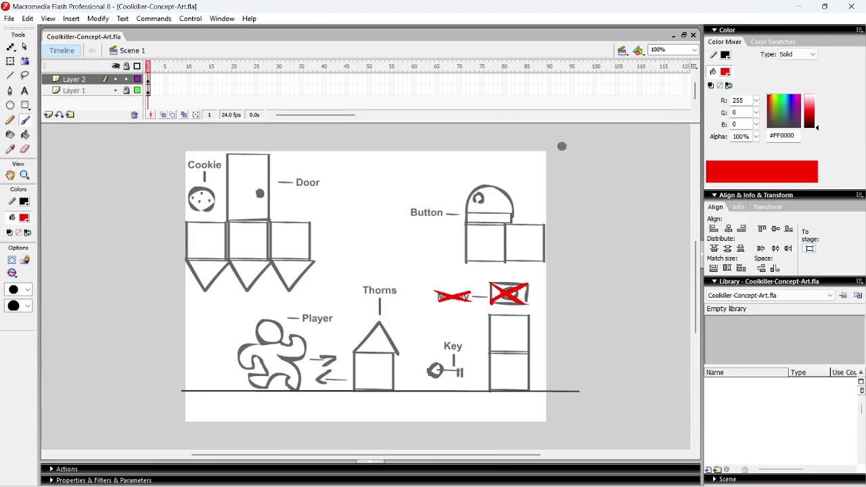
{"action": "left_click", "coordinate": [27, 289]}
{"action": "left_click", "coordinate": [23, 319]}
{"action": "left_click", "coordinate": [27, 306]}
{"action": "left_click", "coordinate": [26, 369]}
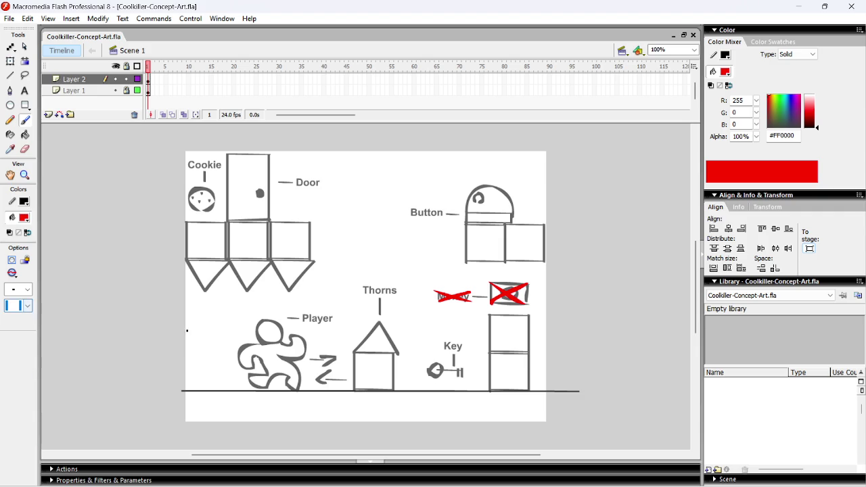
Step: Paint a red X across the Key label, undoing one misplaced stroke
{"action": "mouse_move", "coordinate": [427, 375]}
{"action": "left_mouse_down"}
{"action": "mouse_move", "coordinate": [464, 357]}
{"action": "mouse_move", "coordinate": [471, 371]}
{"action": "mouse_move", "coordinate": [457, 367]}
{"action": "mouse_move", "coordinate": [467, 363]}
{"action": "mouse_move", "coordinate": [444, 366]}
{"action": "mouse_move", "coordinate": [467, 379]}
{"action": "left_mouse_up"}
{"action": "key", "text": "ctrl+z"}
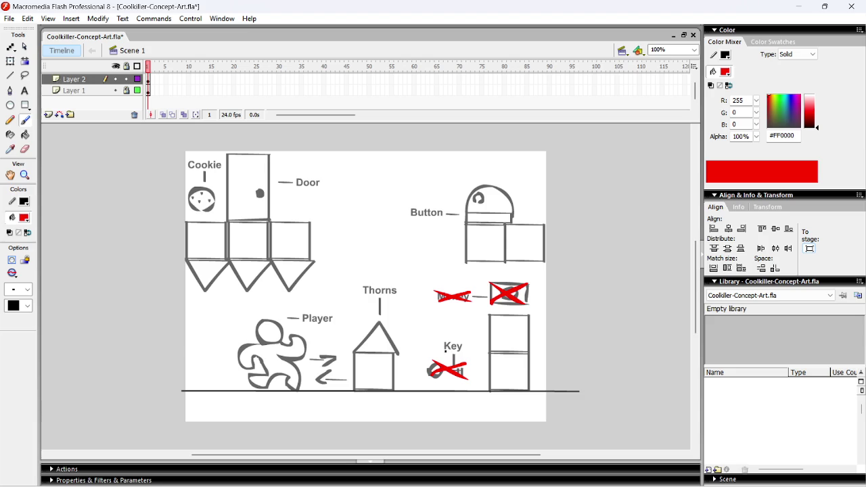
{"action": "mouse_move", "coordinate": [442, 351]}
{"action": "left_mouse_down"}
{"action": "mouse_move", "coordinate": [467, 340]}
{"action": "mouse_move", "coordinate": [455, 346]}
{"action": "mouse_move", "coordinate": [467, 351]}
{"action": "left_mouse_up"}
{"action": "left_click", "coordinate": [27, 290]}
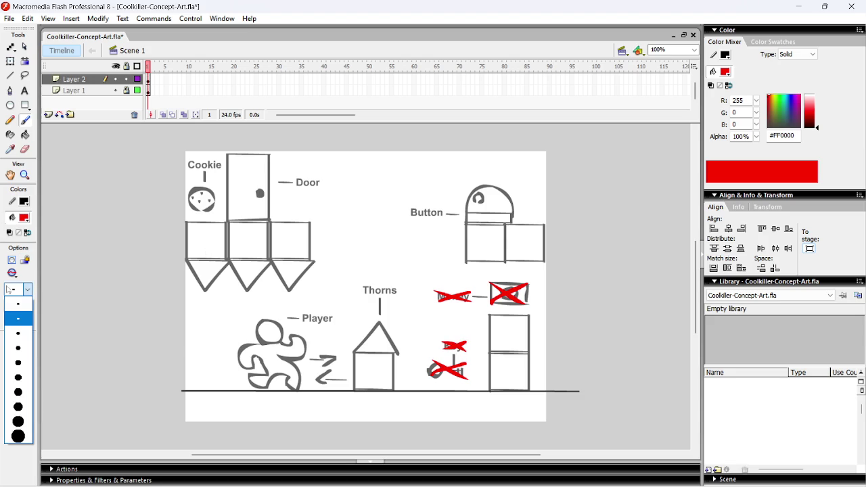
{"action": "left_click", "coordinate": [9, 291]}
{"action": "left_click", "coordinate": [25, 217]}
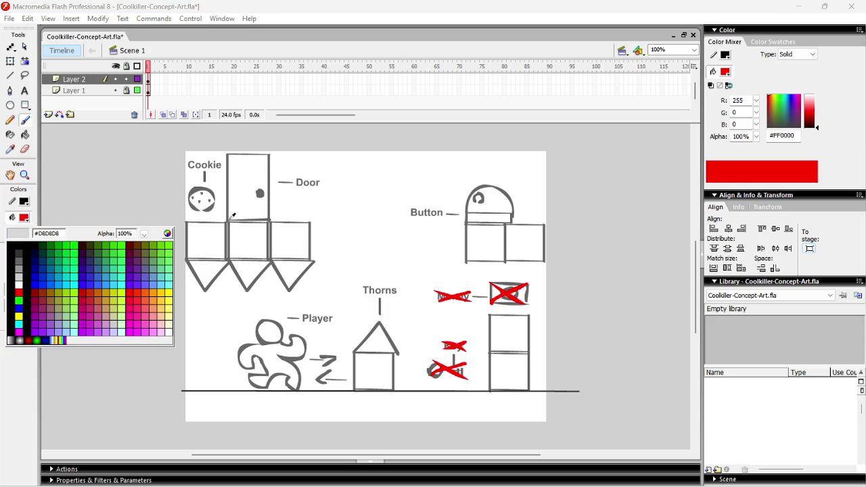
Step: Sample the drawing's grey and brush-draw a 09:56 timer above the door
{"action": "left_click", "coordinate": [229, 220]}
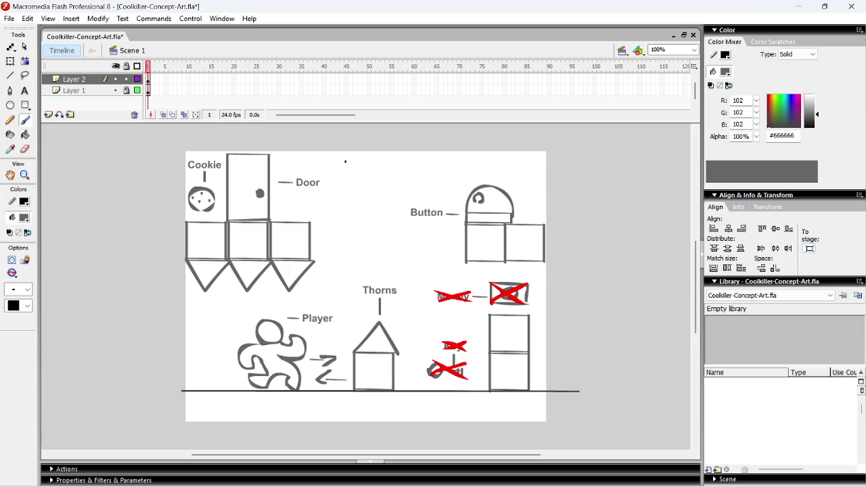
{"action": "mouse_move", "coordinate": [344, 174]}
{"action": "left_mouse_down"}
{"action": "mouse_move", "coordinate": [337, 162]}
{"action": "mouse_move", "coordinate": [349, 155]}
{"action": "mouse_move", "coordinate": [345, 174]}
{"action": "left_mouse_up"}
{"action": "mouse_move", "coordinate": [357, 169]}
{"action": "left_mouse_down"}
{"action": "mouse_move", "coordinate": [369, 161]}
{"action": "mouse_move", "coordinate": [361, 150]}
{"action": "mouse_move", "coordinate": [358, 170]}
{"action": "mouse_move", "coordinate": [370, 158]}
{"action": "mouse_move", "coordinate": [356, 154]}
{"action": "mouse_move", "coordinate": [372, 166]}
{"action": "left_mouse_up"}
{"action": "key", "text": "ctrl+z"}
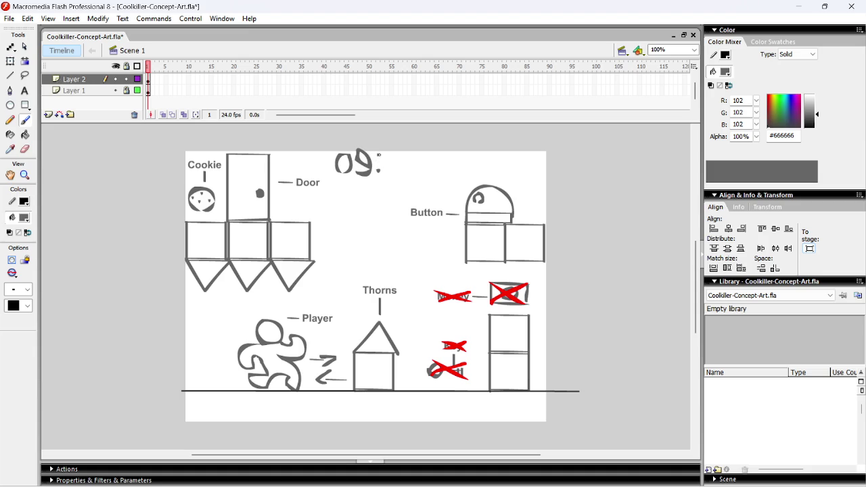
{"action": "mouse_move", "coordinate": [390, 167]}
{"action": "left_mouse_down"}
{"action": "mouse_move", "coordinate": [398, 154]}
{"action": "mouse_move", "coordinate": [402, 166]}
{"action": "mouse_move", "coordinate": [392, 159]}
{"action": "mouse_move", "coordinate": [406, 153]}
{"action": "left_mouse_up"}
{"action": "key", "text": "ctrl+z"}
{"action": "mouse_move", "coordinate": [421, 157]}
{"action": "left_mouse_down"}
{"action": "mouse_move", "coordinate": [411, 158]}
{"action": "mouse_move", "coordinate": [409, 172]}
{"action": "mouse_move", "coordinate": [417, 167]}
{"action": "mouse_move", "coordinate": [407, 165]}
{"action": "left_mouse_up"}
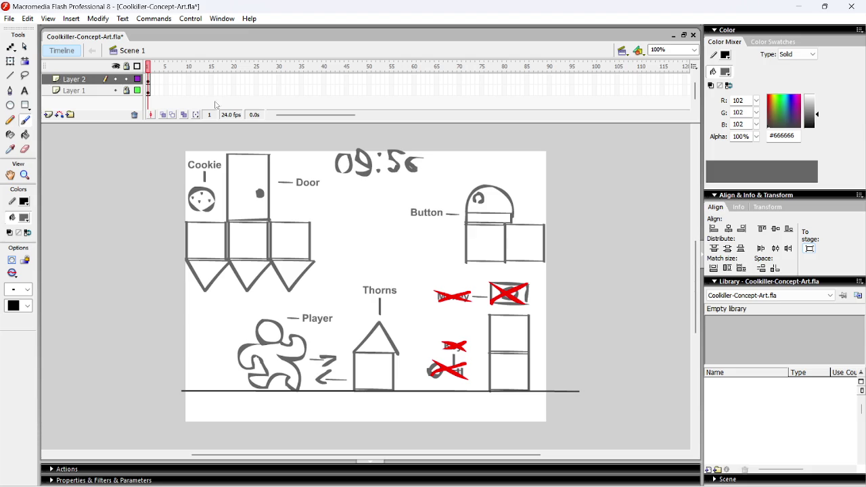
Step: Select the timer with Free Transform, nudge it down and left, and save the file
{"action": "left_click", "coordinate": [10, 61]}
{"action": "left_click_drag", "start_coordinate": [323, 142], "coordinate": [457, 193]}
{"action": "key", "text": "Down"}
{"action": "key", "text": "Down"}
{"action": "key", "text": "Down"}
{"action": "key", "text": "Left"}
{"action": "key", "text": "Left"}
{"action": "key", "text": "Left"}
{"action": "key", "text": "ctrl+s"}
{"action": "key", "text": "Escape"}
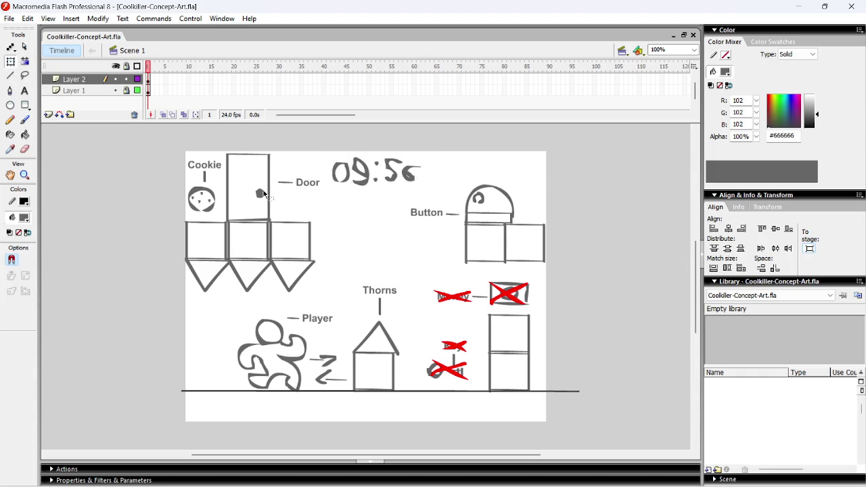
{"action": "left_click", "coordinate": [9, 19]}
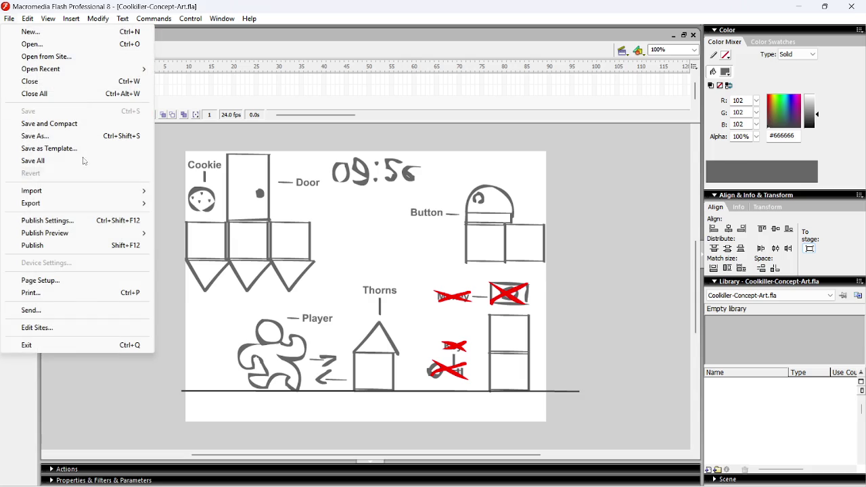
Step: Export the drawing as CK-CA.png in the Cookiller folder, overwriting the old file
{"action": "left_click", "coordinate": [511, 260]}
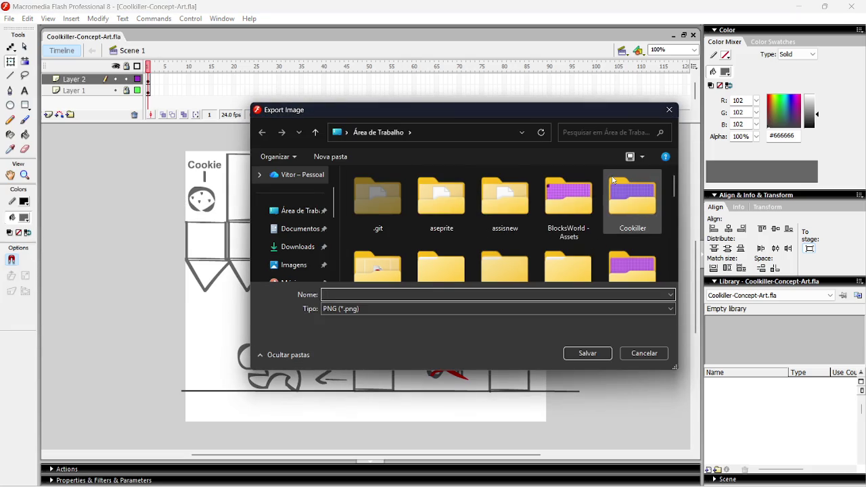
{"action": "double_click", "coordinate": [632, 196]}
{"action": "left_click", "coordinate": [443, 198]}
{"action": "left_click", "coordinate": [589, 354]}
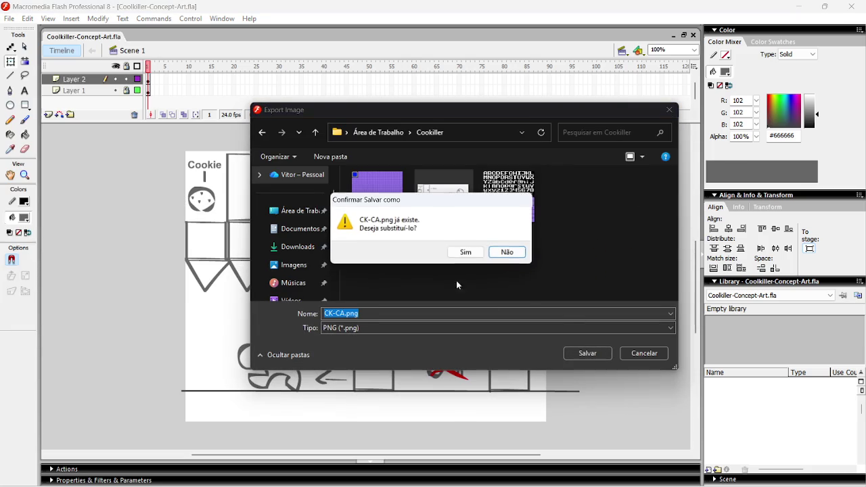
{"action": "left_click", "coordinate": [465, 251]}
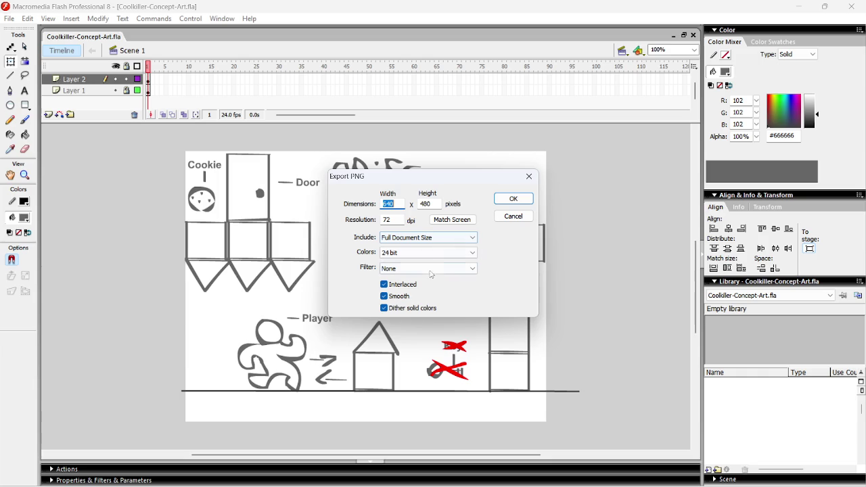
{"action": "left_click", "coordinate": [516, 208]}
{"action": "left_click", "coordinate": [516, 208]}
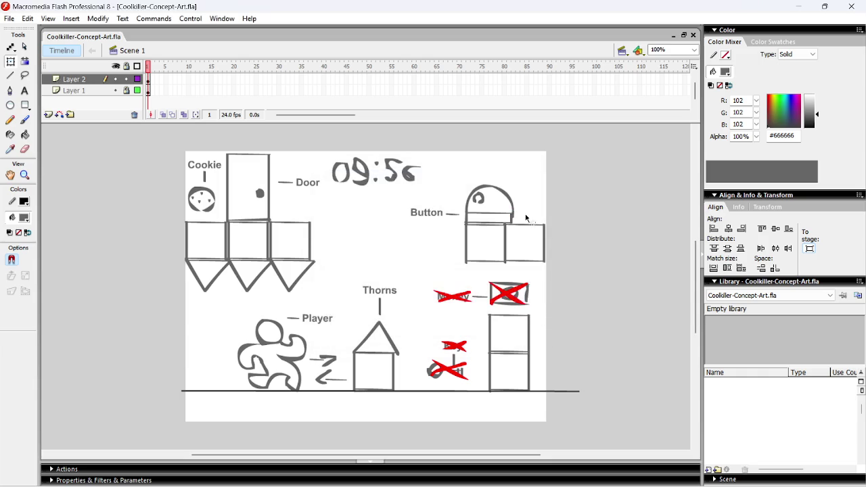
Step: Switch back to the GDD and select the old concept art image
{"action": "key", "text": "alt+Tab"}
{"action": "key", "text": "Tab"}
{"action": "left_click", "coordinate": [416, 296]}
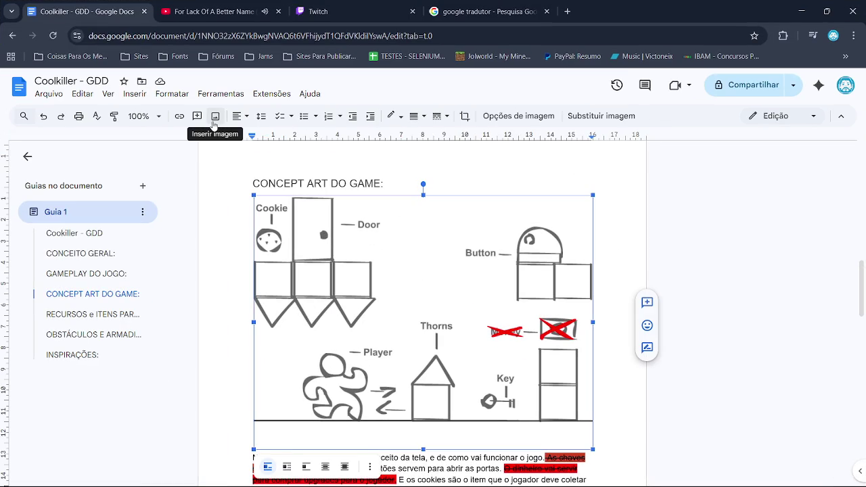
Step: Delete the old concept art and upload CK-CA.png from the Cookiller folder in its place
{"action": "key", "text": "Delete"}
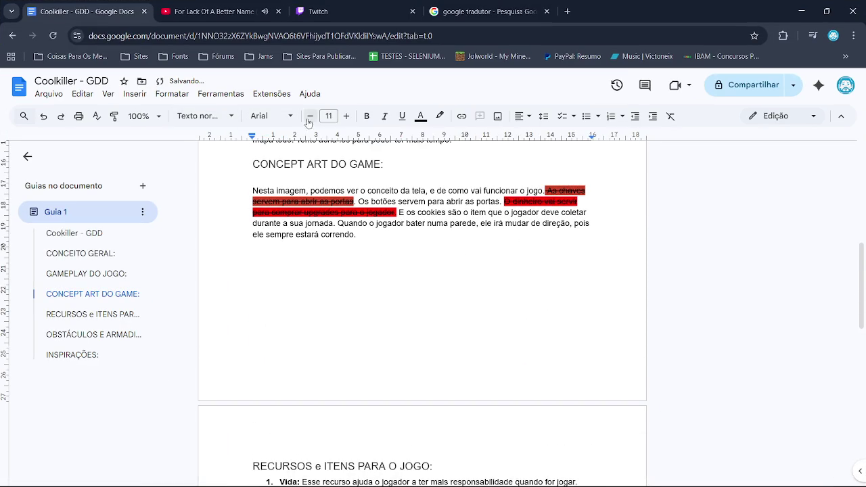
{"action": "left_click", "coordinate": [498, 116]}
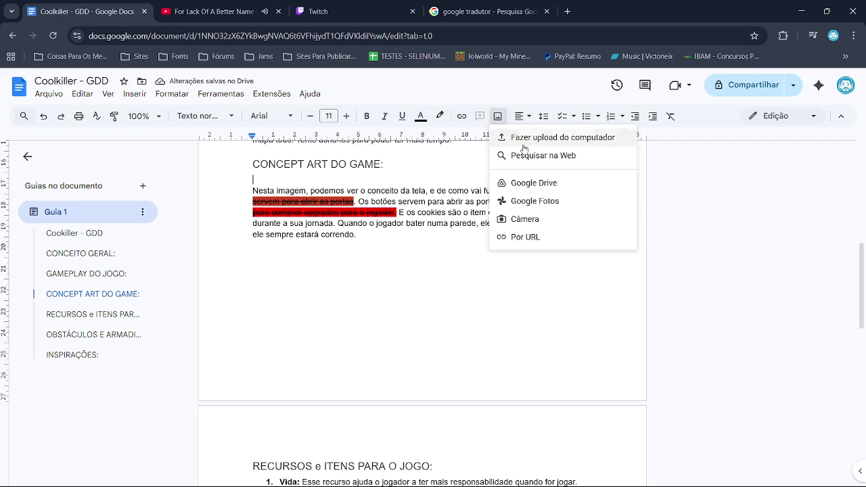
{"action": "left_click", "coordinate": [518, 136]}
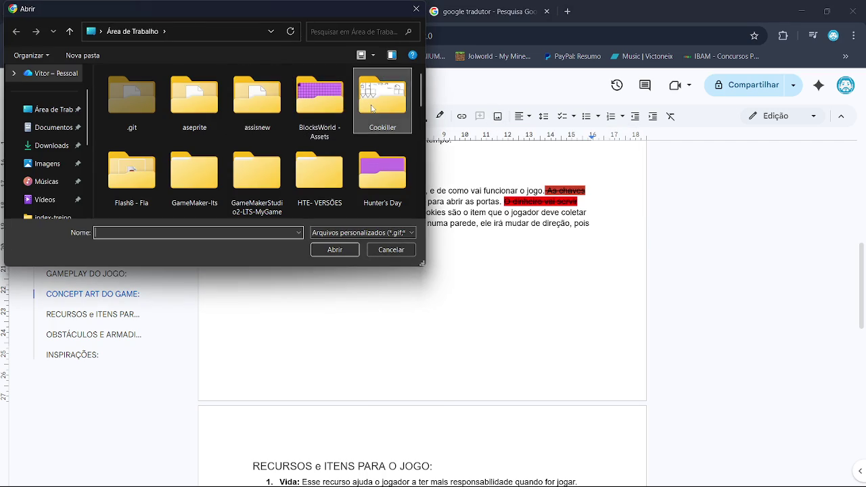
{"action": "double_click", "coordinate": [382, 100]}
{"action": "double_click", "coordinate": [196, 101]}
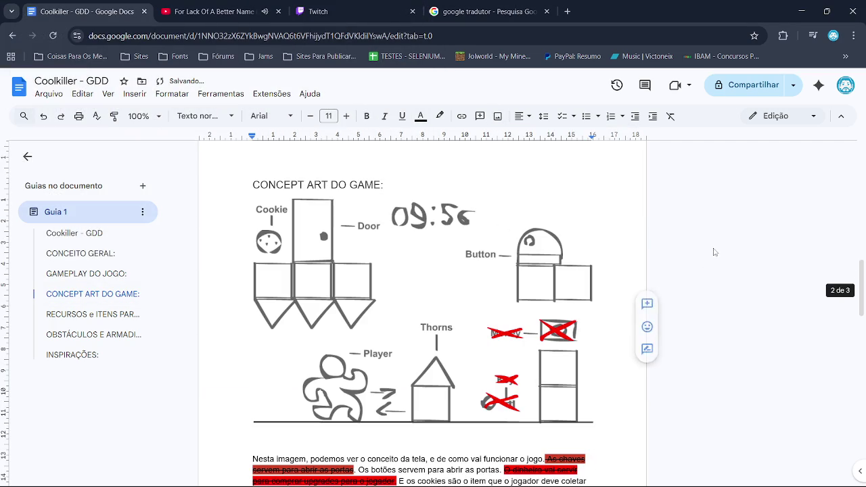
{"action": "scroll", "coordinate": [432, 286], "scroll_direction": "down", "scroll_amount": 2}
{"action": "scroll", "coordinate": [432, 318], "scroll_direction": "down", "scroll_amount": 7}
Step: Check the Twitch stream manager chat, then switch to the music video page
{"action": "scroll", "coordinate": [443, 321], "scroll_direction": "up", "scroll_amount": 15}
{"action": "left_click", "coordinate": [345, 10]}
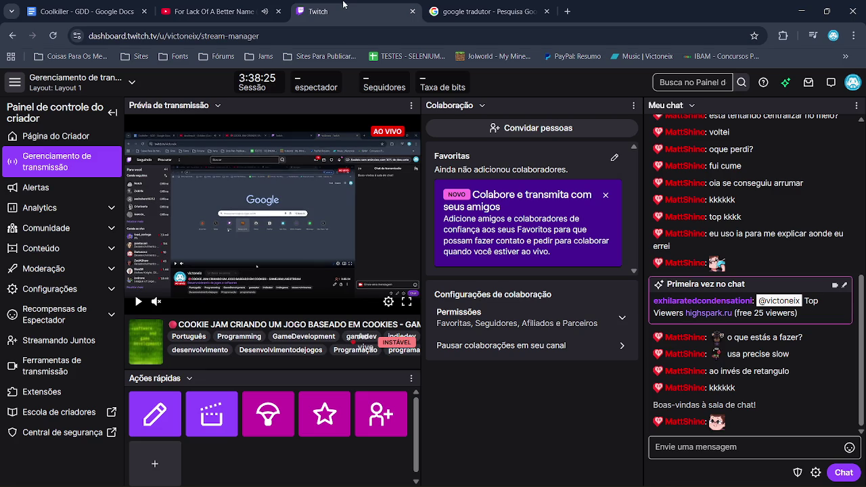
{"action": "left_click", "coordinate": [209, 11]}
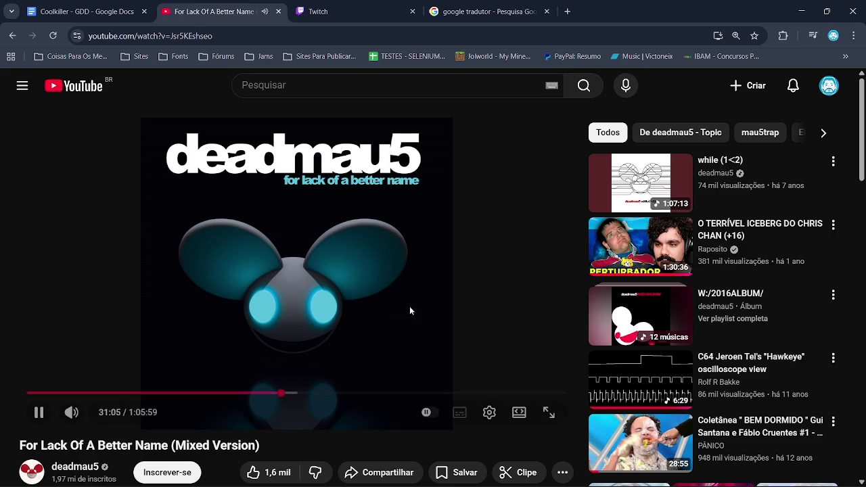
Step: Minimise Chrome and Flash and bring the Cookiller project in GameMaker back to the front
{"action": "left_click", "coordinate": [801, 19]}
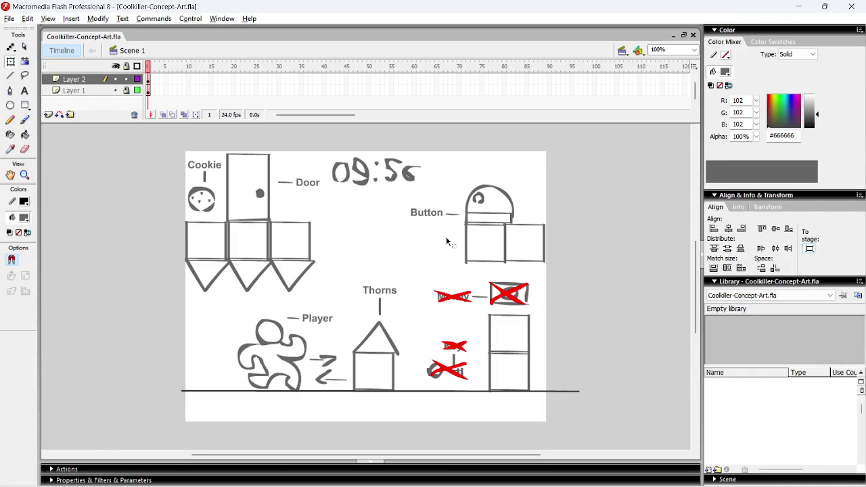
{"action": "left_click", "coordinate": [802, 7]}
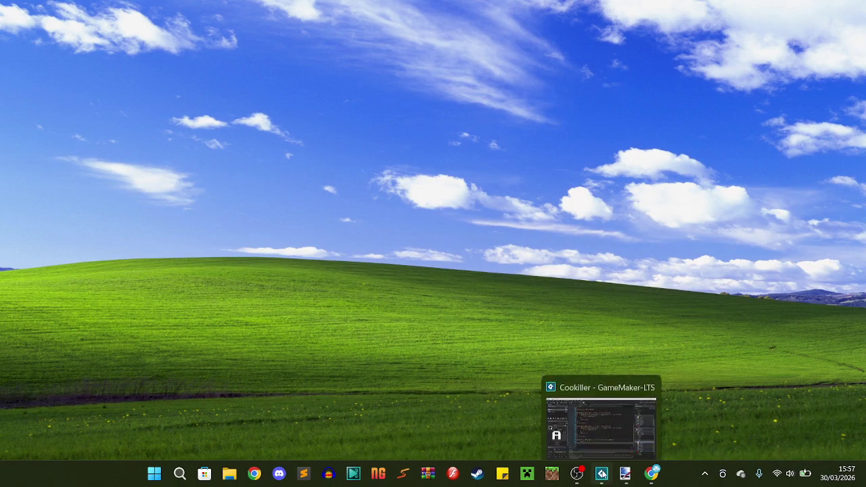
{"action": "left_click", "coordinate": [601, 474]}
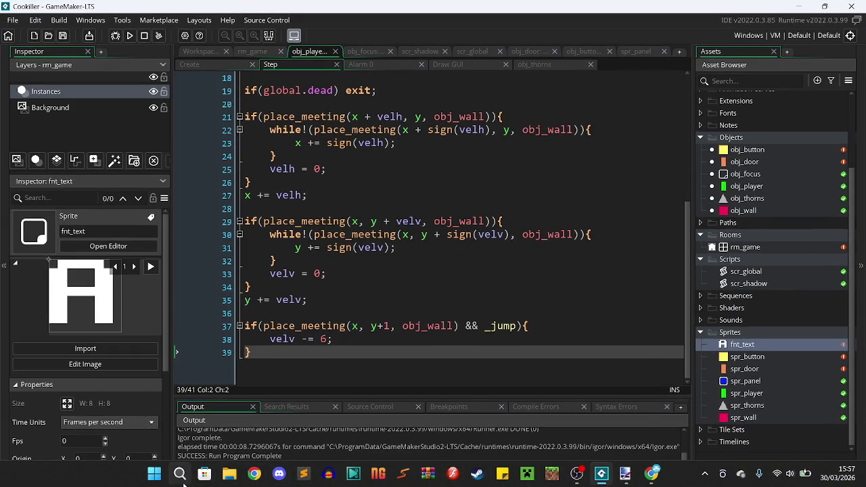
{"action": "left_click", "coordinate": [180, 473]}
{"action": "left_click", "coordinate": [292, 142]}
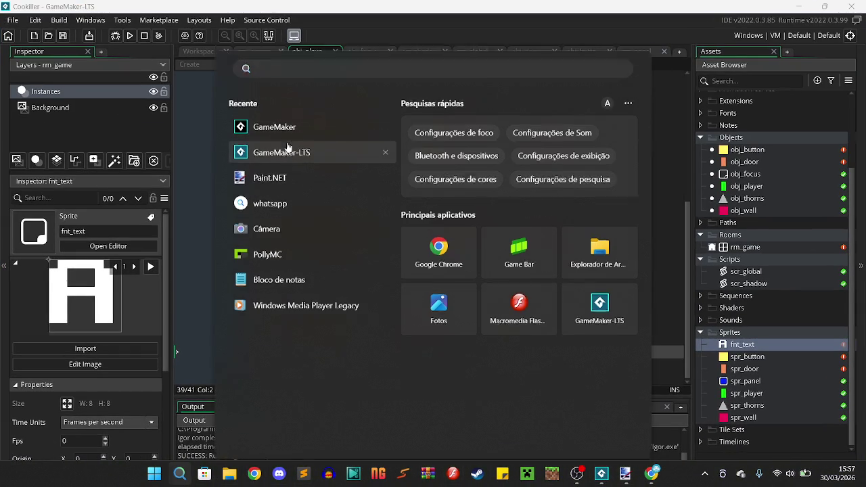
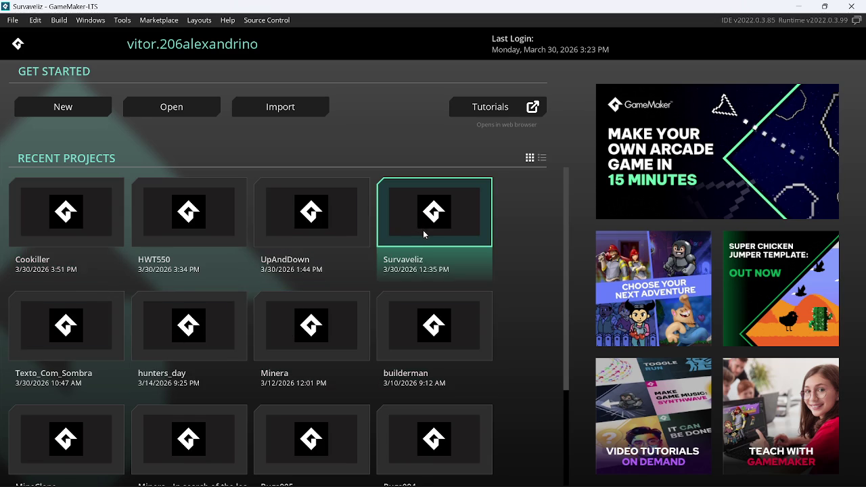
Step: Copy the three timer variable lines from the Survaveliz project's scr_global script
{"action": "left_click", "coordinate": [423, 230]}
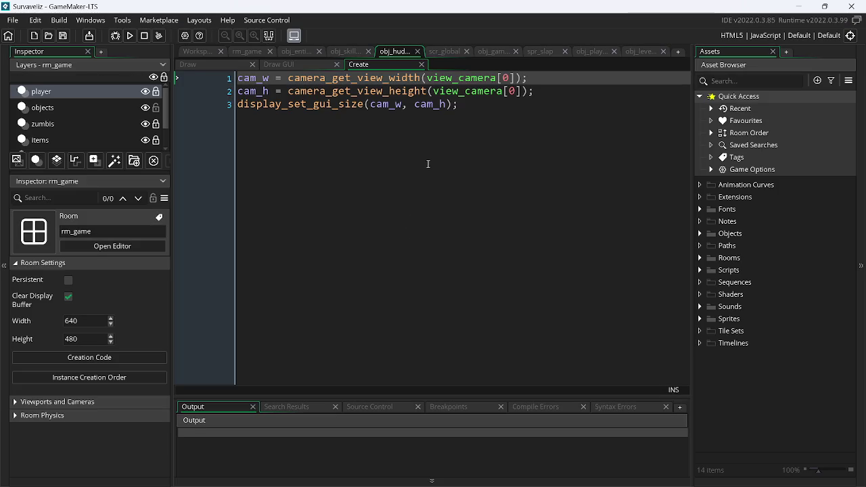
{"action": "left_click", "coordinate": [444, 51]}
{"action": "left_click_drag", "start_coordinate": [357, 172], "coordinate": [245, 146]}
{"action": "key", "text": "ctrl+c"}
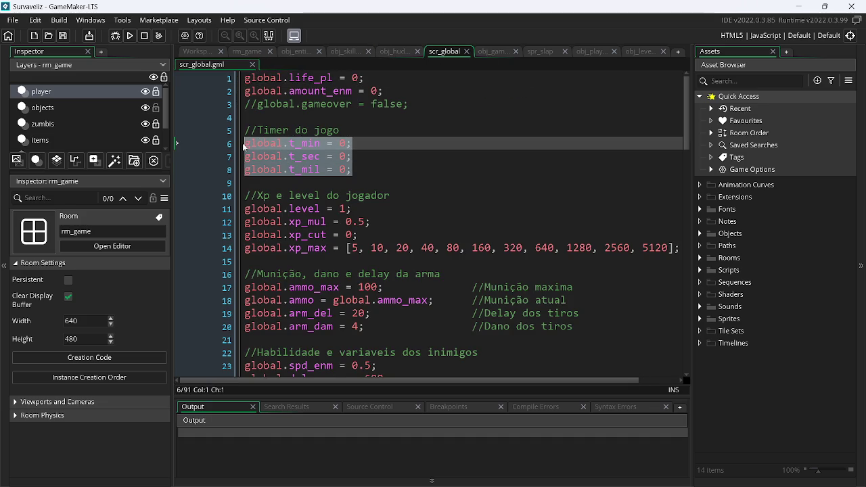
Step: Paste the t_min, t_sec and t_mil declarations after global.dead in Cookiller's scr_global
{"action": "key", "text": "alt+Tab"}
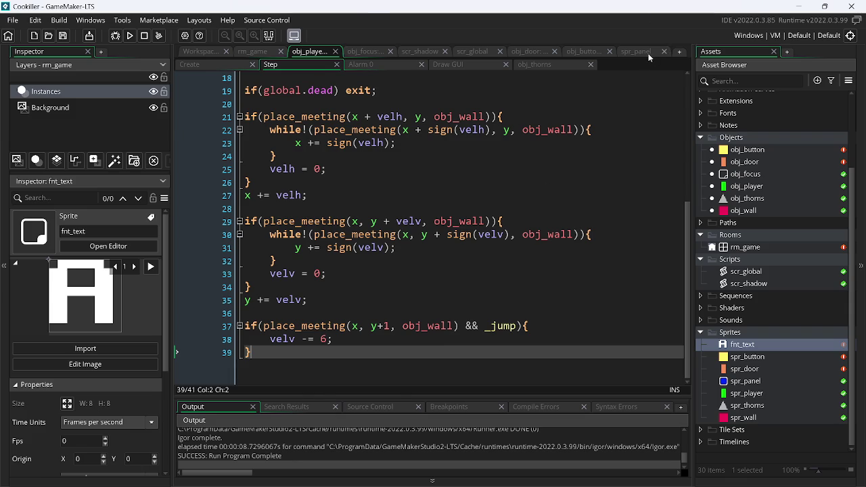
{"action": "left_click", "coordinate": [647, 52]}
{"action": "left_click", "coordinate": [579, 53]}
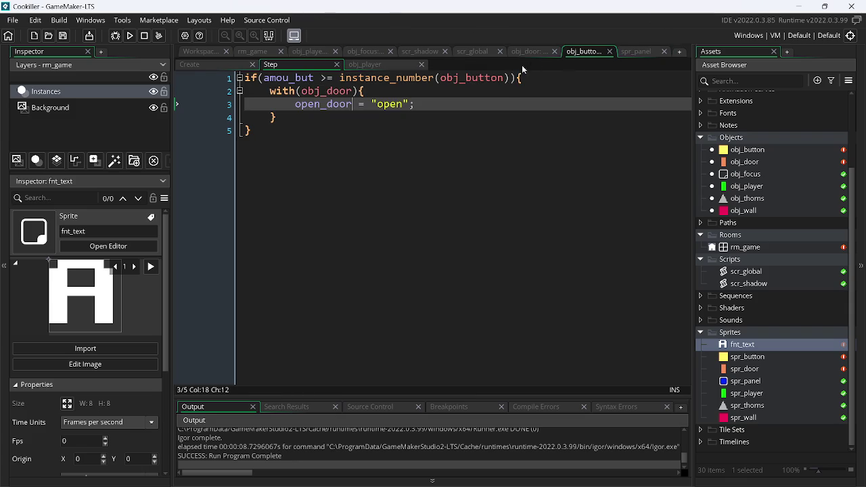
{"action": "left_click", "coordinate": [664, 51]}
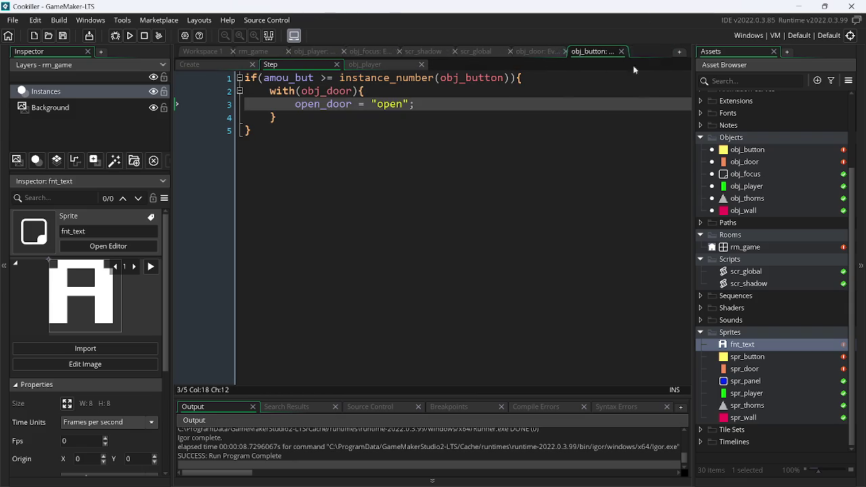
{"action": "left_click", "coordinate": [512, 58]}
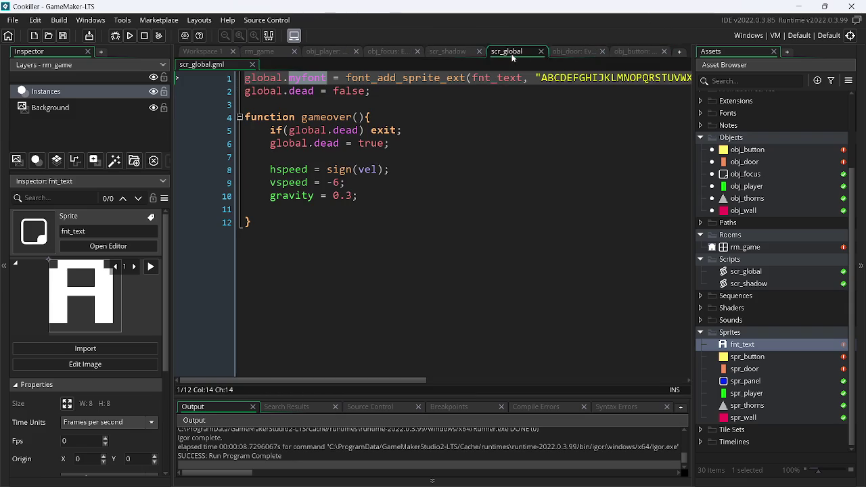
{"action": "left_click", "coordinate": [473, 56]}
{"action": "left_click_drag", "start_coordinate": [473, 55], "coordinate": [584, 55]}
{"action": "left_click", "coordinate": [644, 54]}
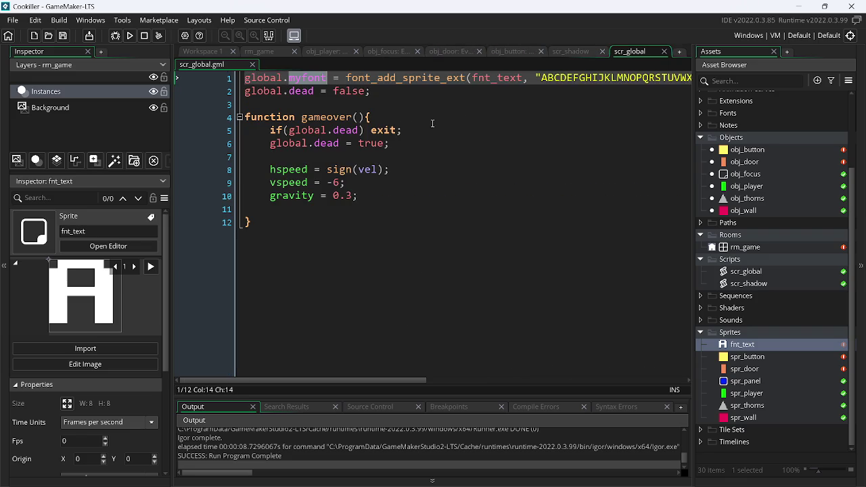
{"action": "left_click", "coordinate": [393, 93]}
{"action": "key", "text": "Return"}
{"action": "key", "text": "Return"}
{"action": "key", "text": "ctrl+v"}
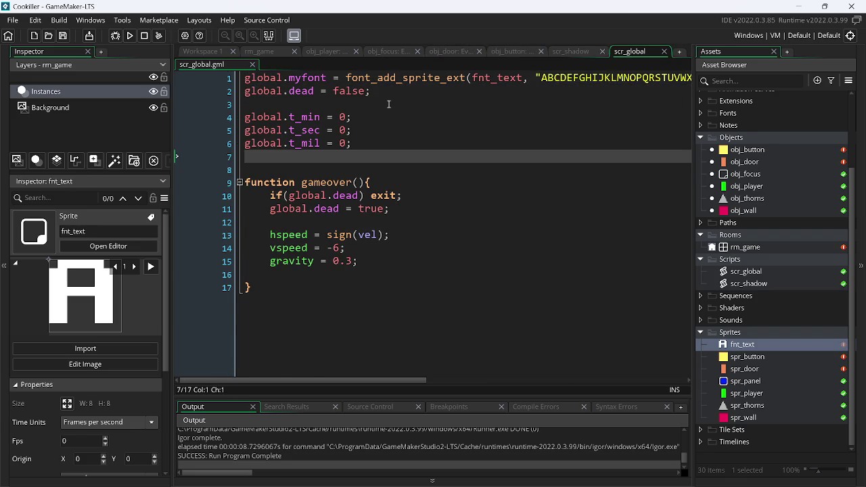
Step: Copy the whole timer countdown code from Survaveliz's obj_level Step event
{"action": "left_click", "coordinate": [236, 51]}
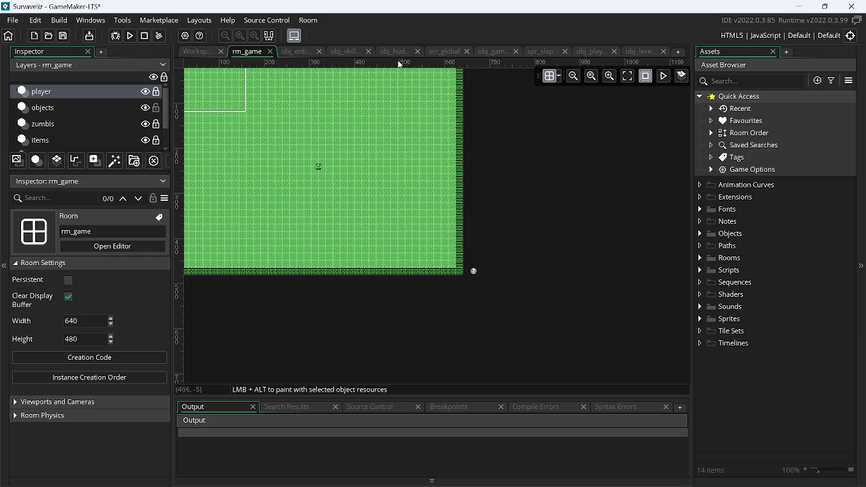
{"action": "left_click", "coordinate": [488, 52]}
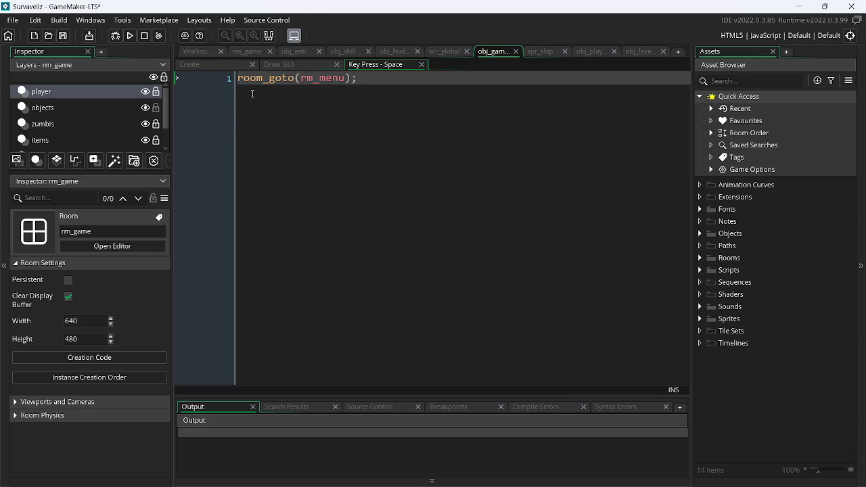
{"action": "left_click", "coordinate": [221, 63]}
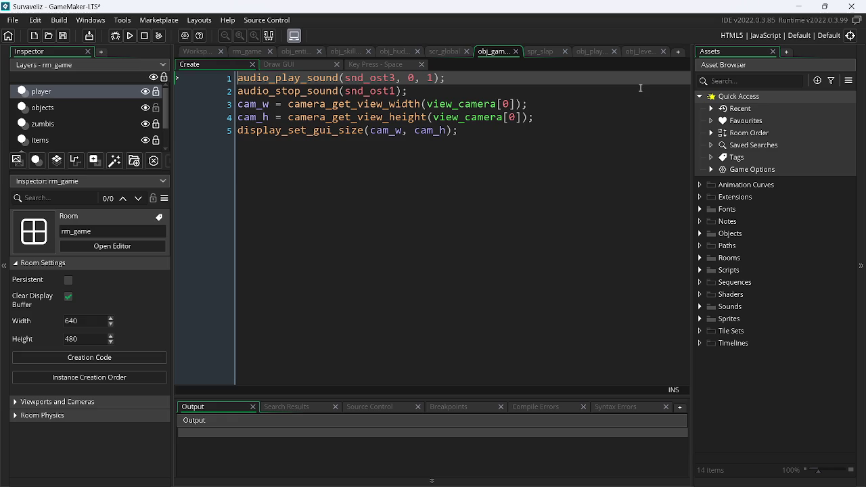
{"action": "left_click", "coordinate": [638, 50]}
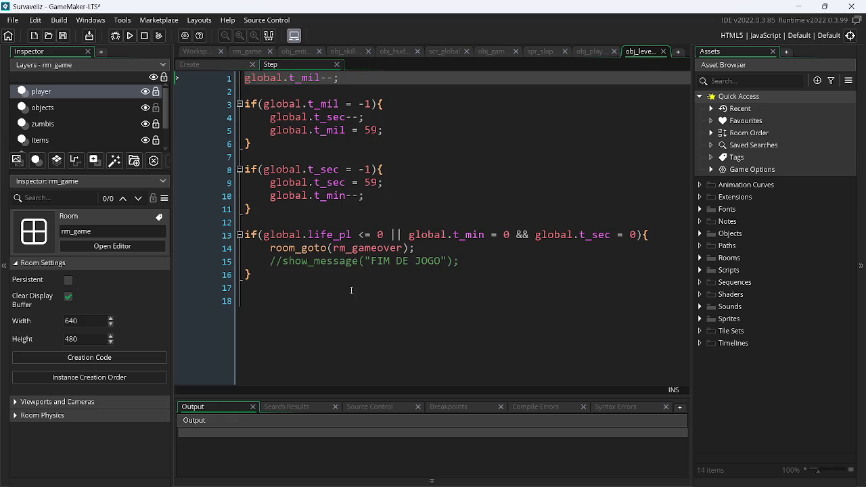
{"action": "left_click_drag", "start_coordinate": [270, 272], "coordinate": [241, 78]}
{"action": "key", "text": "ctrl+c"}
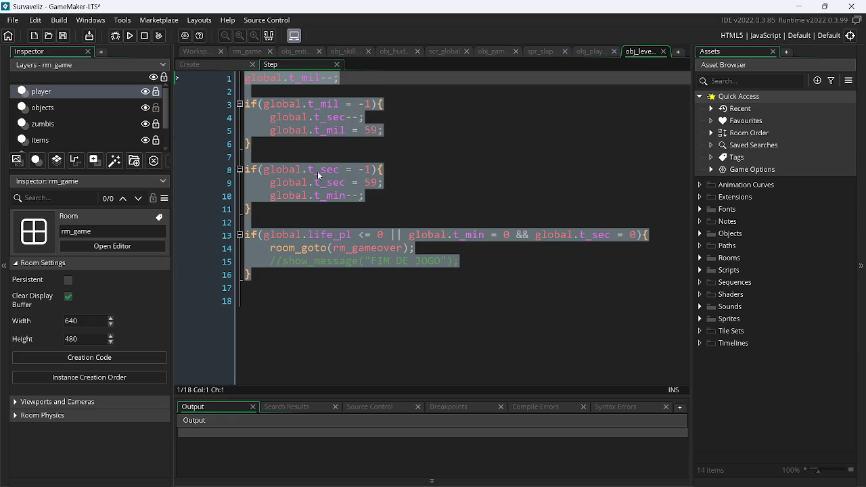
Step: Paste the countdown code below the focus check in Cookiller's obj_player Step and save
{"action": "key", "text": "alt+Tab"}
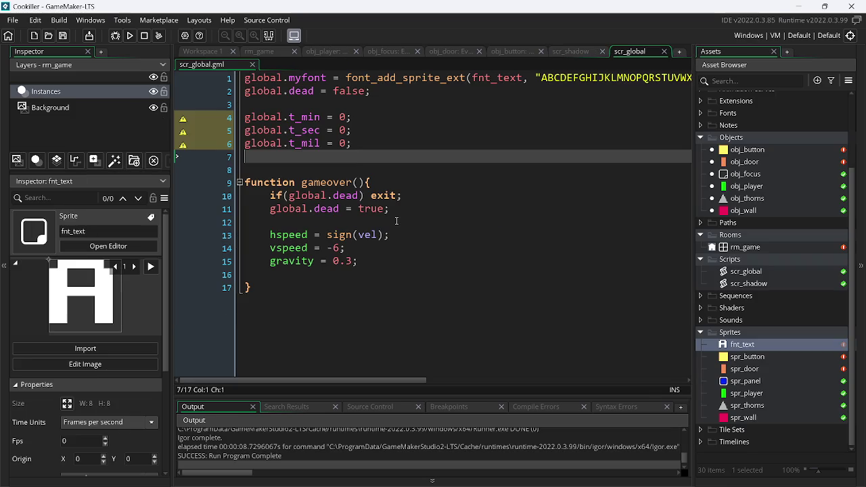
{"action": "left_click", "coordinate": [325, 51]}
{"action": "scroll", "coordinate": [531, 176], "scroll_direction": "up", "scroll_amount": 6}
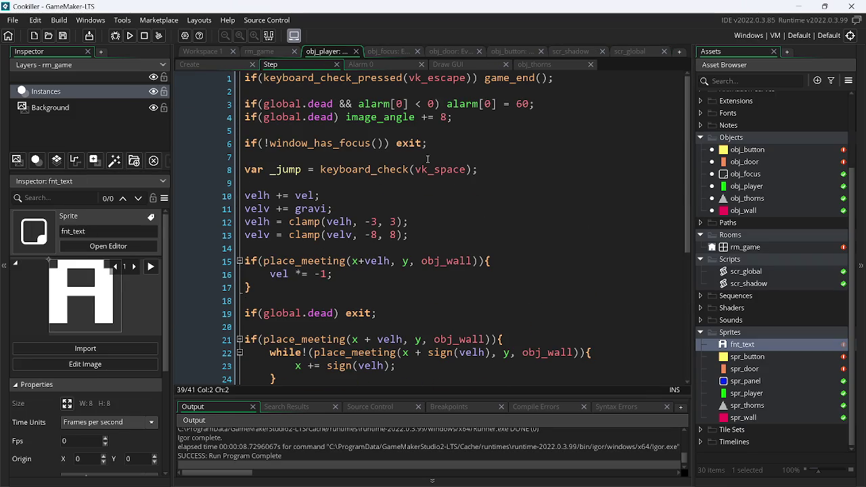
{"action": "left_click", "coordinate": [472, 121]}
{"action": "left_click", "coordinate": [469, 144]}
{"action": "key", "text": "Return"}
{"action": "key", "text": "Return"}
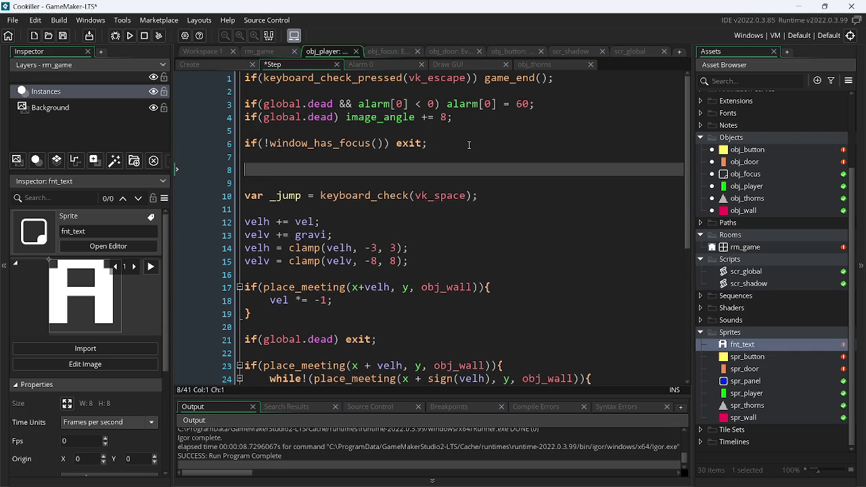
{"action": "key", "text": "ctrl+v"}
{"action": "key", "text": "ctrl+s"}
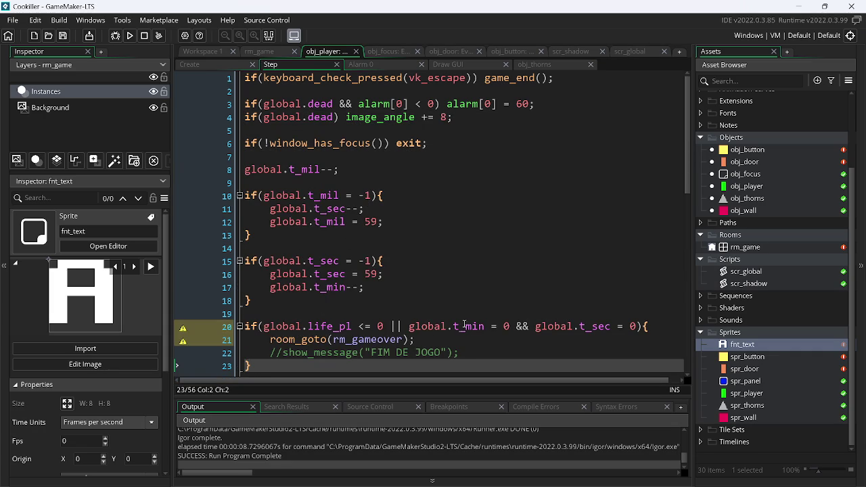
Step: Drop the player-health check and game-over room change, and uncomment show_message
{"action": "left_click", "coordinate": [399, 327]}
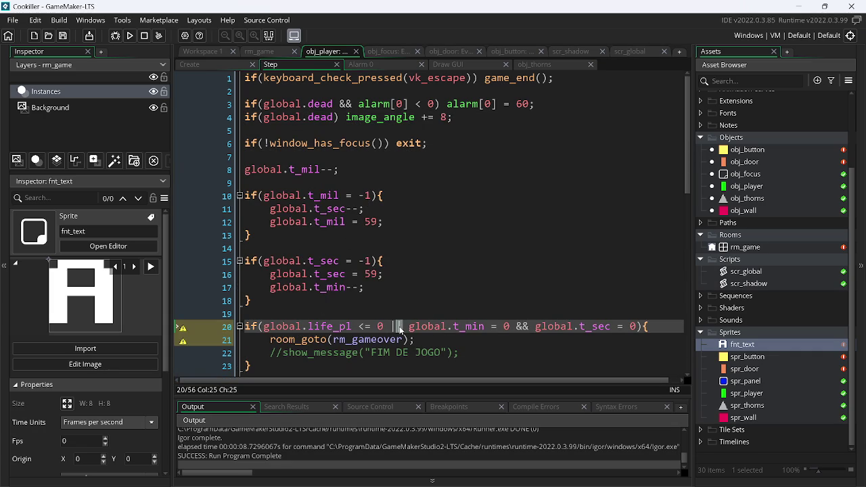
{"action": "left_click_drag", "start_coordinate": [404, 327], "coordinate": [264, 328]}
{"action": "key", "text": "BackSpace"}
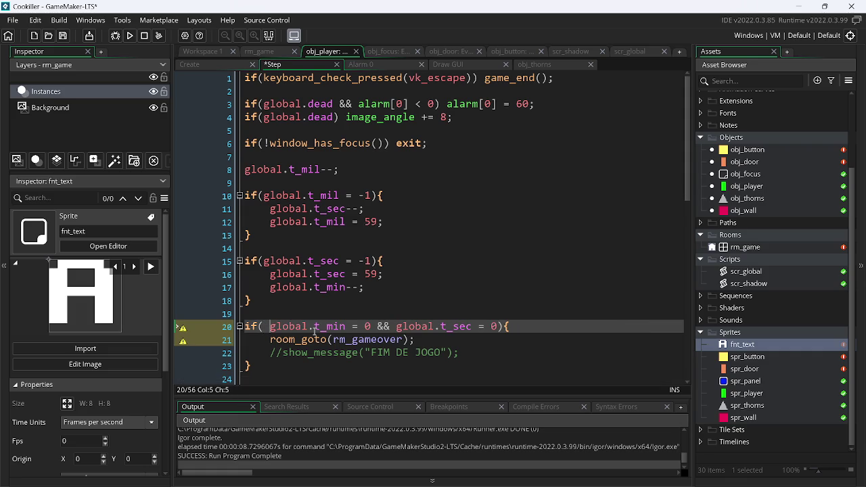
{"action": "key", "text": "BackSpace"}
{"action": "left_click_drag", "start_coordinate": [270, 340], "coordinate": [446, 334]}
{"action": "key", "text": "BackSpace"}
{"action": "key", "text": "BackSpace"}
{"action": "key", "text": "BackSpace"}
{"action": "left_click", "coordinate": [446, 336]}
{"action": "key", "text": "Home"}
{"action": "key", "text": "Right"}
{"action": "key", "text": "Right"}
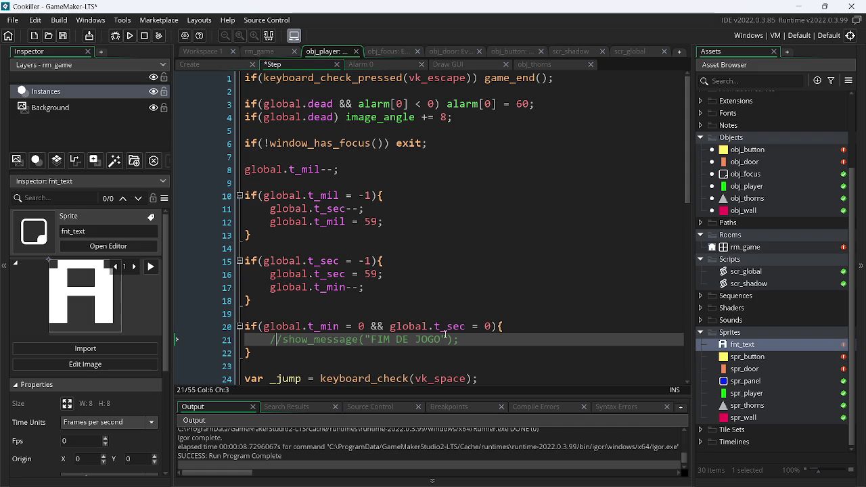
{"action": "key", "text": "BackSpace"}
{"action": "key", "text": "BackSpace"}
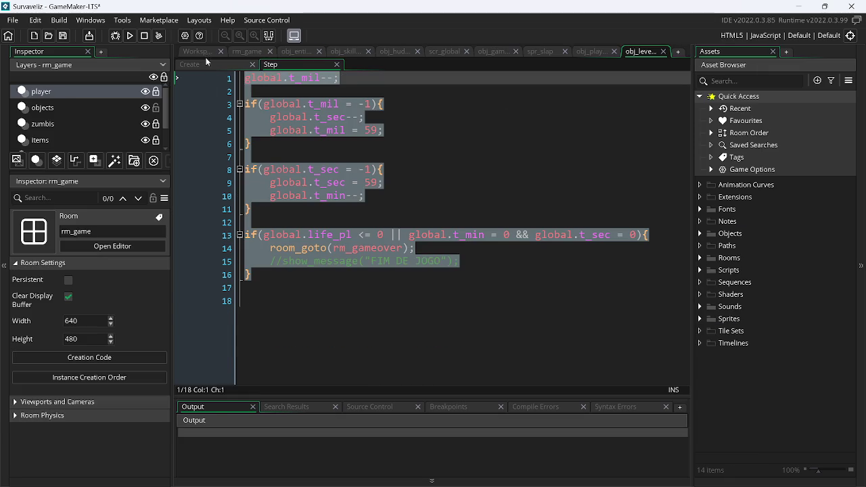
Step: Copy the t_min 10, t_sec 0, t_mil 0 start values below gravi in obj_player's Create
{"action": "left_click", "coordinate": [207, 64]}
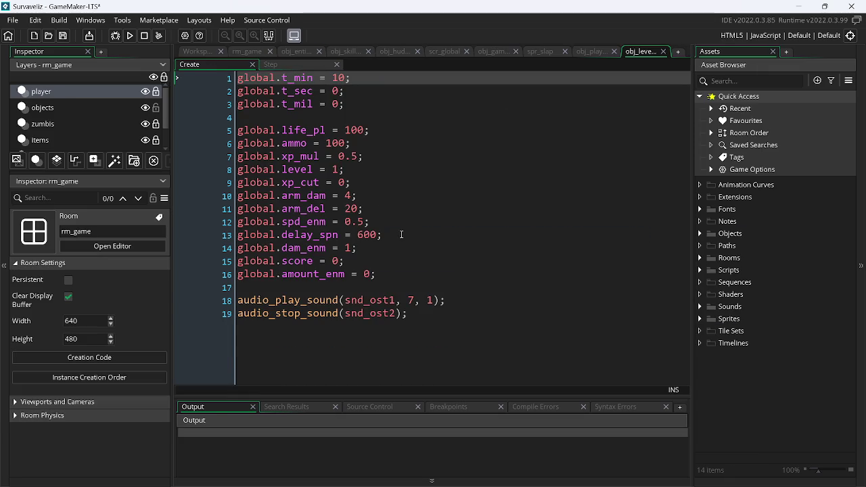
{"action": "mouse_move", "coordinate": [352, 103]}
{"action": "left_mouse_down"}
{"action": "mouse_move", "coordinate": [233, 90]}
{"action": "mouse_move", "coordinate": [226, 56]}
{"action": "left_mouse_up"}
{"action": "key", "text": "ctrl+c"}
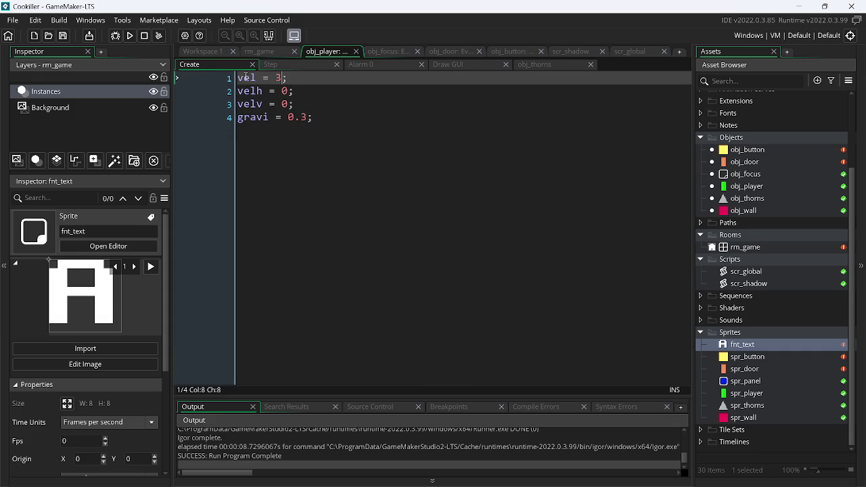
{"action": "left_click", "coordinate": [339, 118]}
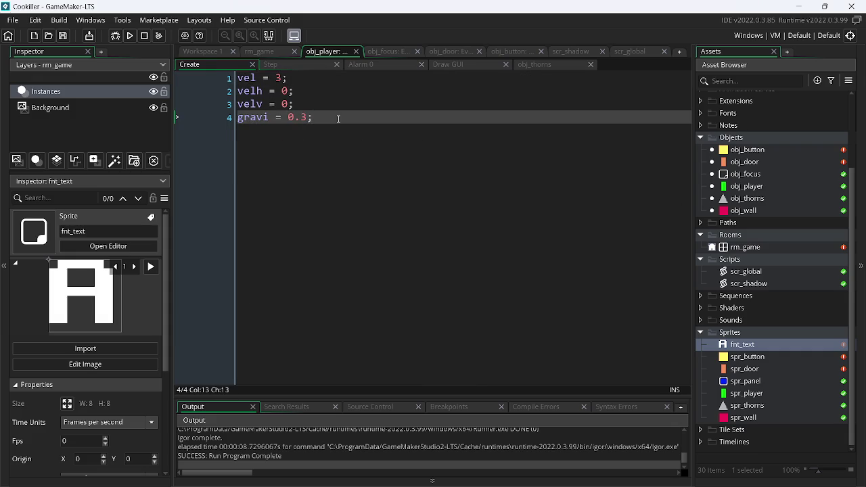
{"action": "key", "text": "Return"}
{"action": "key", "text": "Return"}
{"action": "key", "text": "ctrl+v"}
{"action": "key", "text": "Up"}
{"action": "key", "text": "Up"}
{"action": "key", "text": "Up"}
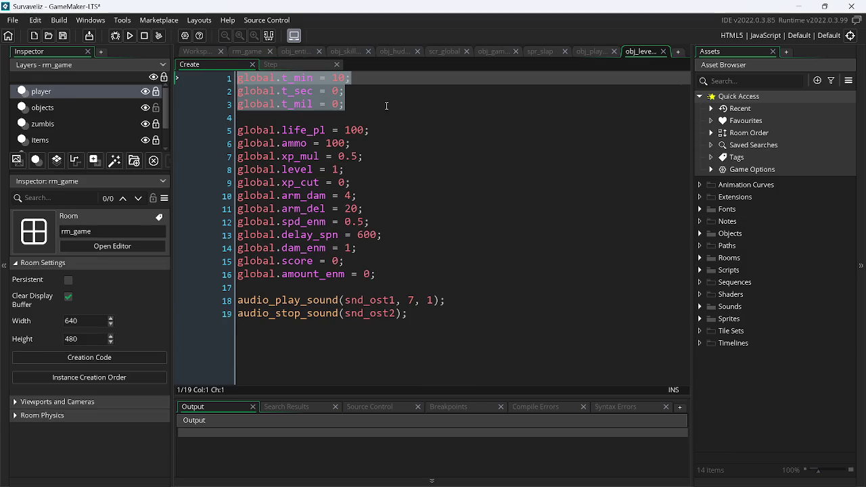
Step: Close the Survaveliz project window and bring up the Objects group's actions
{"action": "left_click", "coordinate": [851, 6]}
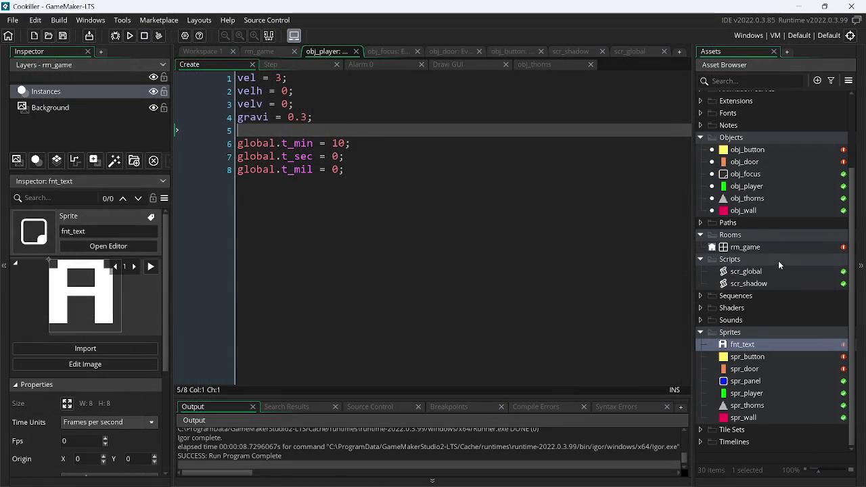
{"action": "left_click", "coordinate": [755, 162]}
{"action": "right_click", "coordinate": [755, 162]}
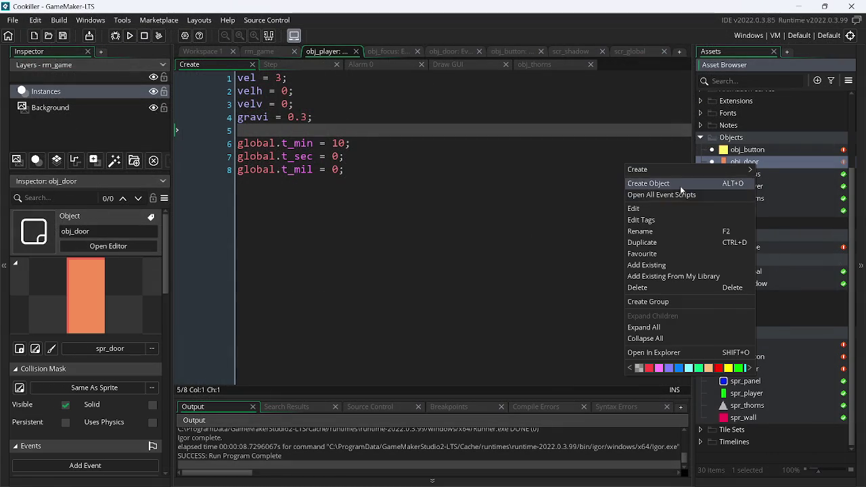
Step: Create a new object named obj_level with a Create event
{"action": "left_click", "coordinate": [681, 190]}
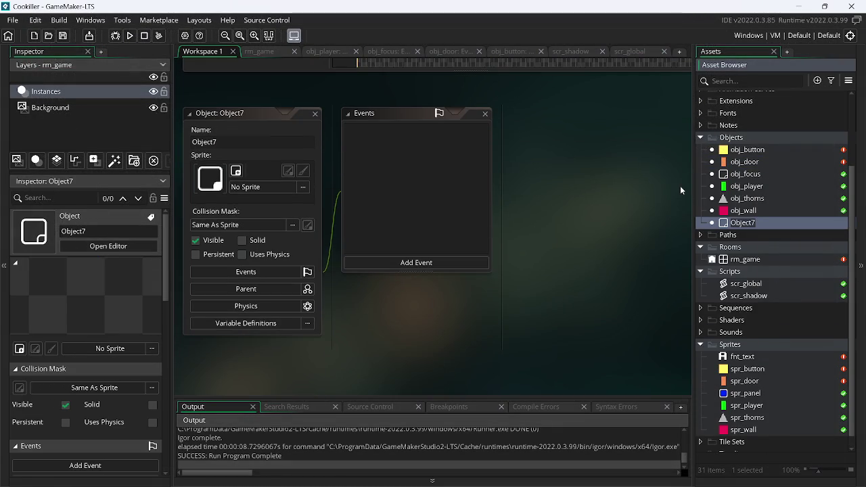
{"action": "left_click", "coordinate": [437, 266]}
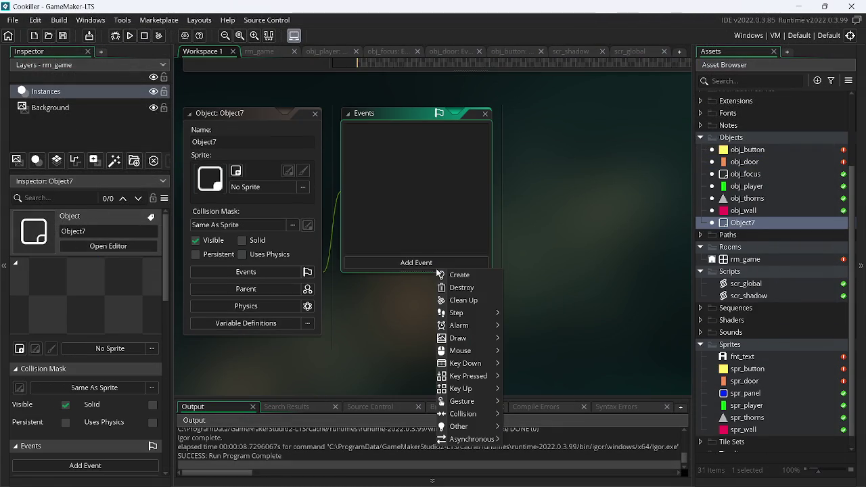
{"action": "left_click", "coordinate": [477, 279]}
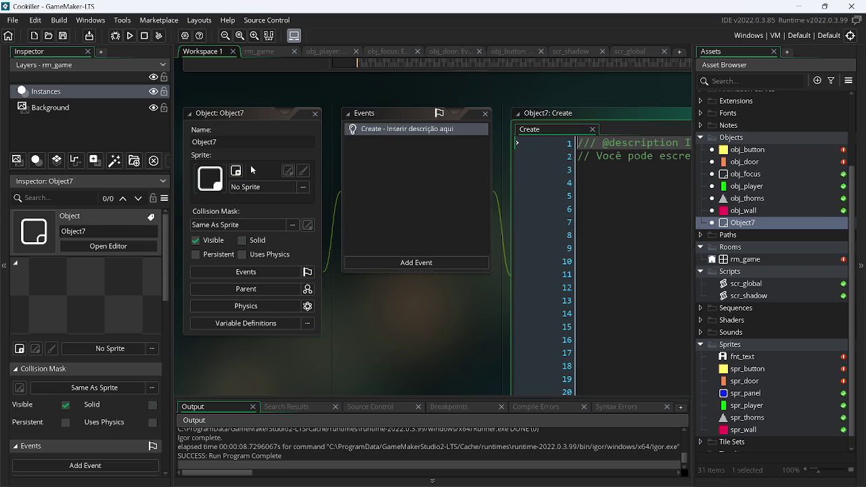
{"action": "left_click", "coordinate": [228, 144]}
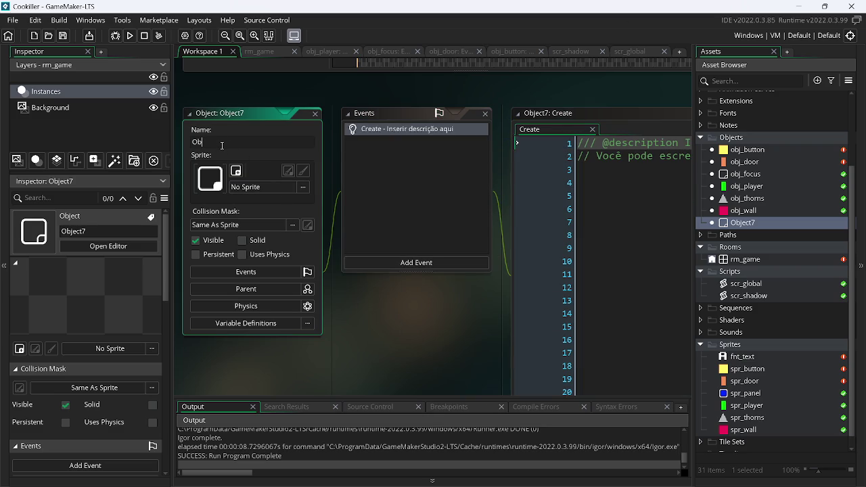
{"action": "key", "text": "BackSpace"}
{"action": "key", "text": "BackSpace"}
{"action": "key", "text": "BackSpace"}
{"action": "type", "text": "level"}
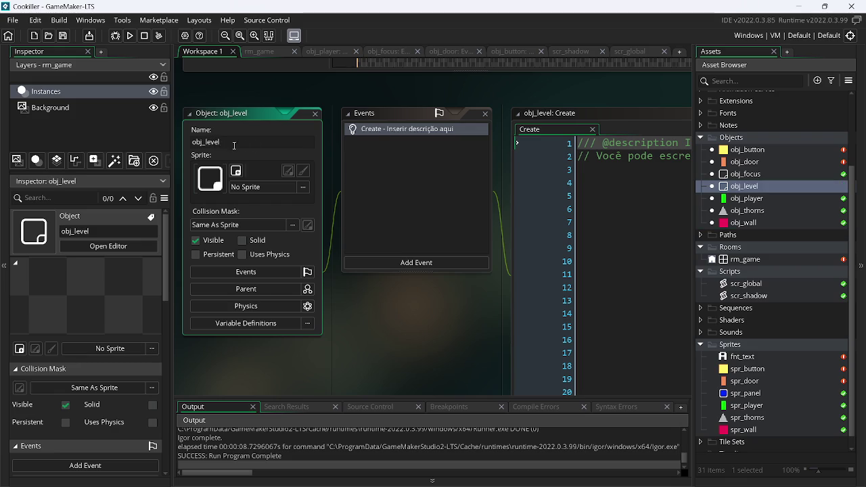
Step: Add Step and Draw GUI events to obj_level, then bring up the rm_game room
{"action": "left_click", "coordinate": [390, 266]}
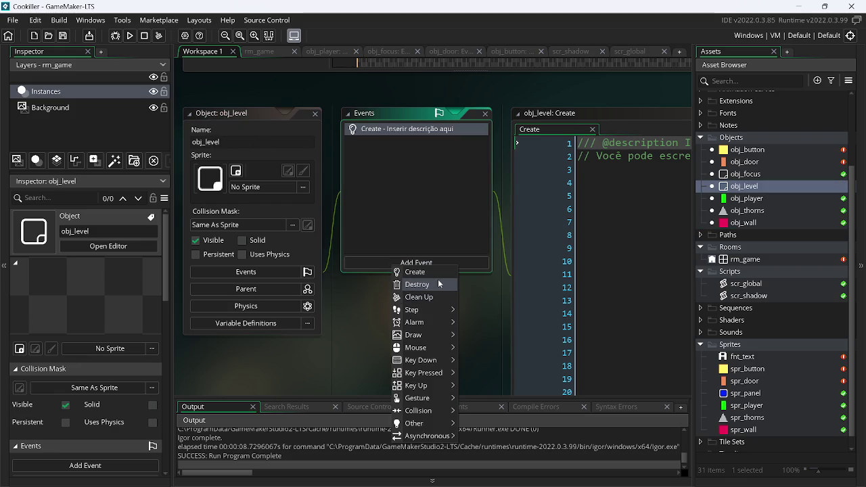
{"action": "mouse_move", "coordinate": [433, 310]}
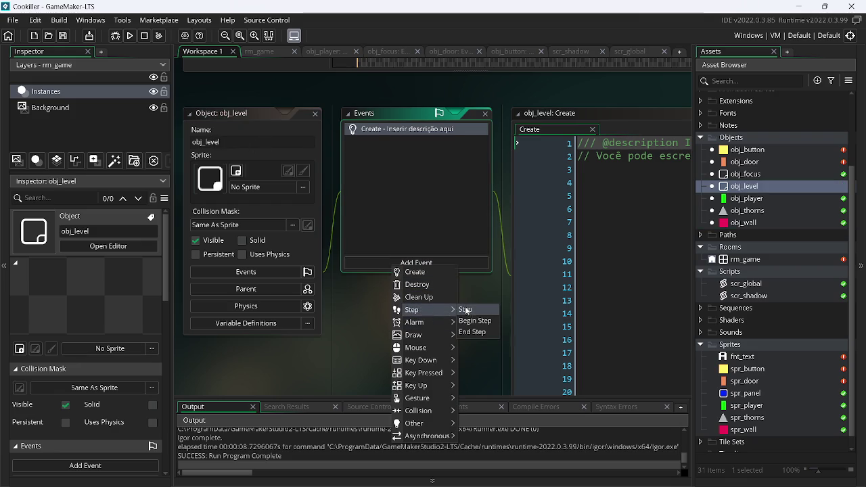
{"action": "left_click", "coordinate": [465, 310]}
{"action": "left_click", "coordinate": [427, 266]}
{"action": "mouse_move", "coordinate": [473, 332]}
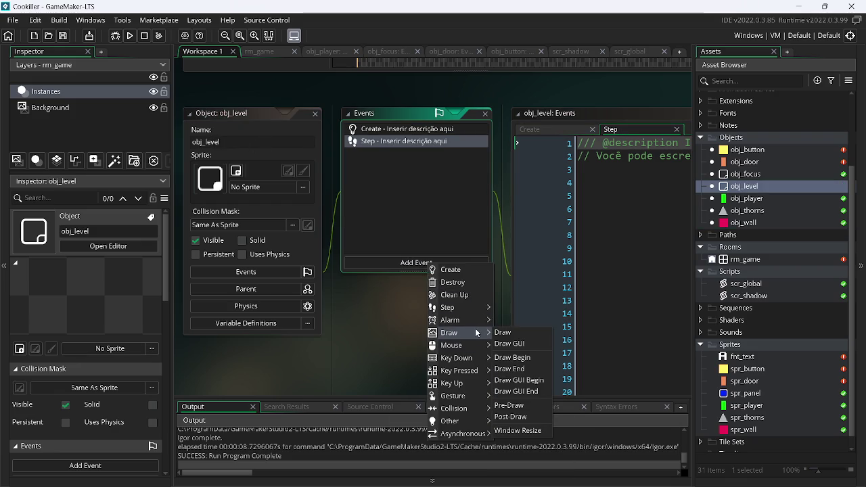
{"action": "left_click", "coordinate": [525, 348]}
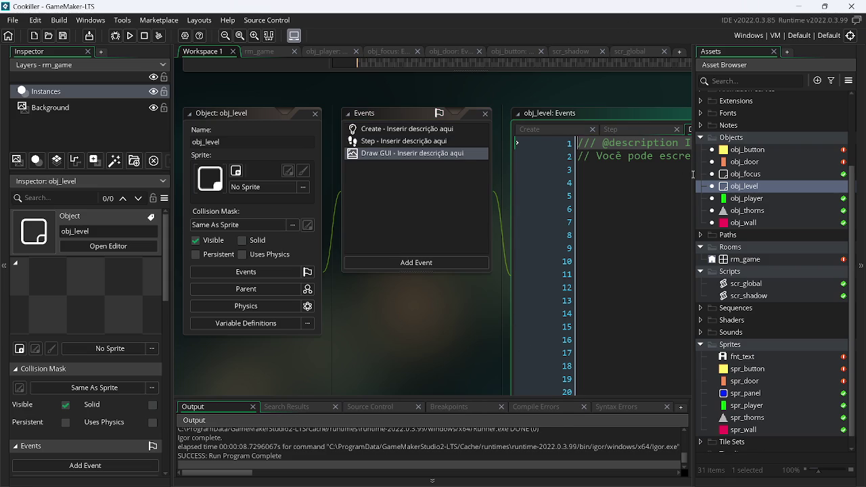
{"action": "right_click", "coordinate": [736, 189]}
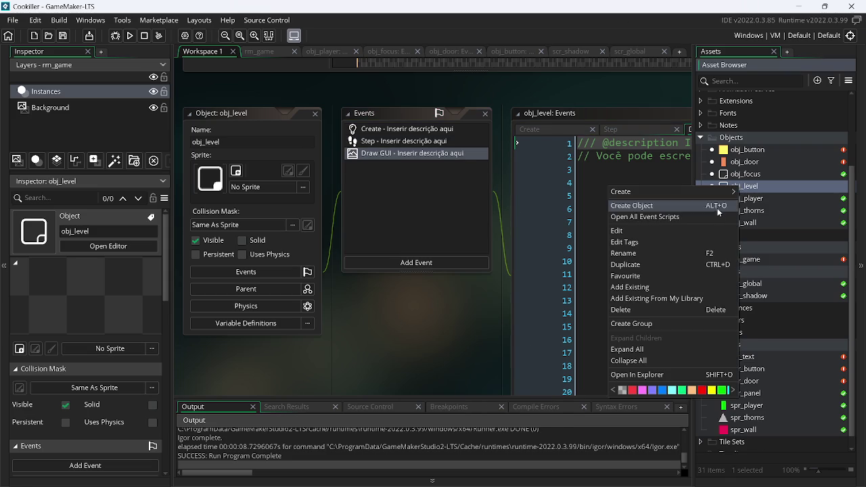
{"action": "left_click", "coordinate": [257, 54]}
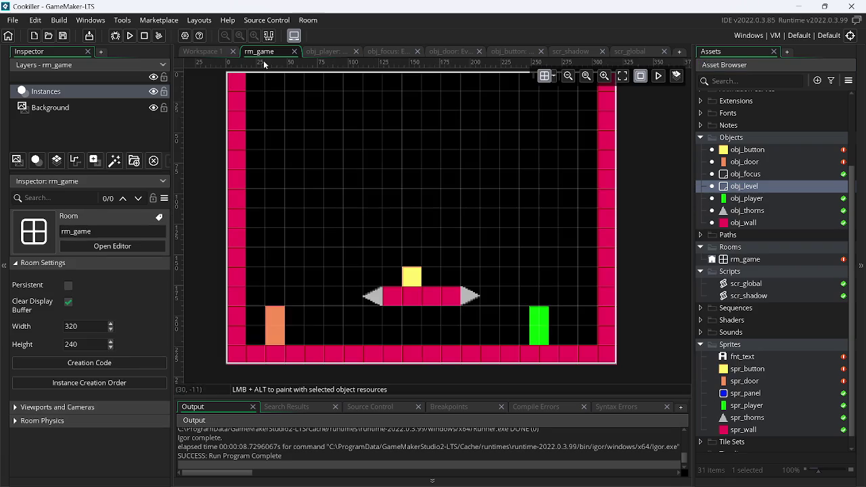
Step: Place an obj_level instance in rm_game and clear obj_level's Draw GUI template code
{"action": "mouse_move", "coordinate": [744, 186]}
{"action": "left_mouse_down"}
{"action": "mouse_move", "coordinate": [569, 192]}
{"action": "mouse_move", "coordinate": [337, 127]}
{"action": "mouse_move", "coordinate": [260, 86]}
{"action": "left_mouse_up"}
{"action": "left_click", "coordinate": [210, 51]}
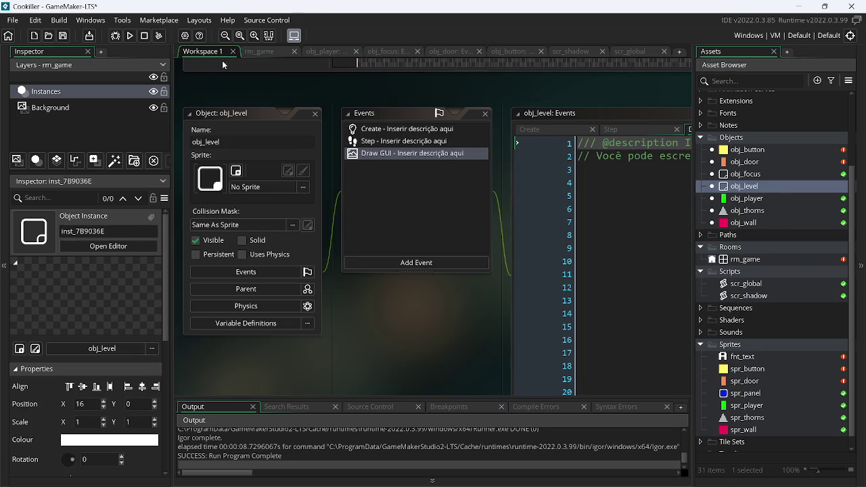
{"action": "right_click", "coordinate": [767, 188]}
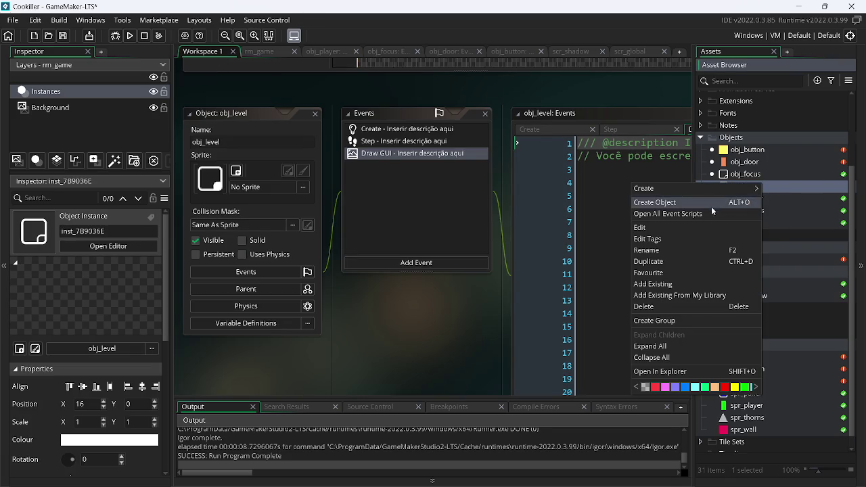
{"action": "left_click", "coordinate": [697, 211]}
{"action": "left_click", "coordinate": [409, 192]}
{"action": "key", "text": "ctrl+a"}
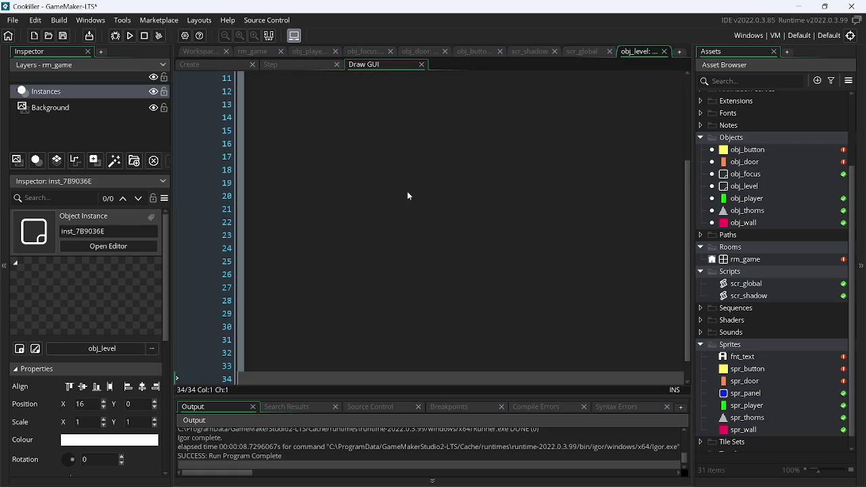
{"action": "key", "text": "Delete"}
Step: Clear the template code from obj_level's Step and Create events
{"action": "left_click", "coordinate": [296, 68]}
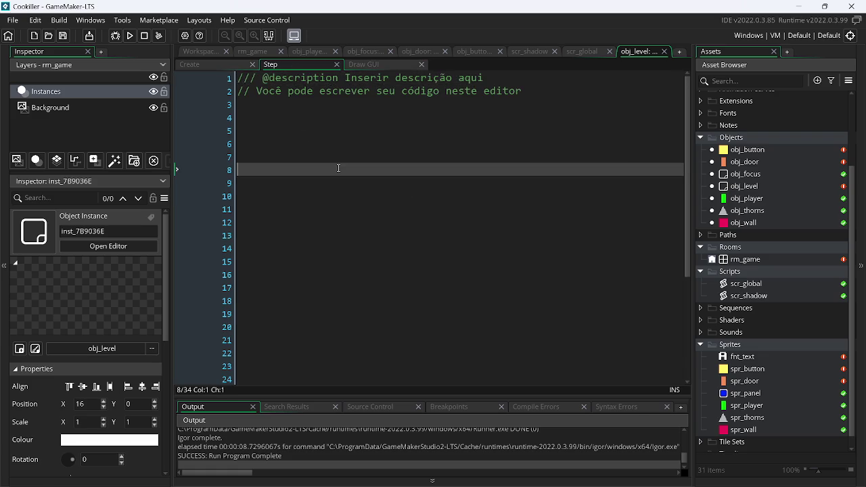
{"action": "left_click", "coordinate": [337, 167]}
{"action": "key", "text": "ctrl+a"}
{"action": "key", "text": "Delete"}
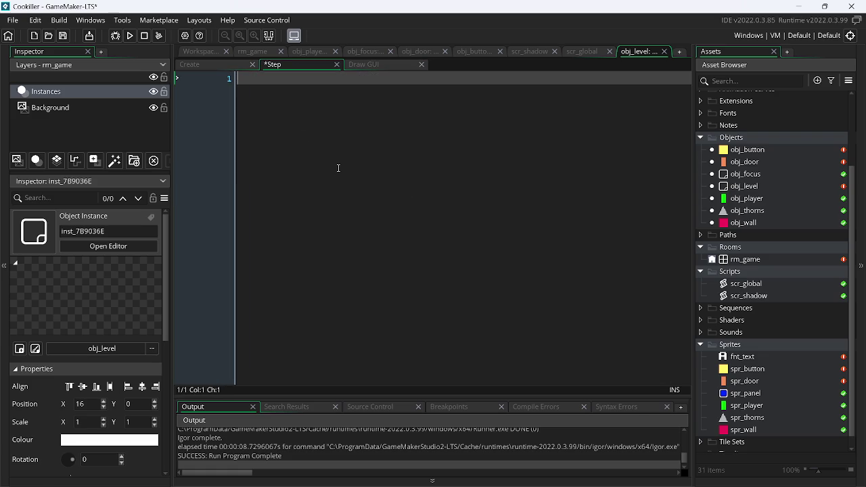
{"action": "left_click", "coordinate": [204, 62]}
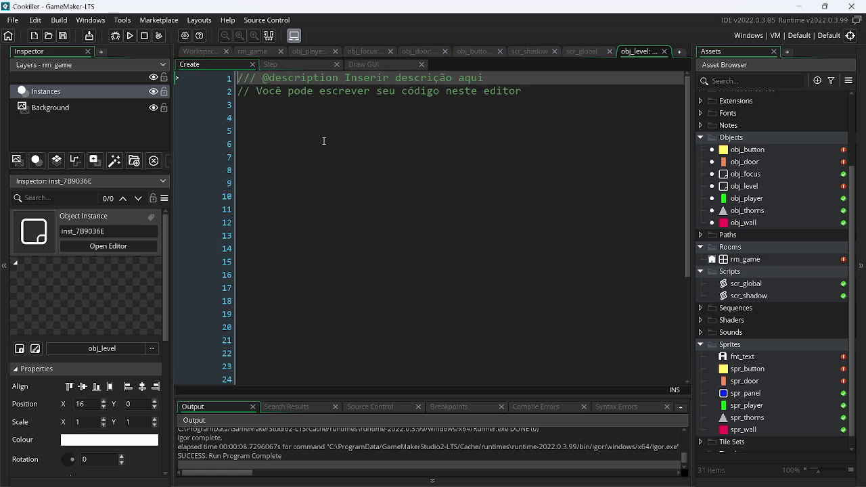
{"action": "left_click", "coordinate": [324, 141]}
{"action": "key", "text": "ctrl+a"}
{"action": "key", "text": "Delete"}
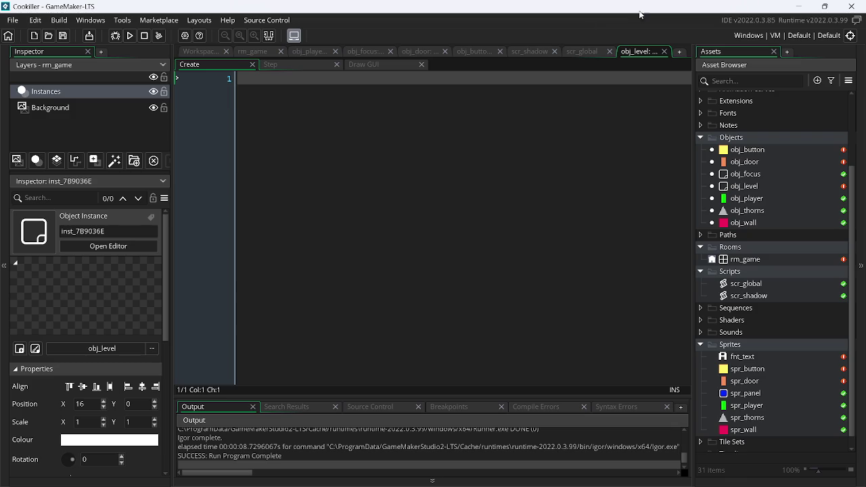
Step: Remove the three global timer lines from obj_player's Create code
{"action": "left_click", "coordinate": [580, 54]}
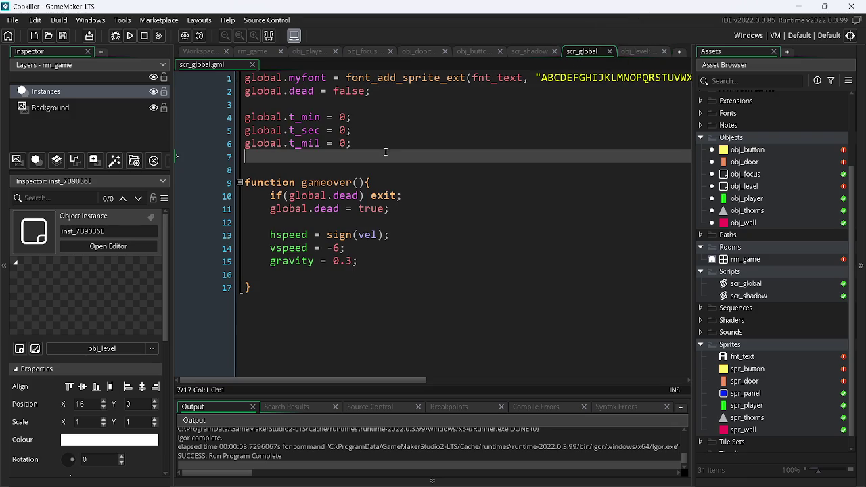
{"action": "left_click", "coordinate": [309, 57]}
{"action": "mouse_move", "coordinate": [376, 183]}
{"action": "left_mouse_down"}
{"action": "mouse_move", "coordinate": [239, 169]}
{"action": "mouse_move", "coordinate": [238, 132]}
{"action": "left_mouse_up"}
{"action": "key", "text": "BackSpace"}
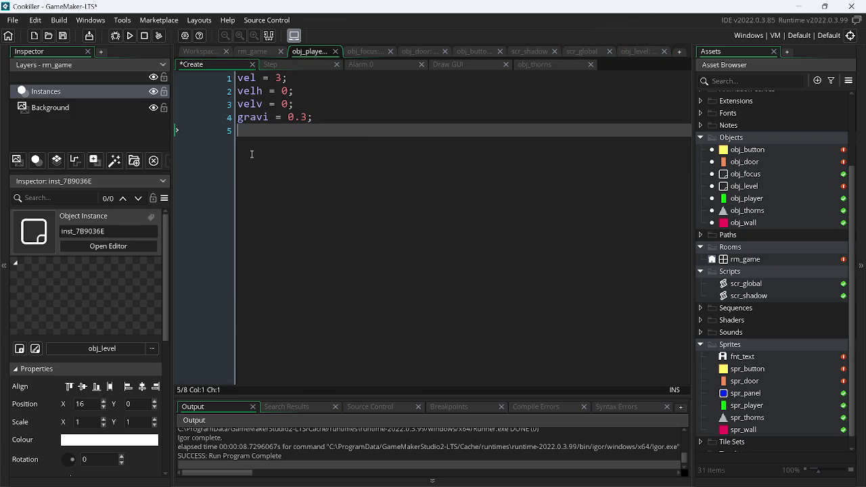
{"action": "key", "text": "BackSpace"}
{"action": "left_click", "coordinate": [637, 53]}
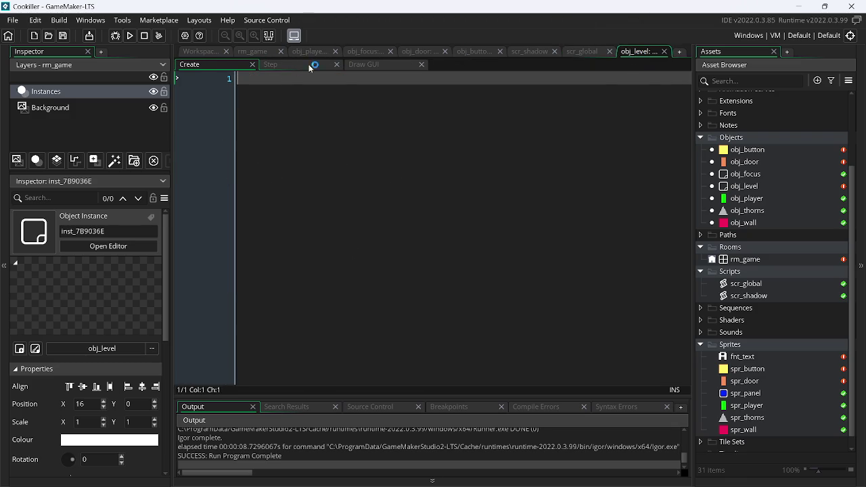
Step: Paste the global.t_min, t_sec and t_mil start values into obj_level's Create code
{"action": "key", "text": "ctrl+v"}
{"action": "left_click", "coordinate": [240, 93]}
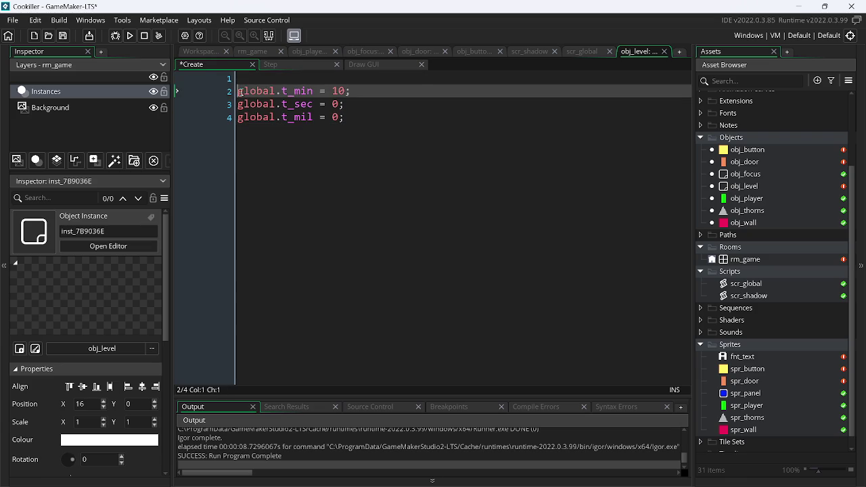
{"action": "key", "text": "BackSpace"}
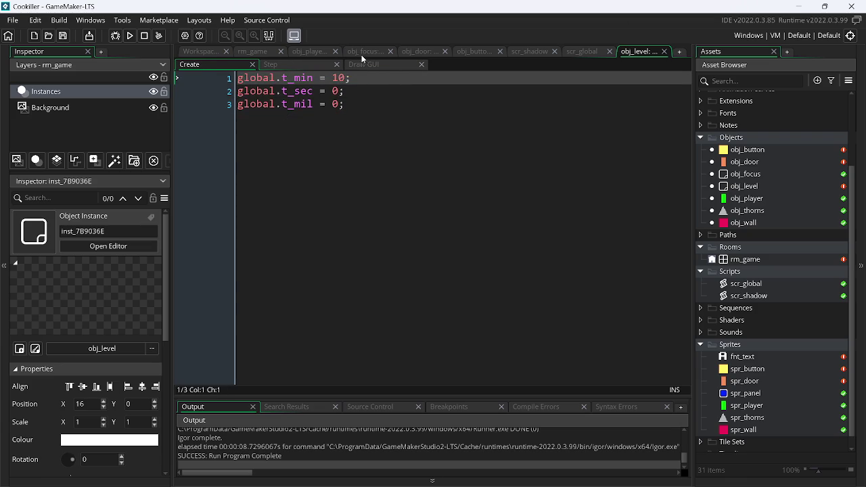
Step: Delete the countdown code from obj_player's Step event and save it
{"action": "left_click", "coordinate": [368, 53]}
{"action": "left_click", "coordinate": [298, 63]}
{"action": "left_click", "coordinate": [356, 64]}
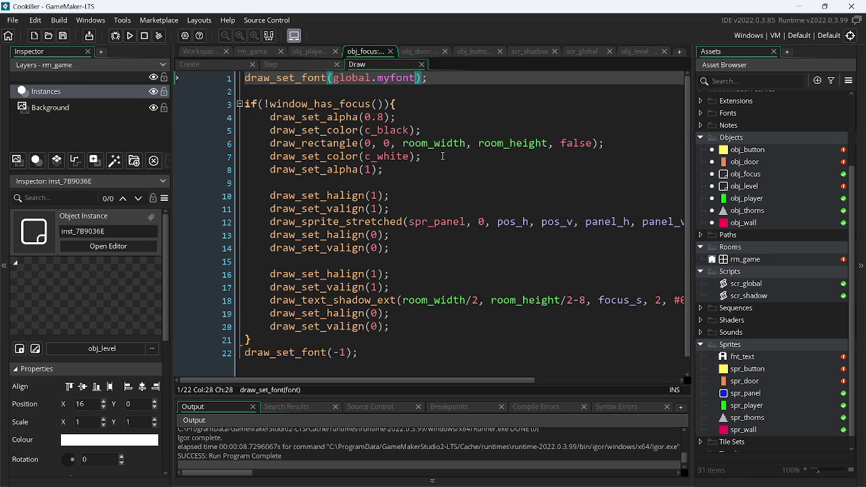
{"action": "left_click", "coordinate": [310, 52]}
{"action": "left_click", "coordinate": [271, 64]}
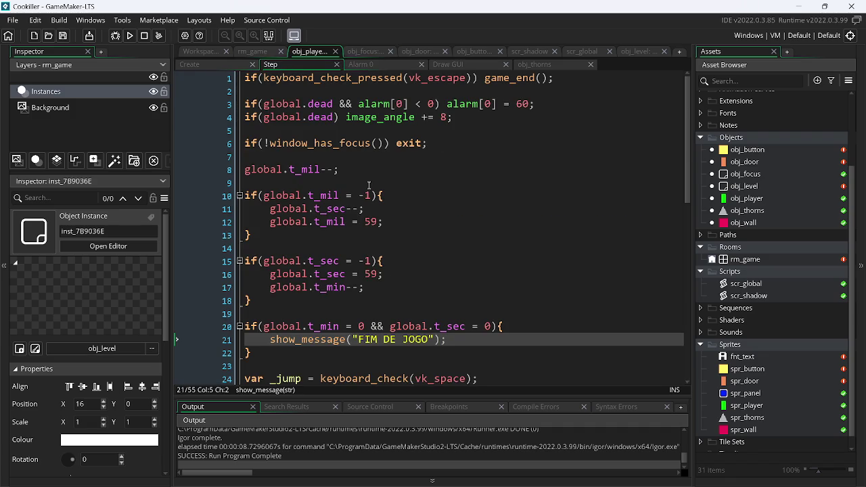
{"action": "mouse_move", "coordinate": [298, 352]}
{"action": "left_mouse_down"}
{"action": "mouse_move", "coordinate": [284, 352]}
{"action": "mouse_move", "coordinate": [254, 169]}
{"action": "mouse_move", "coordinate": [241, 145]}
{"action": "left_mouse_up"}
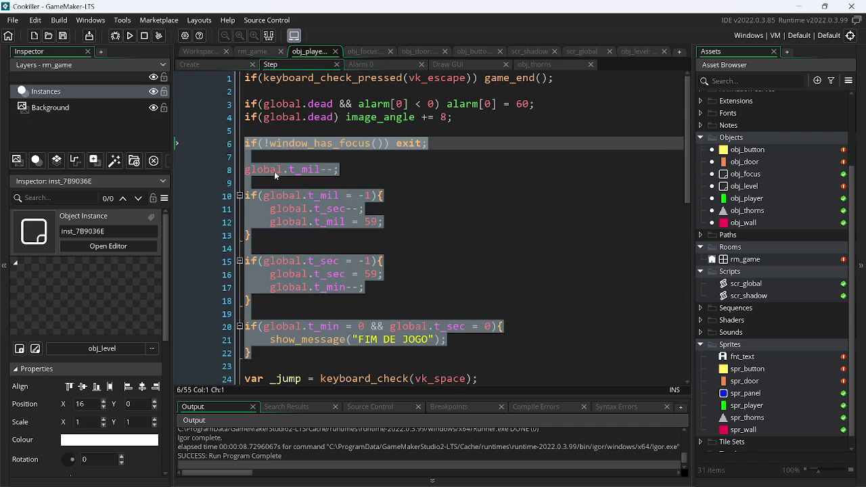
{"action": "left_click", "coordinate": [328, 222]}
{"action": "mouse_move", "coordinate": [261, 349]}
{"action": "left_mouse_down"}
{"action": "mouse_move", "coordinate": [245, 325]}
{"action": "mouse_move", "coordinate": [240, 169]}
{"action": "left_mouse_up"}
{"action": "key", "text": "BackSpace"}
{"action": "key", "text": "BackSpace"}
{"action": "key", "text": "BackSpace"}
{"action": "key", "text": "ctrl+s"}
Step: Check obj_level's Step countdown code and its still-empty Draw GUI event
{"action": "left_click", "coordinate": [620, 52]}
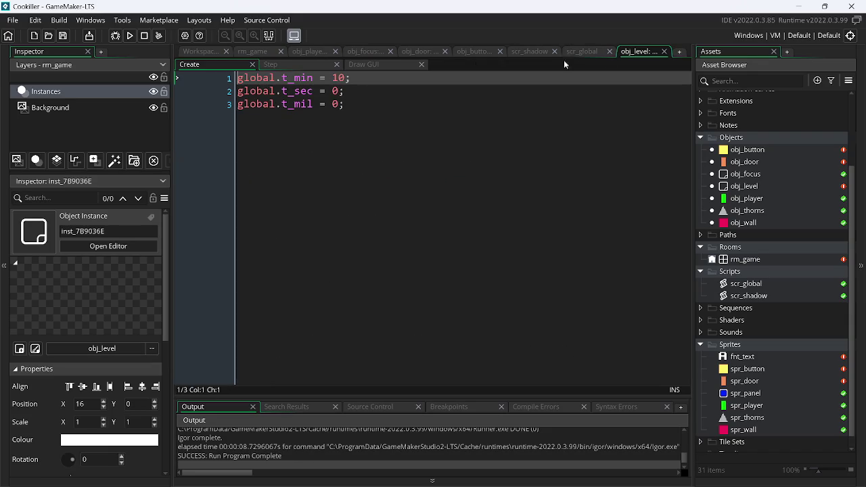
{"action": "left_click", "coordinate": [319, 65]}
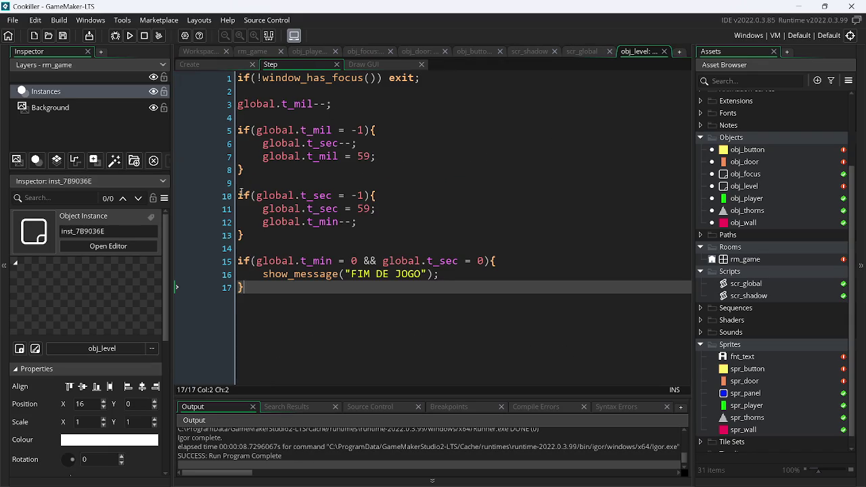
{"action": "left_click", "coordinate": [352, 66]}
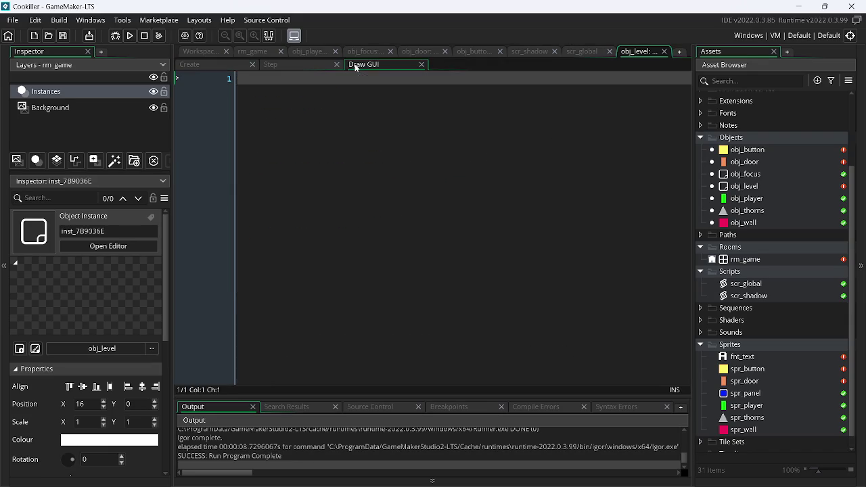
{"action": "left_click", "coordinate": [300, 66]}
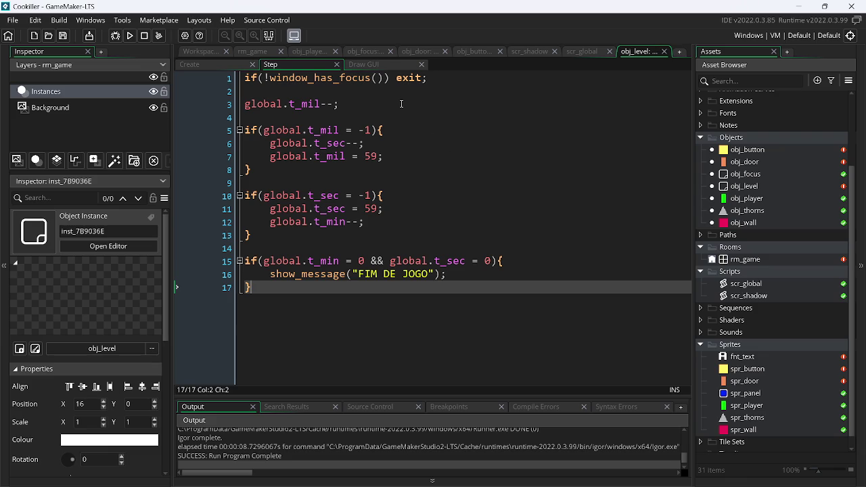
{"action": "mouse_move", "coordinate": [616, 481]}
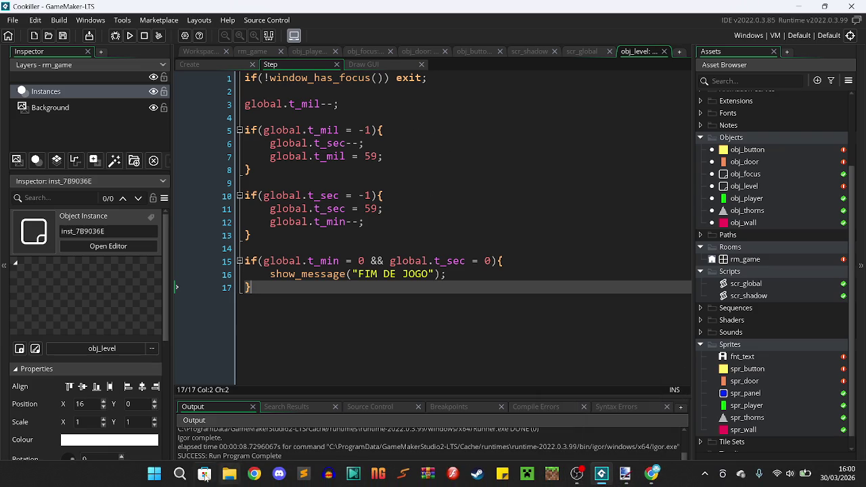
{"action": "left_click", "coordinate": [181, 476]}
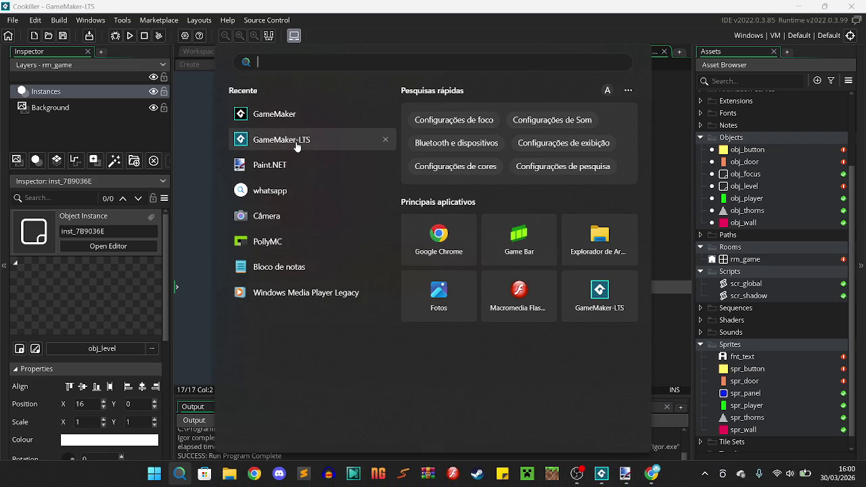
Step: Launch another GameMaker LTS window and open the UpAndDown recent project
{"action": "left_click", "coordinate": [296, 143]}
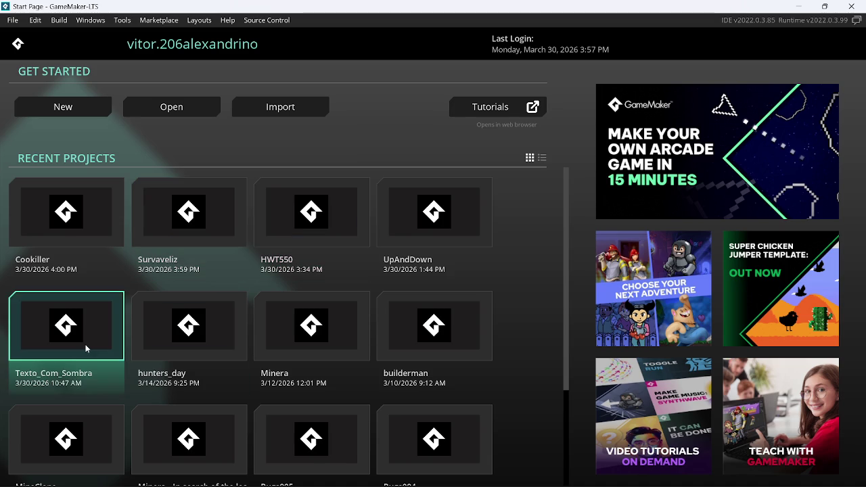
{"action": "left_click", "coordinate": [459, 232]}
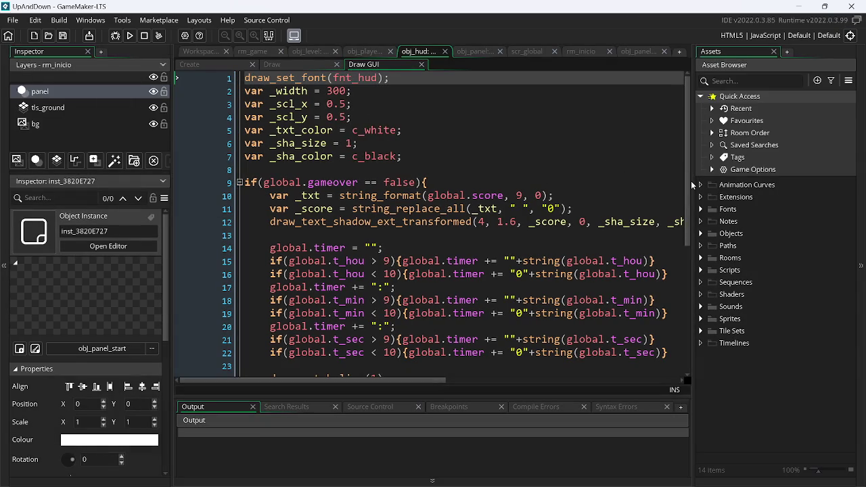
Step: Review UpAndDown's scr_global and select the timer code in obj_hud's Draw GUI
{"action": "left_click", "coordinate": [526, 54]}
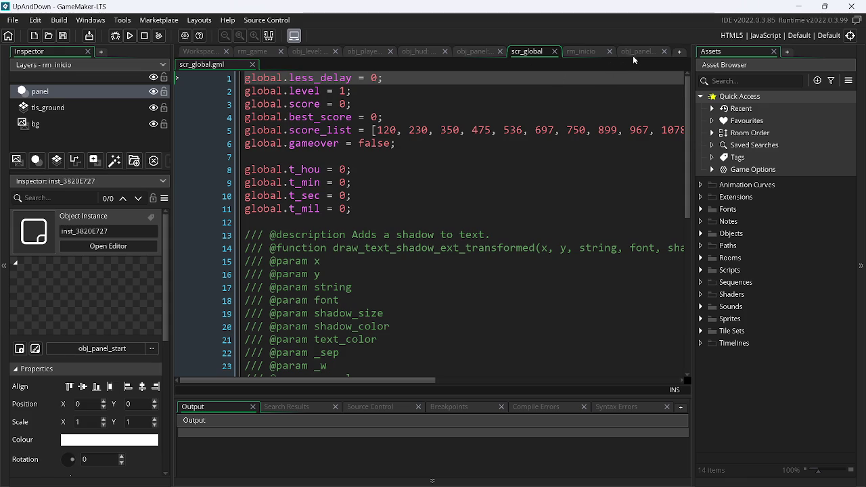
{"action": "left_click", "coordinate": [417, 51]}
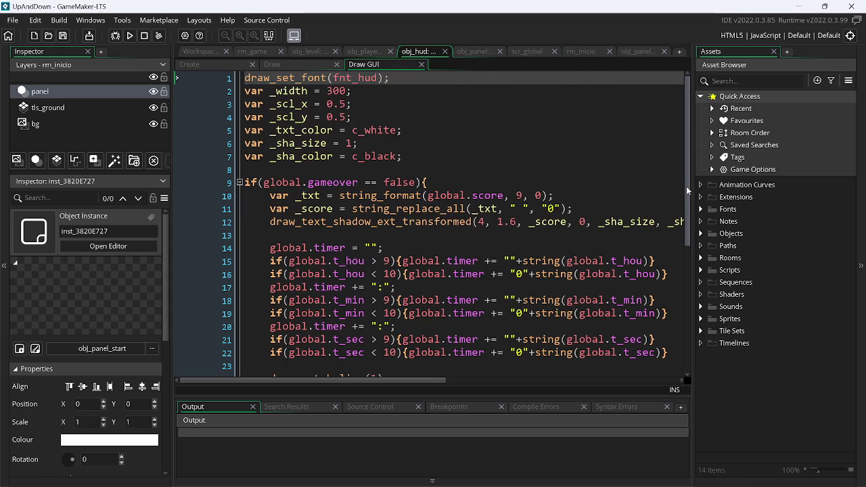
{"action": "mouse_move", "coordinate": [687, 190]}
{"action": "left_mouse_down"}
{"action": "mouse_move", "coordinate": [709, 287]}
{"action": "mouse_move", "coordinate": [676, 250]}
{"action": "mouse_move", "coordinate": [474, 210]}
{"action": "mouse_move", "coordinate": [270, 145]}
{"action": "left_mouse_up"}
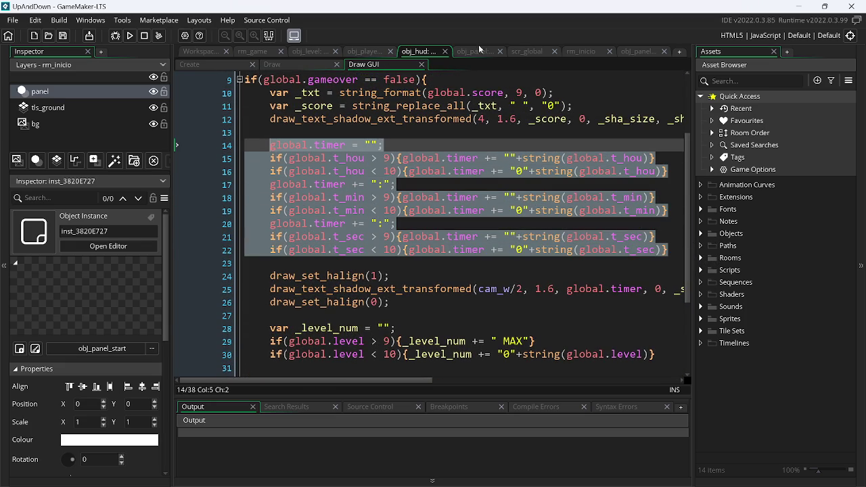
Step: Check the global.t_hou declaration in UpAndDown's scr_global, then return to Cookiller's Draw GUI code
{"action": "left_click", "coordinate": [635, 57]}
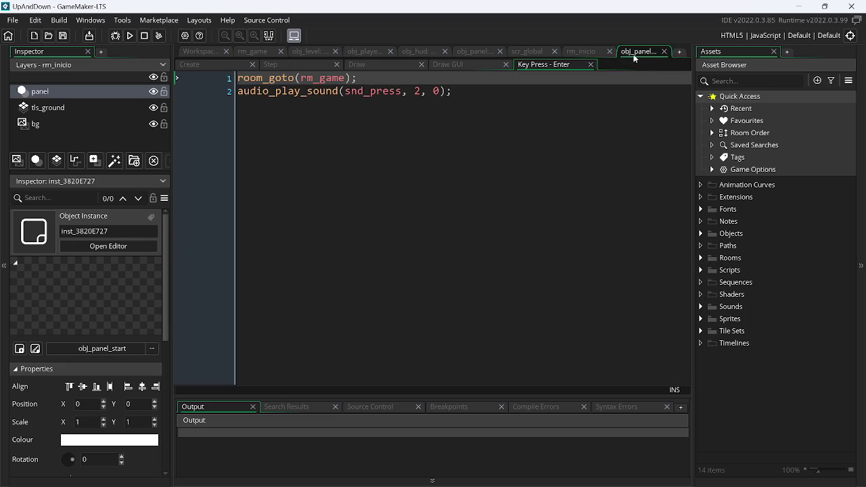
{"action": "left_click", "coordinate": [585, 52]}
{"action": "left_click", "coordinate": [528, 52]}
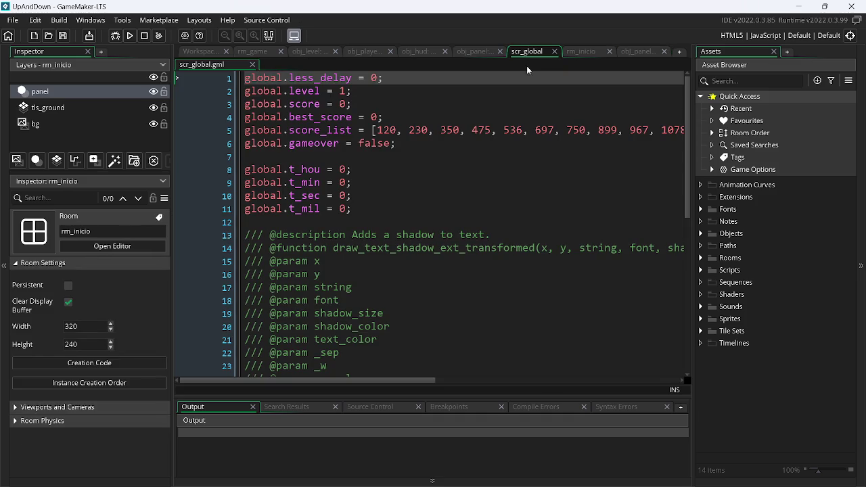
{"action": "left_click", "coordinate": [428, 175]}
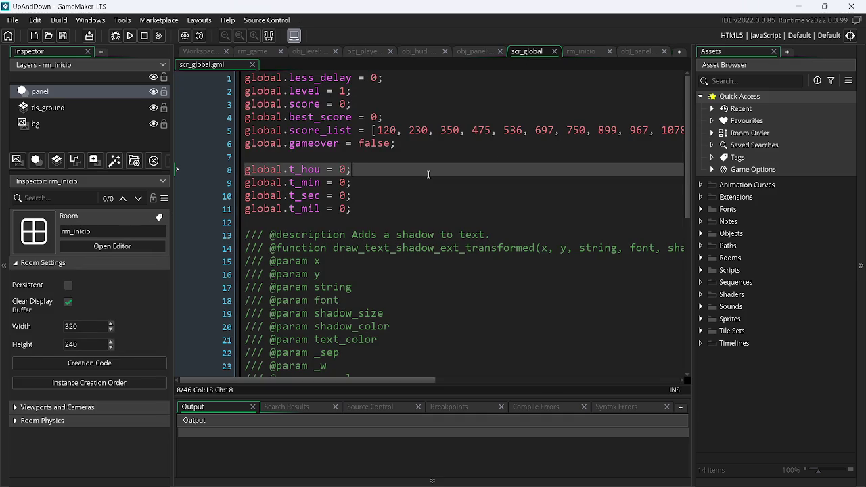
{"action": "scroll", "coordinate": [429, 179], "scroll_direction": "down", "scroll_amount": 8}
{"action": "scroll", "coordinate": [432, 186], "scroll_direction": "up", "scroll_amount": 8}
{"action": "key", "text": "alt+Tab"}
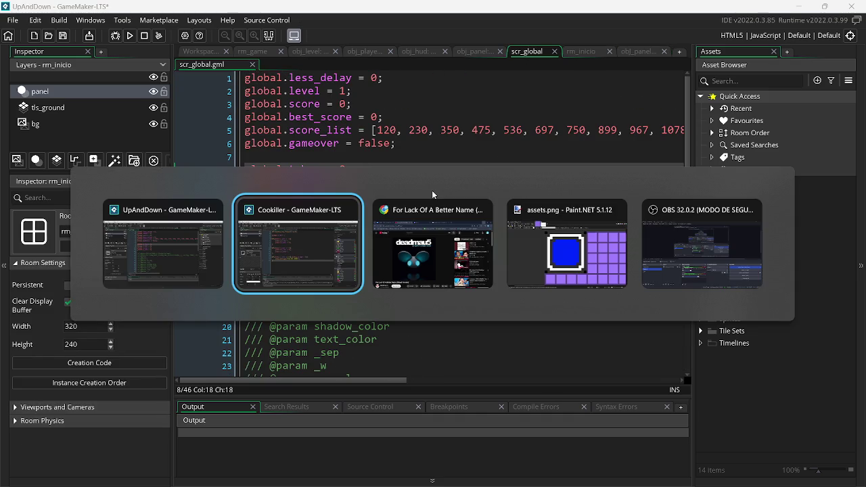
{"action": "left_click", "coordinate": [402, 63]}
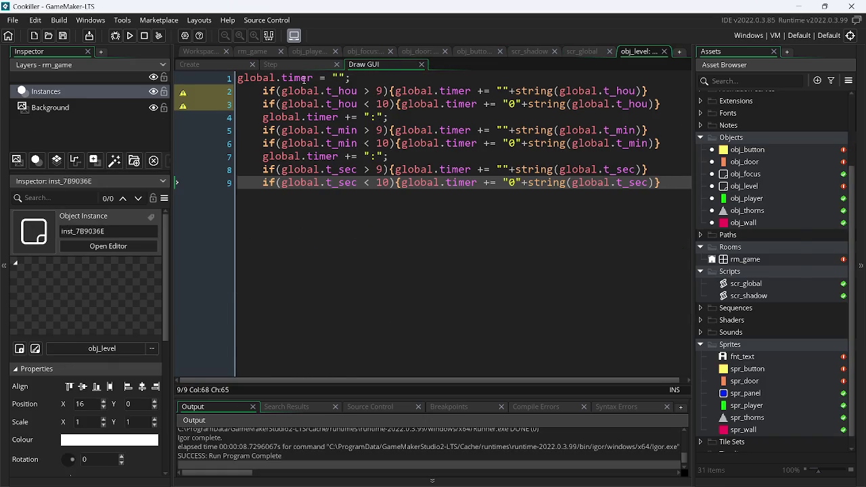
Step: Scroll through UpAndDown's obj_hud Draw GUI timer code and select global.timer on line 1
{"action": "key", "text": "alt+Tab"}
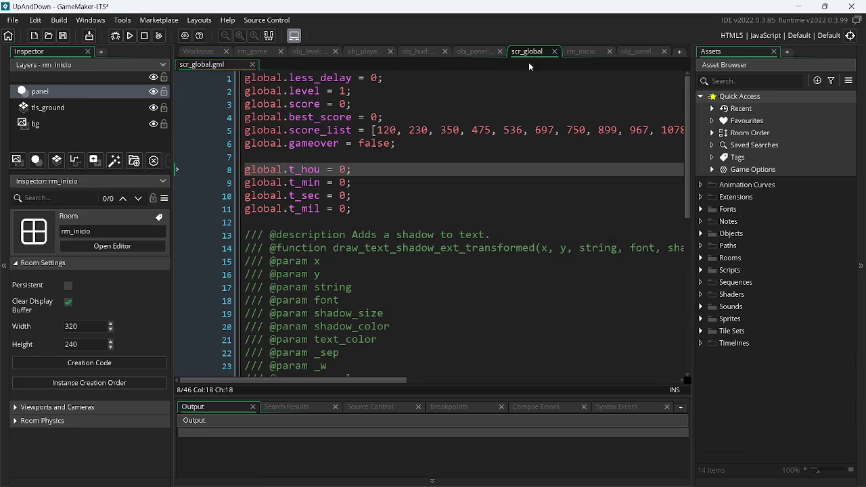
{"action": "left_click", "coordinate": [422, 51]}
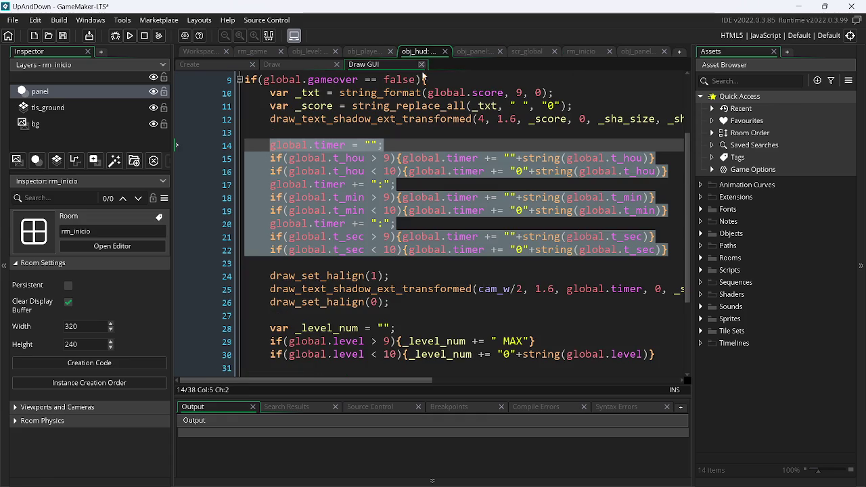
{"action": "left_click", "coordinate": [417, 224]}
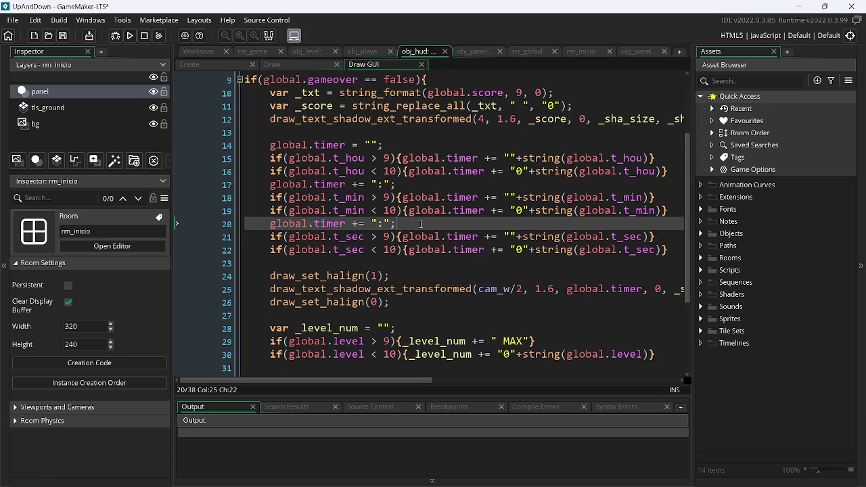
{"action": "scroll", "coordinate": [424, 238], "scroll_direction": "down", "scroll_amount": 3}
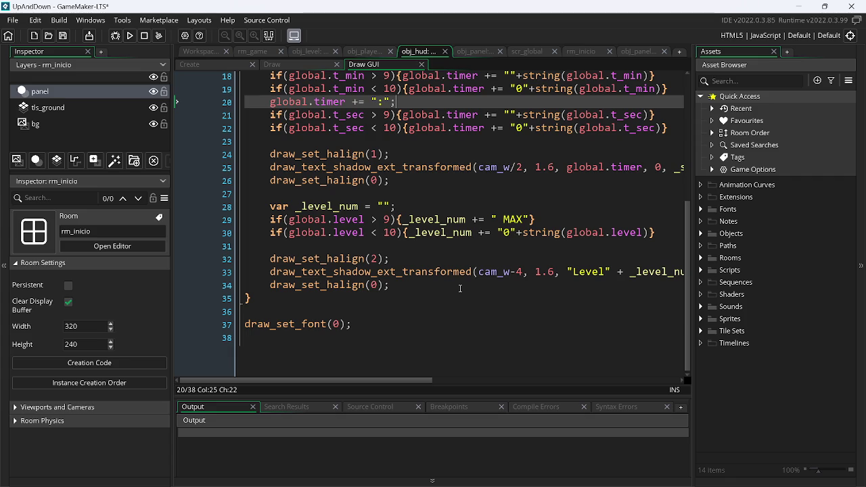
{"action": "scroll", "coordinate": [471, 261], "scroll_direction": "right", "scroll_amount": 3}
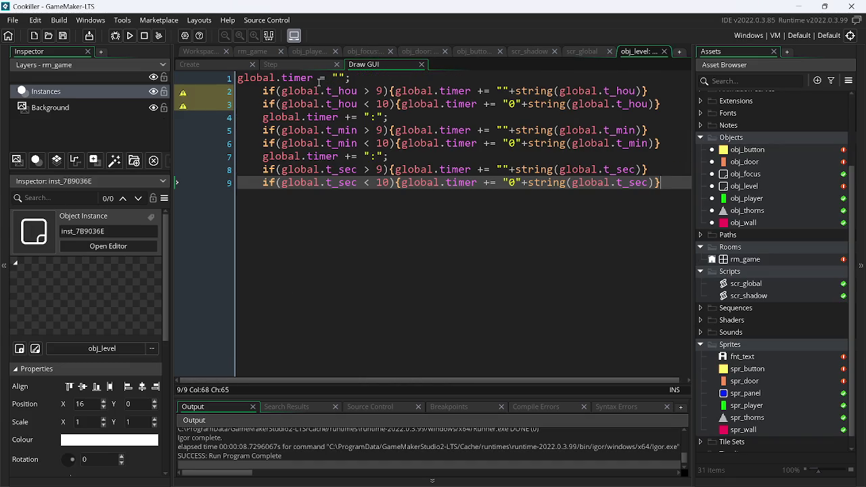
{"action": "double_click", "coordinate": [317, 79]}
Step: Remove the indentation from the timer code on lines 2–9 and save
{"action": "left_click", "coordinate": [364, 77]}
{"action": "key", "text": "shift+Home"}
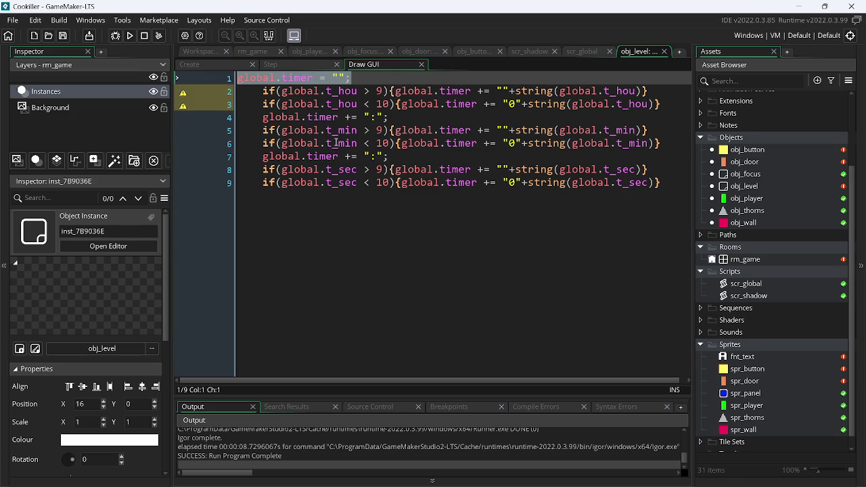
{"action": "mouse_move", "coordinate": [664, 183]}
{"action": "left_mouse_down"}
{"action": "mouse_move", "coordinate": [433, 143]}
{"action": "mouse_move", "coordinate": [283, 90]}
{"action": "mouse_move", "coordinate": [260, 95]}
{"action": "mouse_move", "coordinate": [270, 99]}
{"action": "left_mouse_up"}
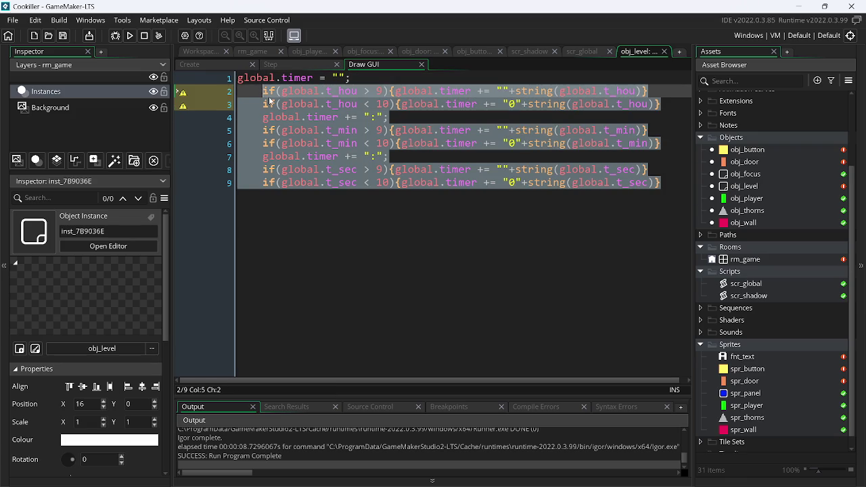
{"action": "key", "text": "shift+Tab"}
{"action": "key", "text": "ctrl+s"}
Step: Add a draw_text_shadow_ext call on a new line 10 after the timer code
{"action": "left_click", "coordinate": [276, 103]}
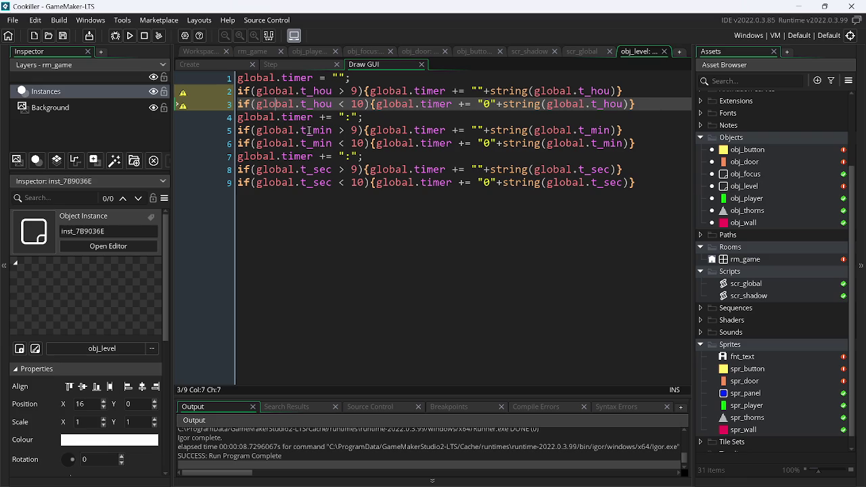
{"action": "left_click", "coordinate": [644, 185]}
{"action": "key", "text": "Return"}
{"action": "type", "text": "glo"}
{"action": "key", "text": "BackSpace"}
{"action": "key", "text": "BackSpace"}
{"action": "key", "text": "BackSpace"}
{"action": "type", "text": "sho"}
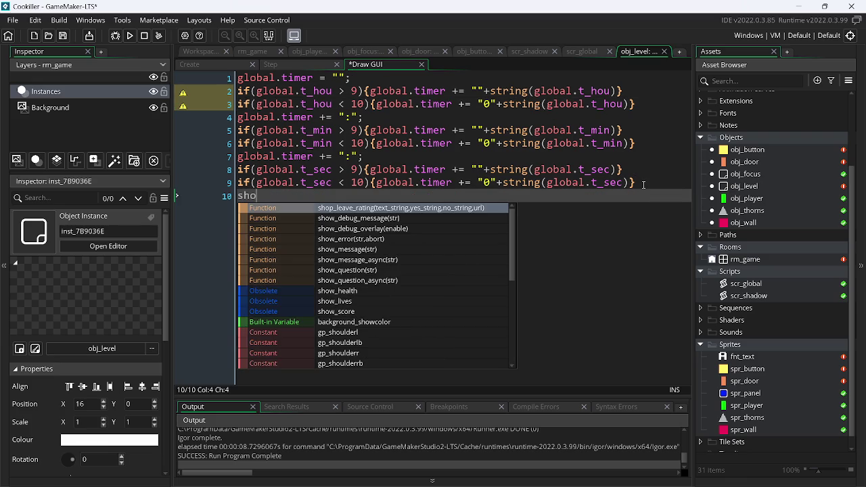
{"action": "key", "text": "Down"}
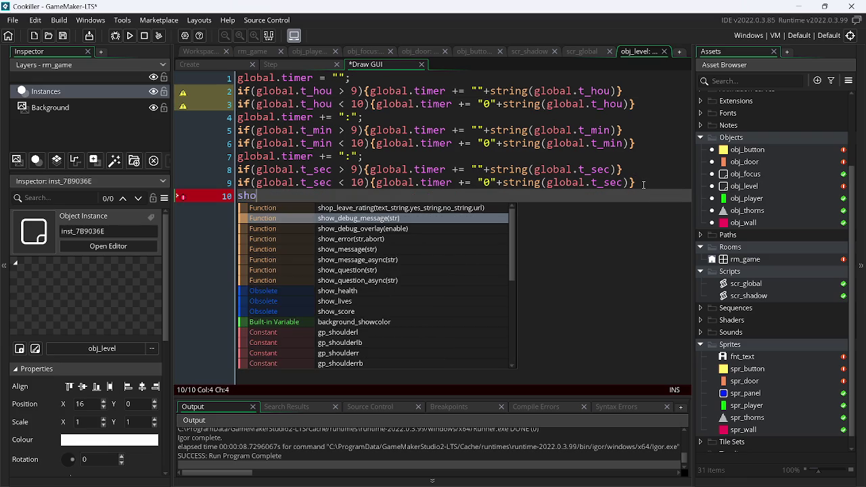
{"action": "key", "text": "BackSpace"}
{"action": "key", "text": "BackSpace"}
{"action": "key", "text": "BackSpace"}
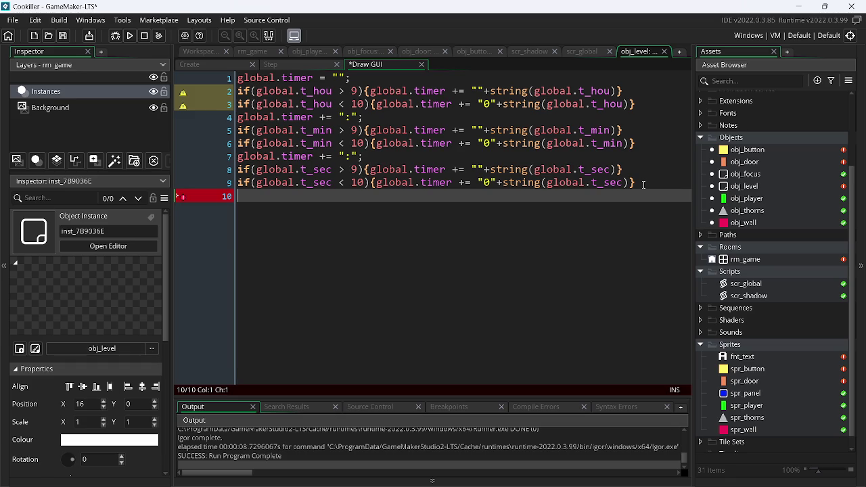
{"action": "type", "text": "draw"}
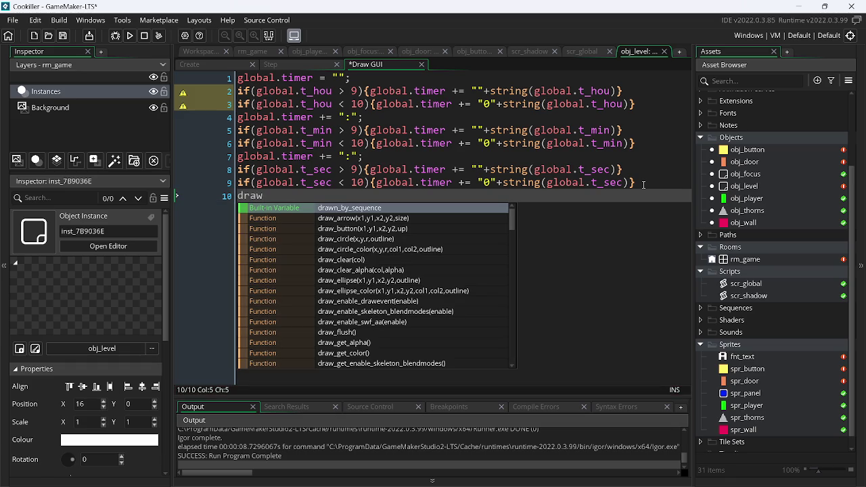
{"action": "type", "text": "_s"}
{"action": "key", "text": "BackSpace"}
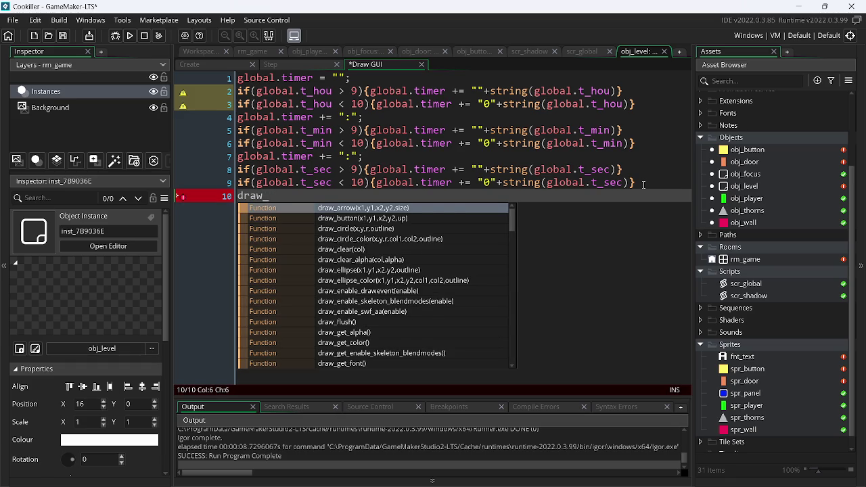
{"action": "type", "text": "t"}
{"action": "key", "text": "Down"}
{"action": "key", "text": "Down"}
{"action": "key", "text": "Down"}
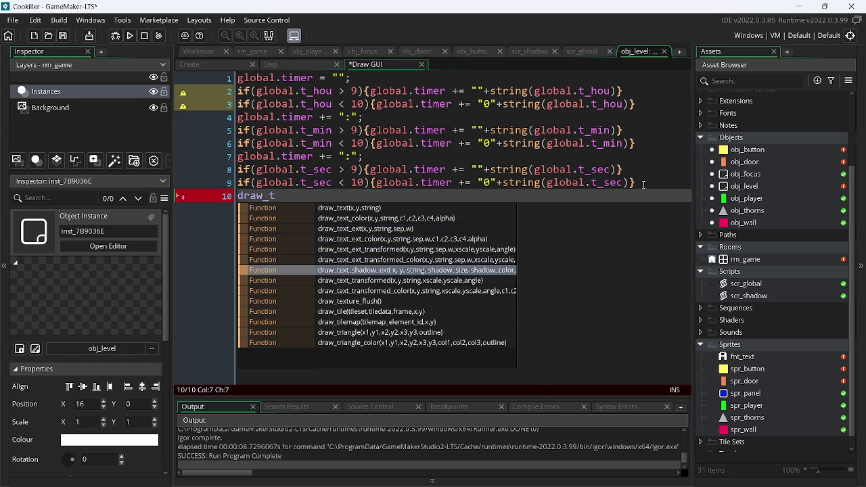
{"action": "key", "text": "Return"}
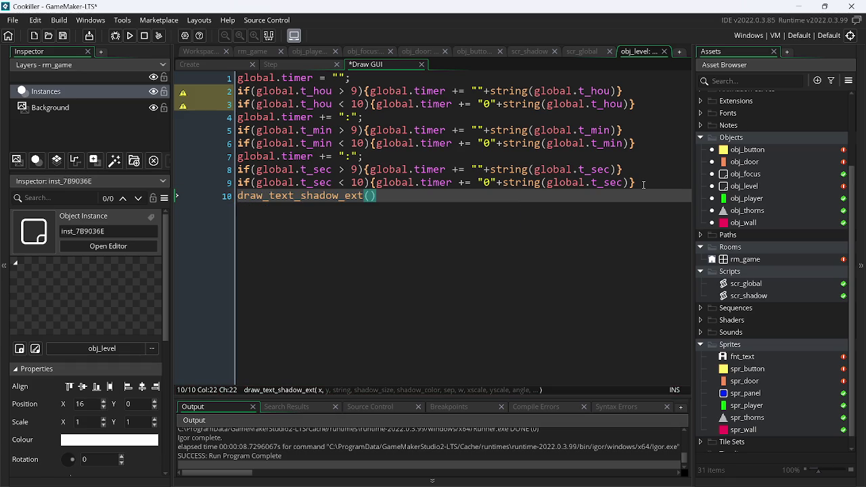
Step: Fill in its arguments (128, 4, string(global.timer), 2, c_gray, 0, 999, 2, 2, 0) and save
{"action": "type", "text": "r"}
{"action": "key", "text": "BackSpace"}
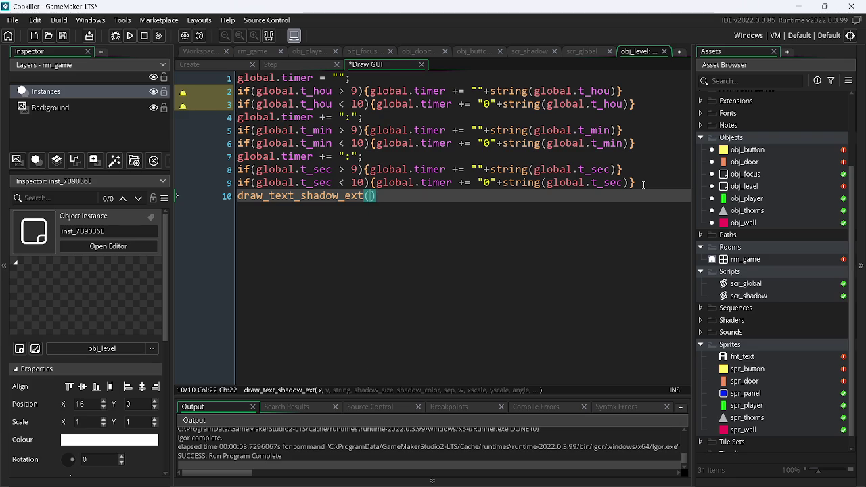
{"action": "type", "text": "18"}
{"action": "key", "text": "BackSpace"}
{"action": "type", "text": "28, "}
{"action": "type", "text": "4, "}
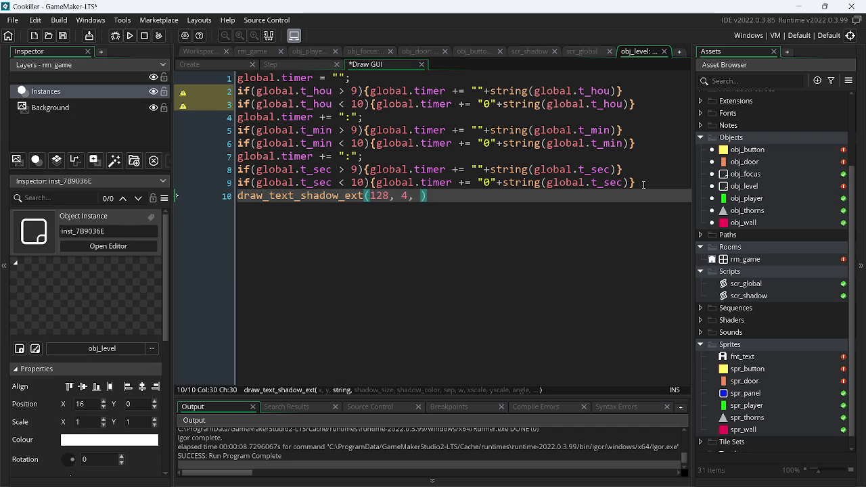
{"action": "type", "text": "str"}
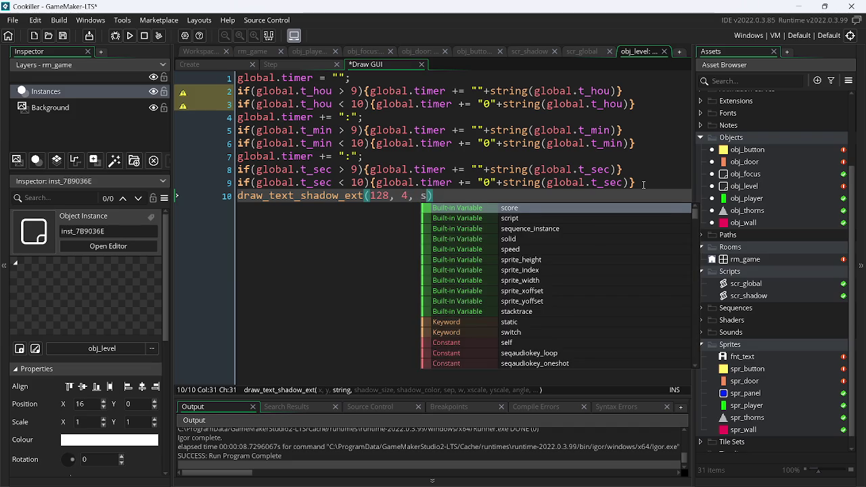
{"action": "type", "text": "i"}
{"action": "key", "text": "Down"}
{"action": "key", "text": "Down"}
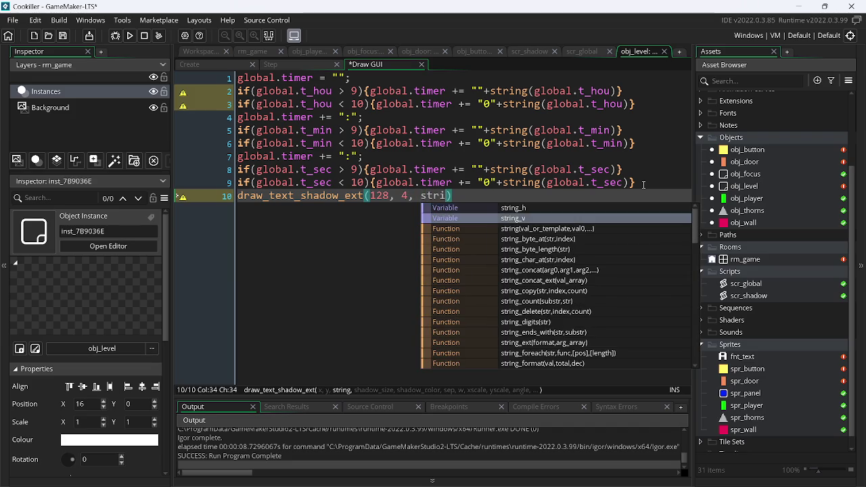
{"action": "key", "text": "Return"}
{"action": "type", "text": "global."}
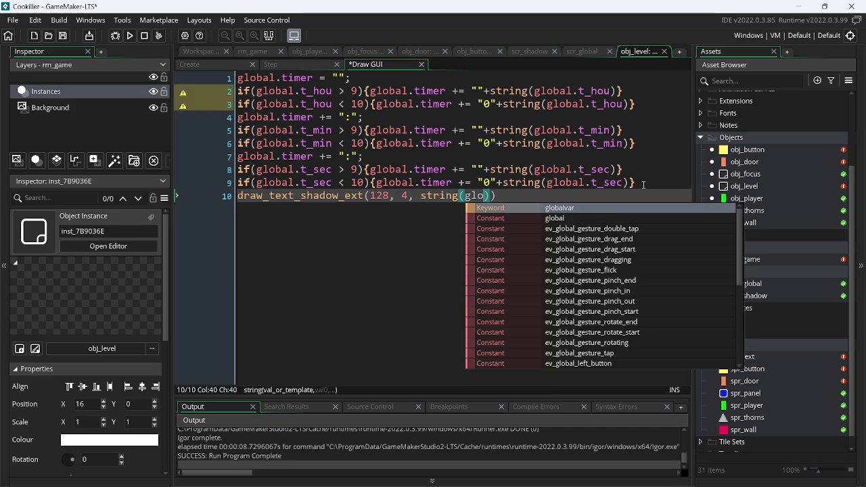
{"action": "key", "text": "Down"}
{"action": "key", "text": "Down"}
{"action": "key", "text": "Down"}
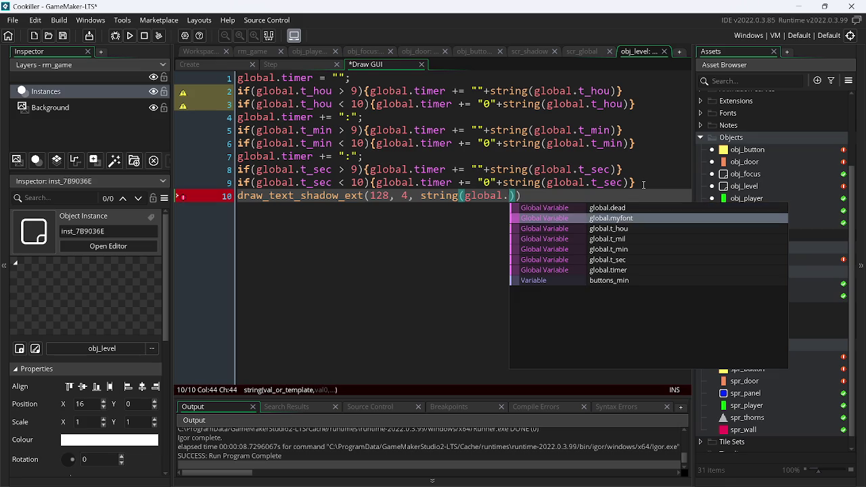
{"action": "type", "text": "timer"}
{"action": "key", "text": "Return"}
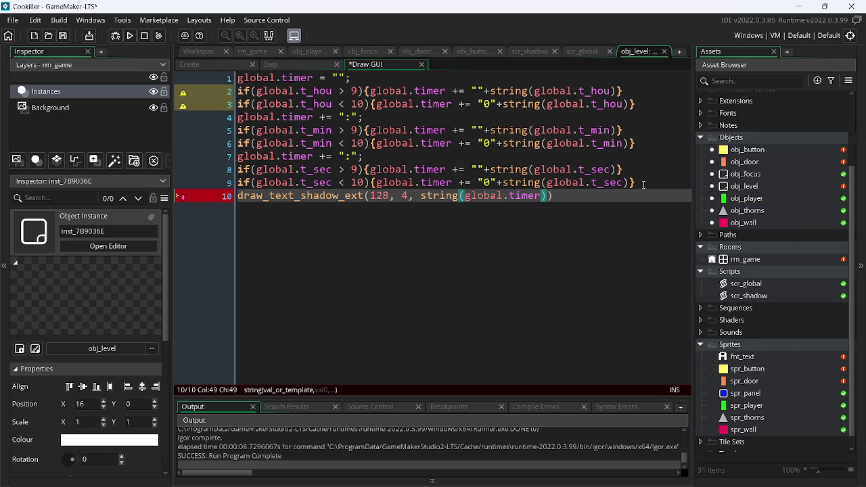
{"action": "type", "text": "), 2, c"}
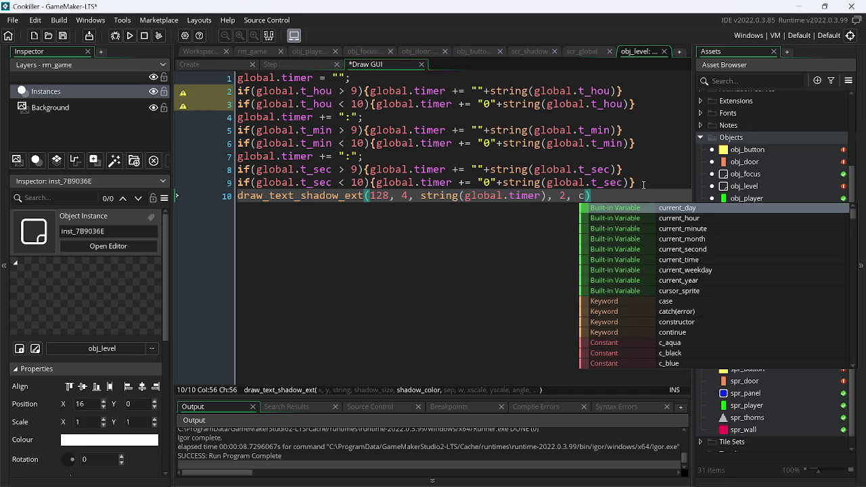
{"action": "type", "text": "_gr"}
{"action": "key", "text": "Return"}
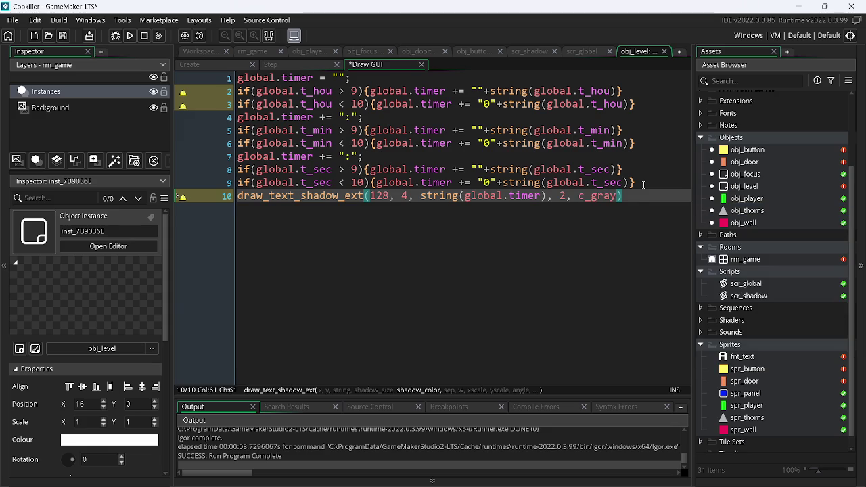
{"action": "type", "text": ", 0, "}
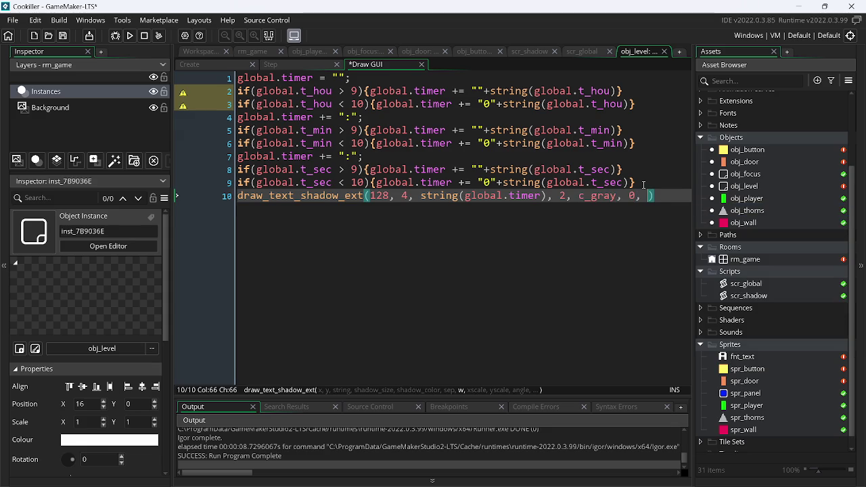
{"action": "type", "text": "999, "}
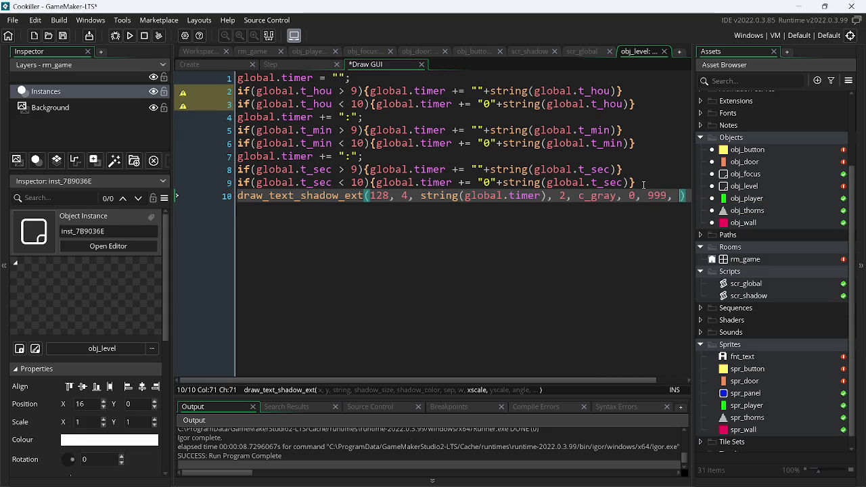
{"action": "type", "text": "2, 2, "}
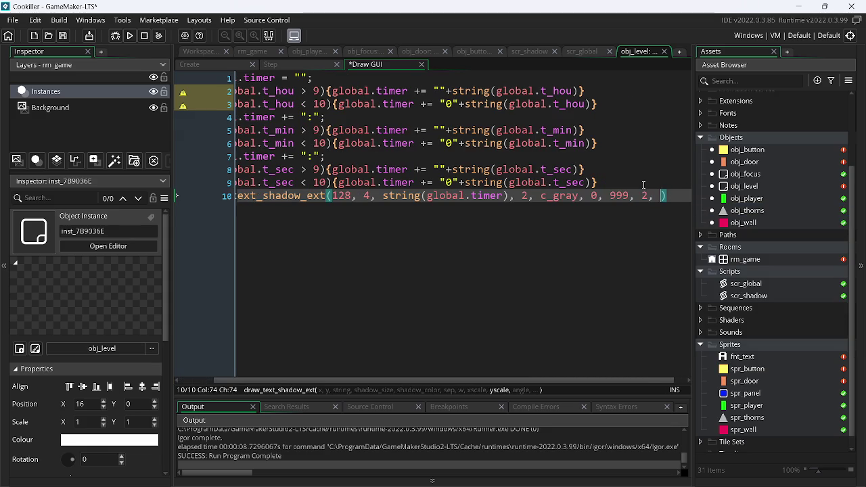
{"action": "type", "text": "0);"}
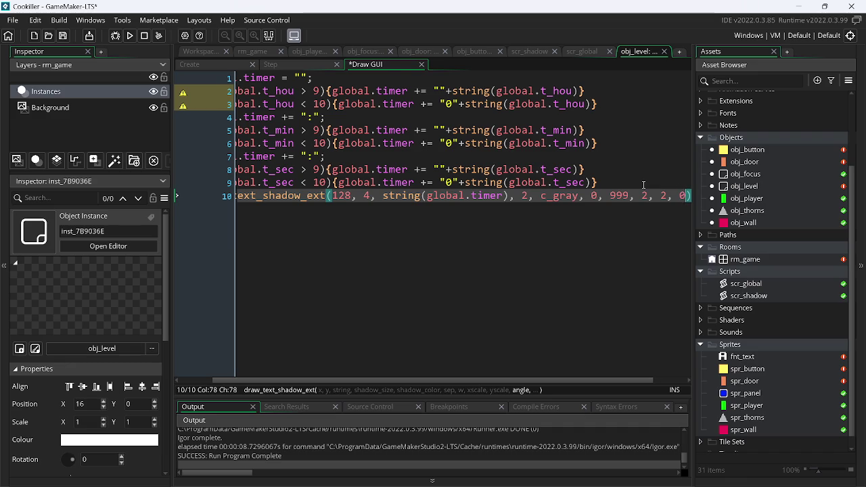
{"action": "key", "text": "ctrl+s"}
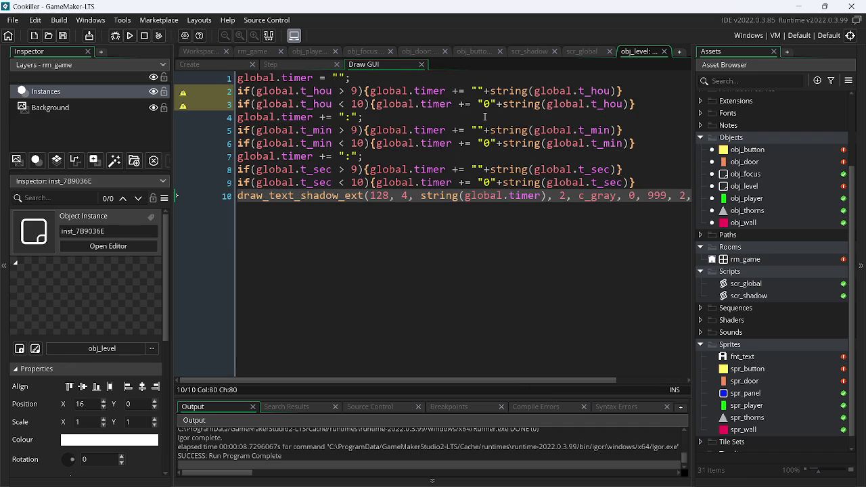
Step: Delete the hours lines and the leftover blank line, save, and run the game
{"action": "mouse_move", "coordinate": [377, 116]}
{"action": "left_mouse_down"}
{"action": "mouse_move", "coordinate": [238, 103]}
{"action": "mouse_move", "coordinate": [231, 94]}
{"action": "left_mouse_up"}
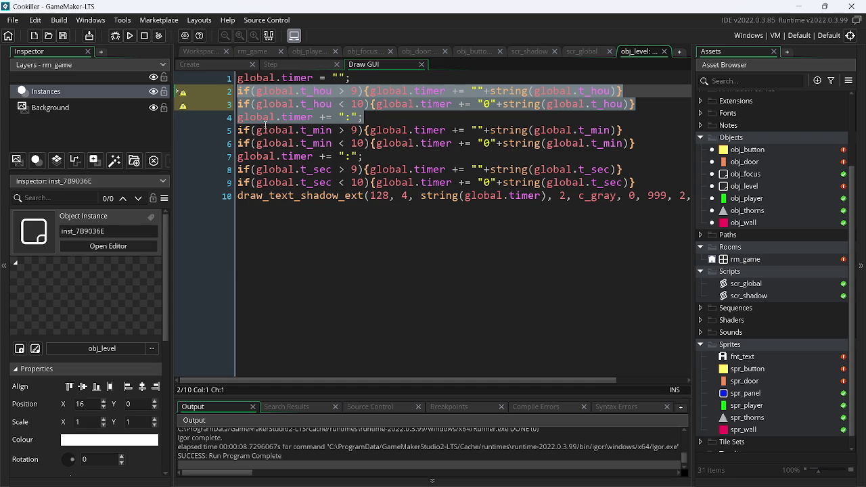
{"action": "key", "text": "Delete"}
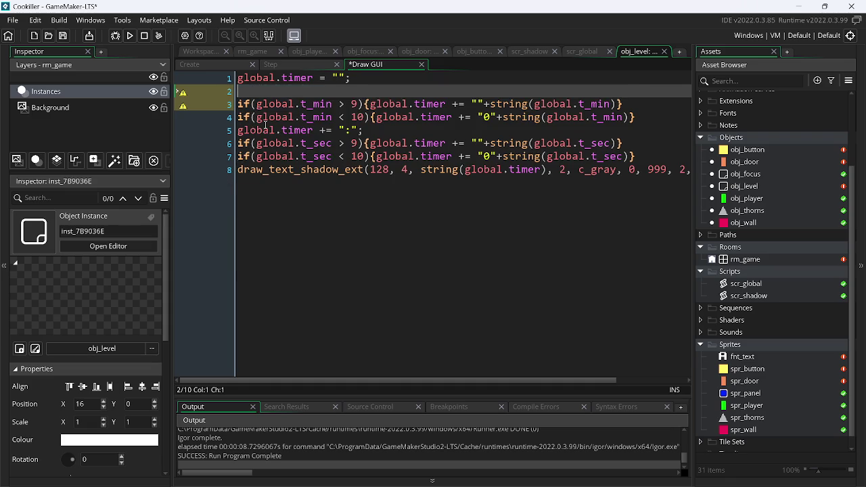
{"action": "key", "text": "Delete"}
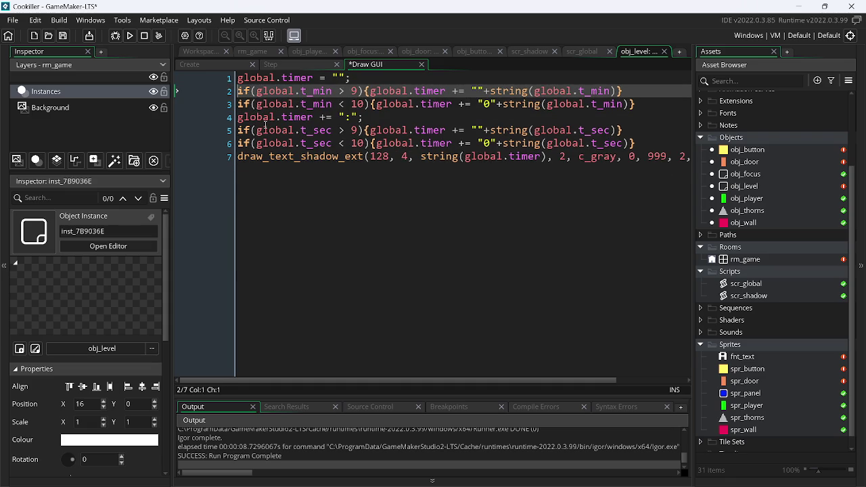
{"action": "key", "text": "ctrl+s"}
{"action": "left_click", "coordinate": [130, 35]}
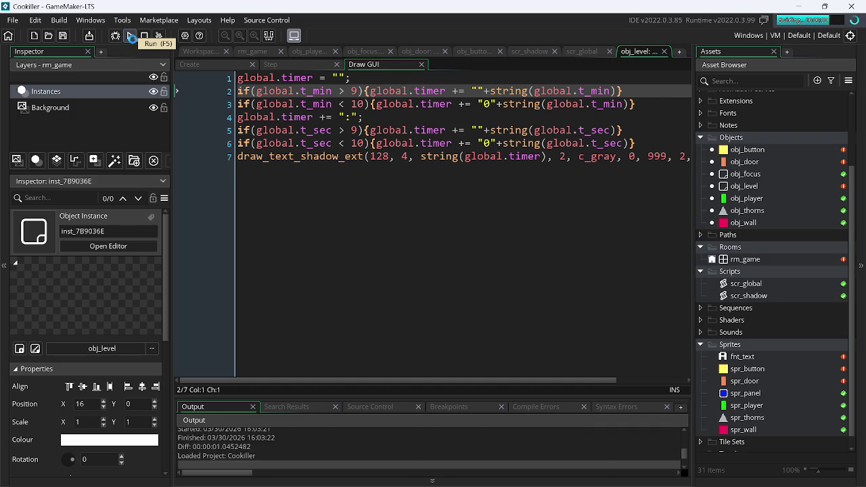
Step: Change the timer's x position to 256+32 and test-run the game
{"action": "key", "text": "Left"}
{"action": "key", "text": "Right"}
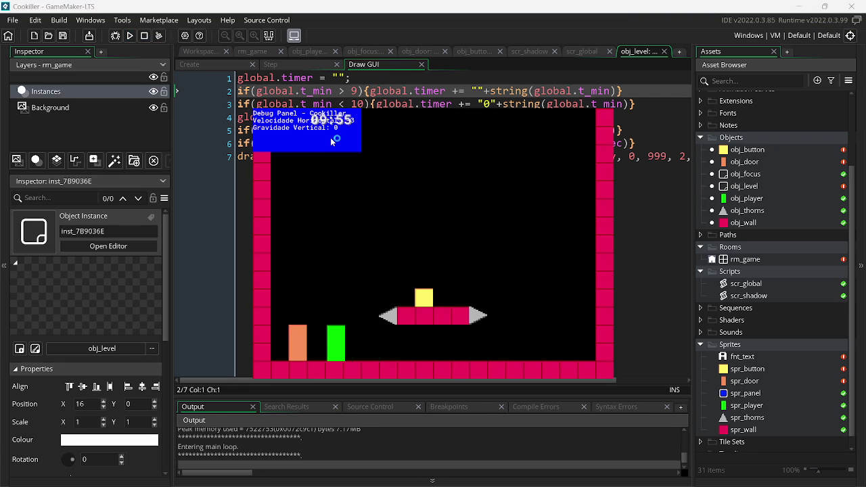
{"action": "key", "text": "Escape"}
{"action": "double_click", "coordinate": [380, 157]}
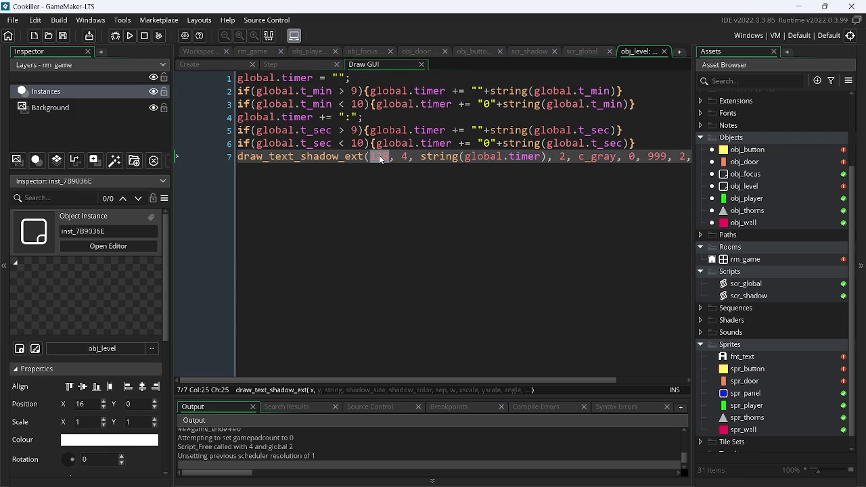
{"action": "type", "text": "256"}
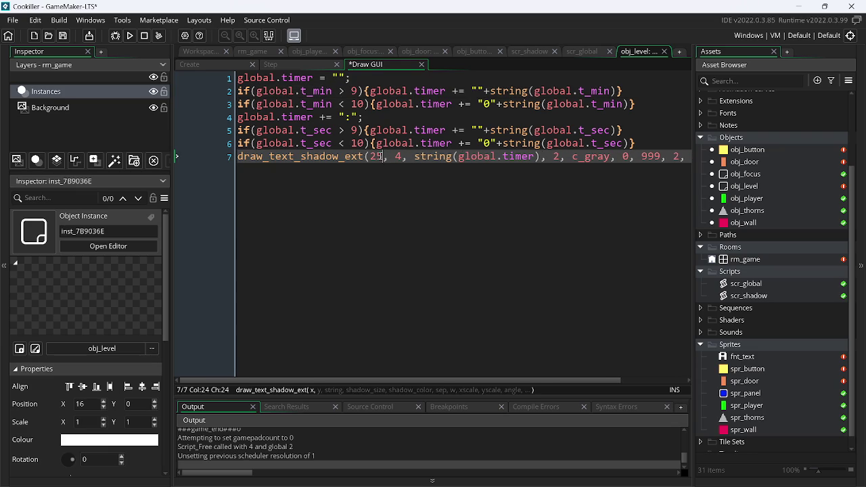
{"action": "type", "text": "+"}
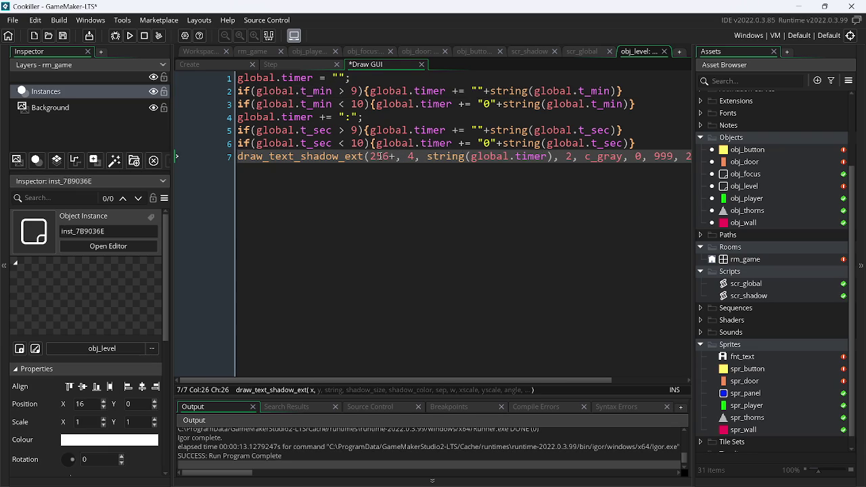
{"action": "type", "text": "32"}
{"action": "key", "text": "F5"}
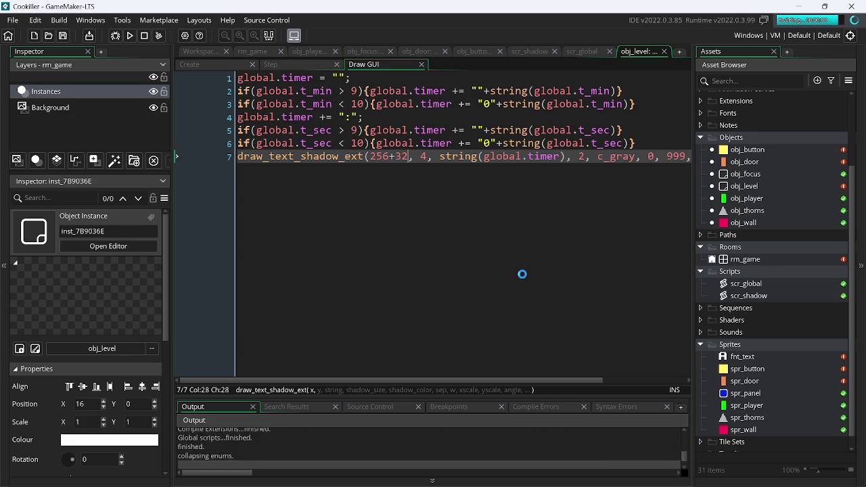
{"action": "key", "text": "alt+F4"}
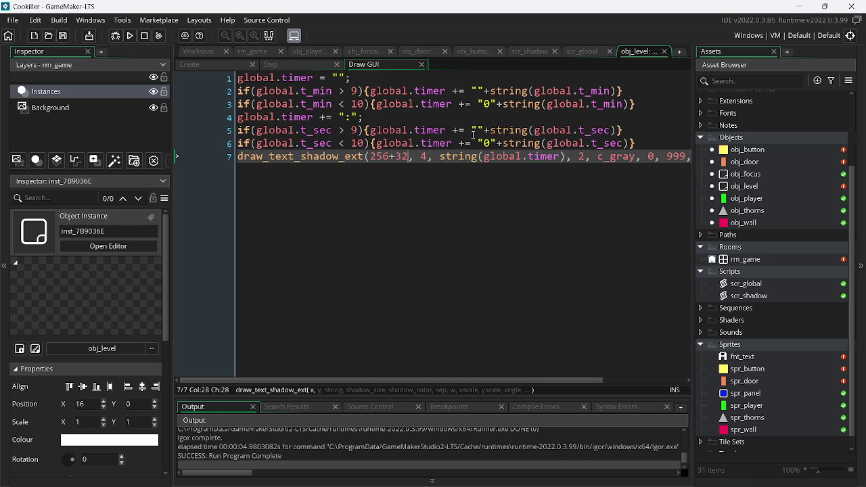
{"action": "left_click", "coordinate": [240, 79]}
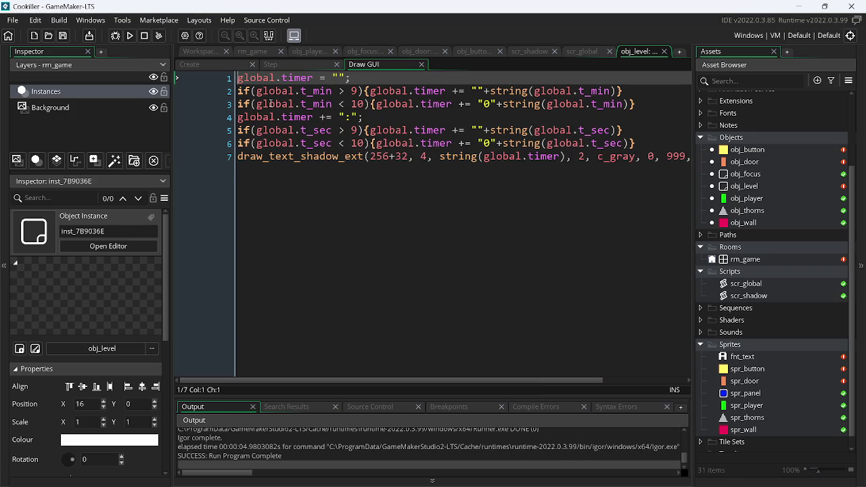
Step: Insert draw_set_font(global.myfont); as the first line of the Draw GUI code
{"action": "key", "text": "Return"}
{"action": "key", "text": "Up"}
{"action": "type", "text": "draw_"}
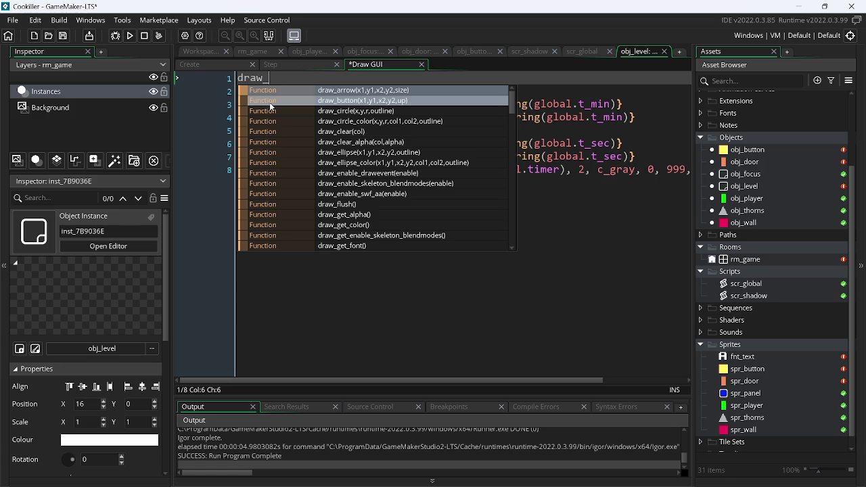
{"action": "type", "text": "b"}
{"action": "key", "text": "BackSpace"}
{"action": "type", "text": "set_"}
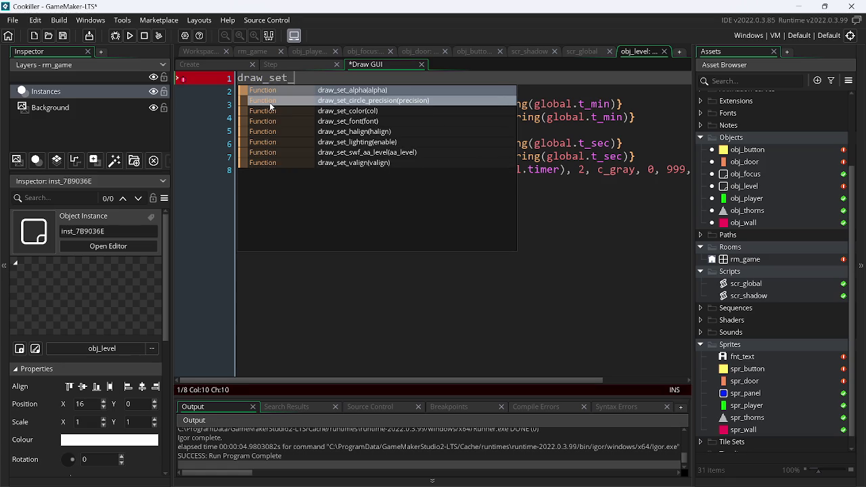
{"action": "type", "text": "f"}
{"action": "key", "text": "Return"}
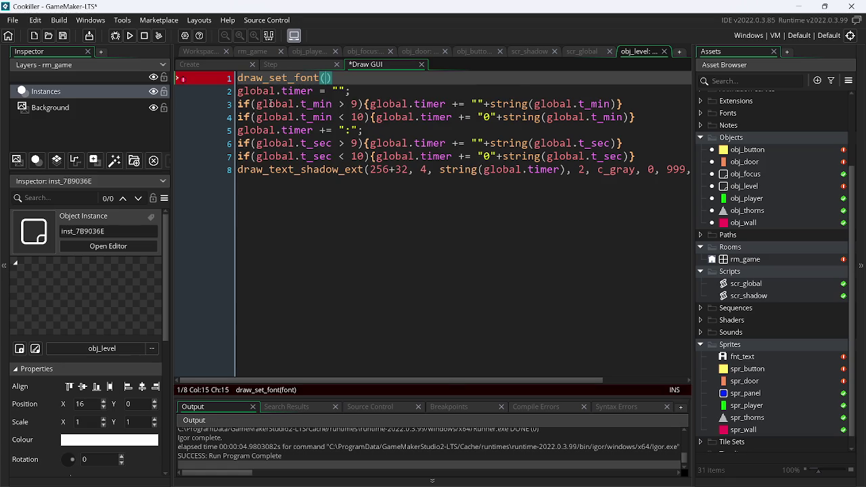
{"action": "type", "text": "global."}
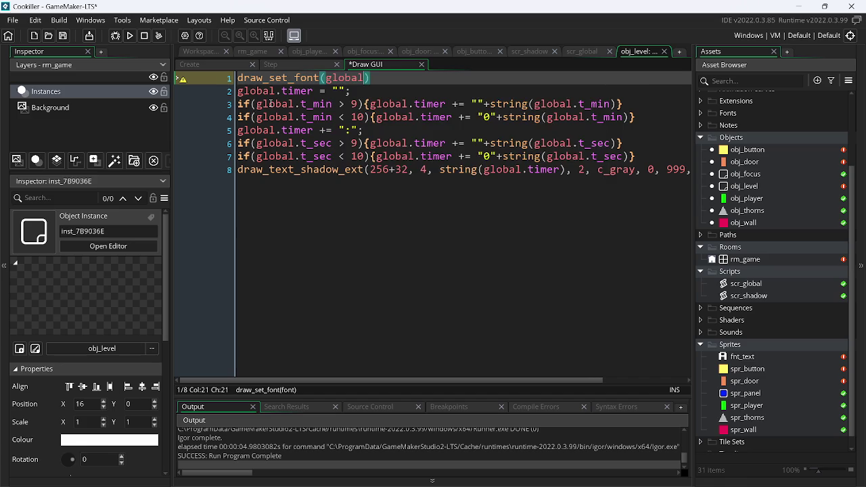
{"action": "key", "text": "Down"}
{"action": "key", "text": "Return"}
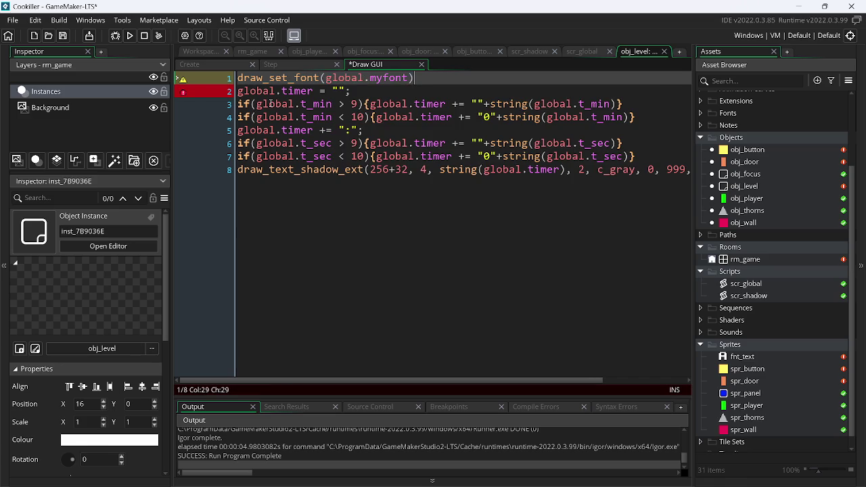
Step: Add draw_set_font(-1); after the draw call, save, and run the game
{"action": "key", "text": "shift+Home"}
{"action": "key", "text": "ctrl+c"}
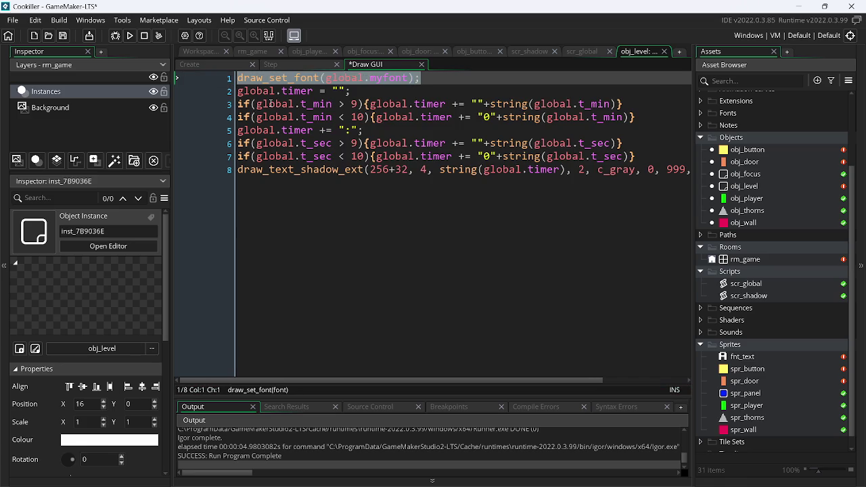
{"action": "scroll", "coordinate": [458, 197], "scroll_direction": "right", "scroll_amount": 3}
{"action": "left_click", "coordinate": [655, 169]}
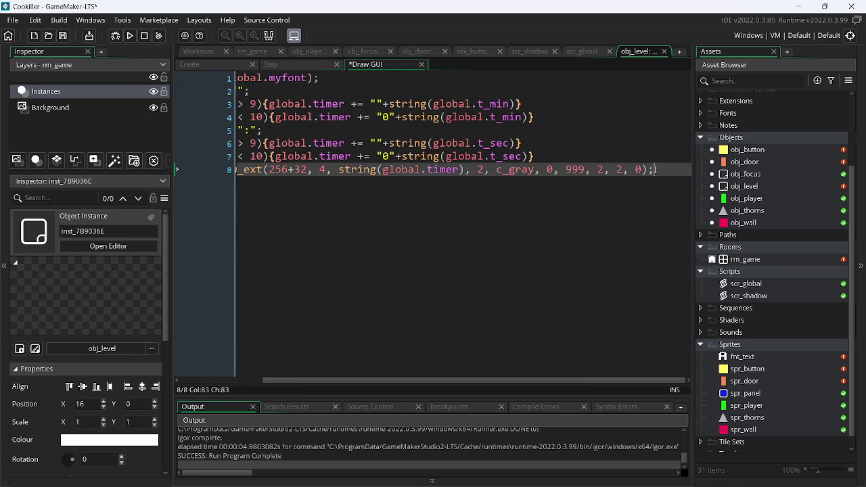
{"action": "key", "text": "Return"}
{"action": "key", "text": "ctrl+v"}
{"action": "key", "text": "Left"}
{"action": "key", "text": "Left"}
{"action": "key", "text": "BackSpace"}
{"action": "key", "text": "BackSpace"}
{"action": "key", "text": "BackSpace"}
{"action": "key", "text": "BackSpace"}
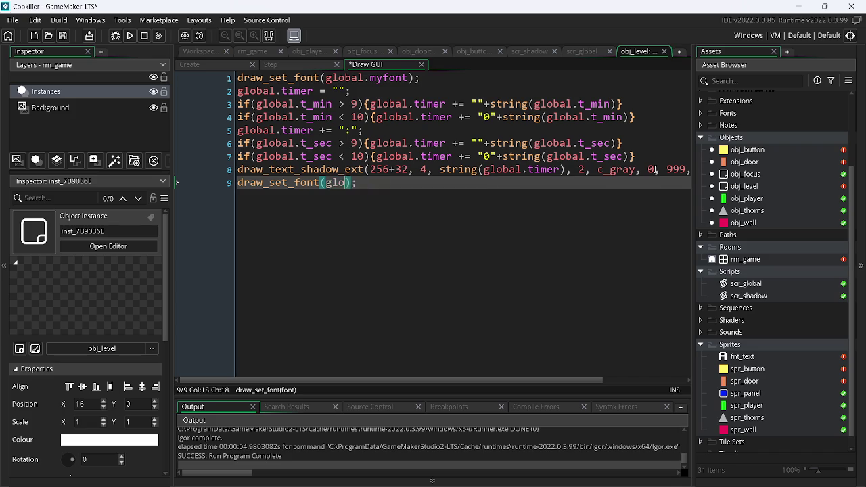
{"action": "type", "text": "-1"}
{"action": "key", "text": "ctrl+s"}
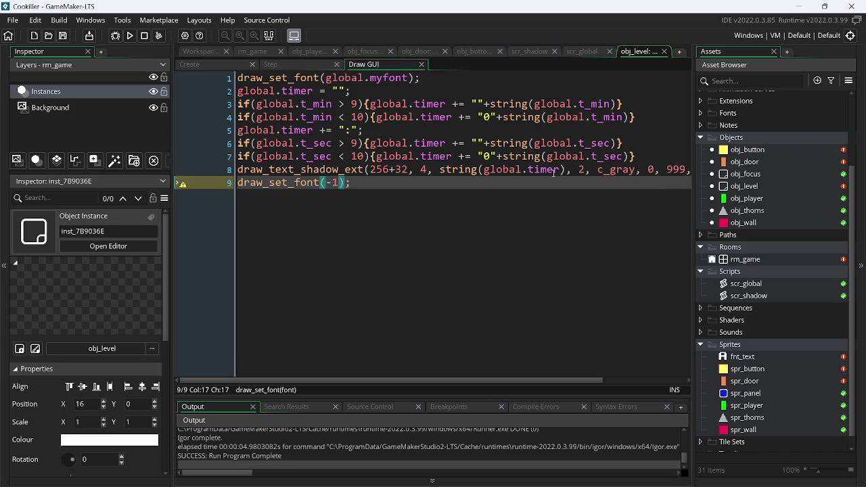
{"action": "left_click", "coordinate": [128, 38]}
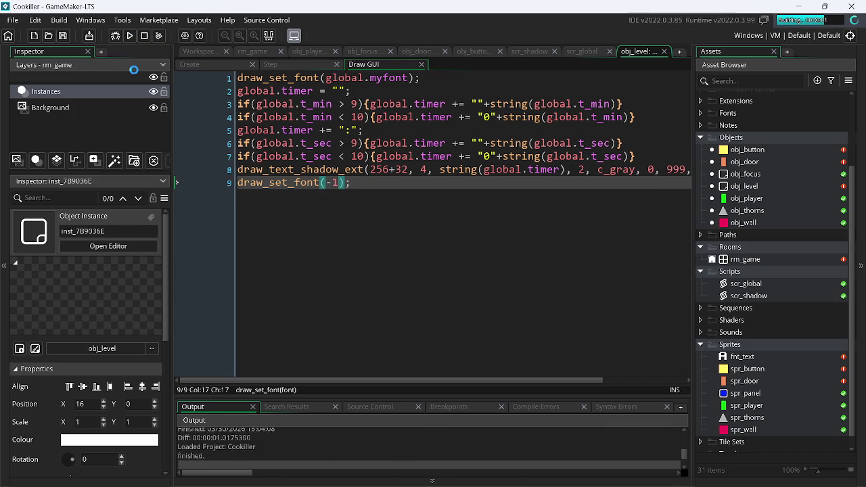
Step: After checking the test run, set the timer's x and y scale to 4 and rerun
{"action": "key", "text": "Left"}
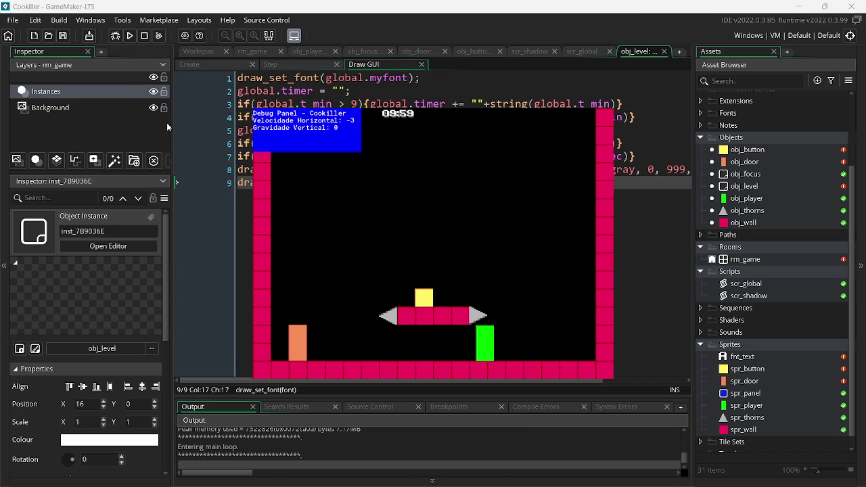
{"action": "key", "text": "Right"}
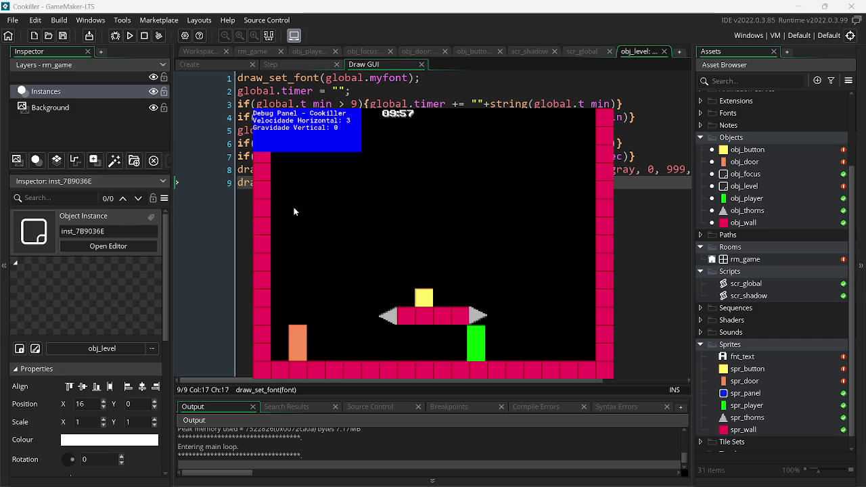
{"action": "key", "text": "Escape"}
{"action": "scroll", "coordinate": [532, 170], "scroll_direction": "right", "scroll_amount": 3}
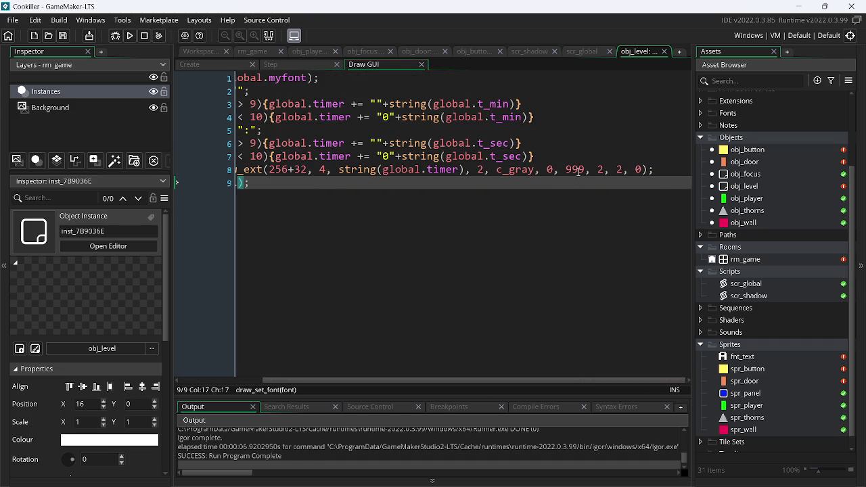
{"action": "left_click", "coordinate": [605, 169]}
{"action": "key", "text": "BackSpace"}
{"action": "type", "text": "4"}
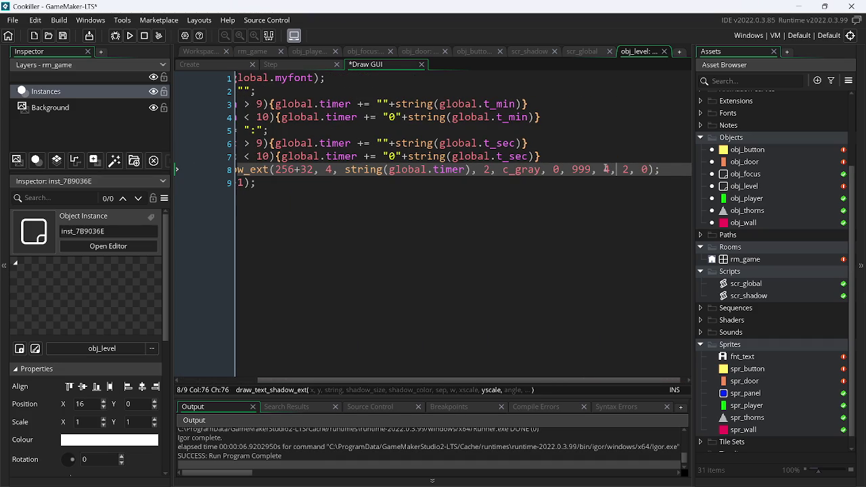
{"action": "key", "text": "BackSpace"}
{"action": "type", "text": "4"}
{"action": "key", "text": "F5"}
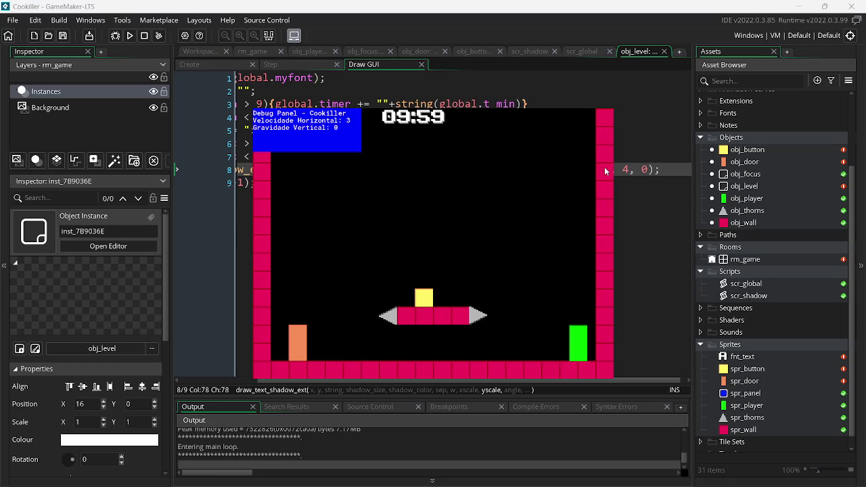
Step: Raise the timer's scale and shadow size to 6 and test-run the game
{"action": "key", "text": "Escape"}
{"action": "left_click", "coordinate": [490, 169]}
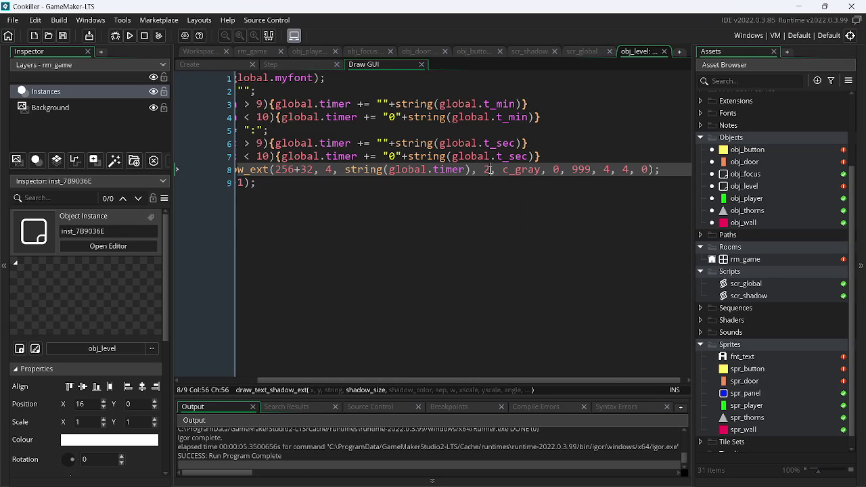
{"action": "left_click", "coordinate": [609, 170]}
{"action": "key", "text": "BackSpace"}
{"action": "type", "text": "6"}
{"action": "key", "text": "Right"}
{"action": "key", "text": "Right"}
{"action": "key", "text": "Right"}
{"action": "key", "text": "BackSpace"}
{"action": "type", "text": "6"}
{"action": "key", "text": "Left"}
{"action": "key", "text": "Left"}
{"action": "key", "text": "Left"}
{"action": "key", "text": "BackSpace"}
{"action": "type", "text": "6"}
{"action": "left_click", "coordinate": [128, 37]}
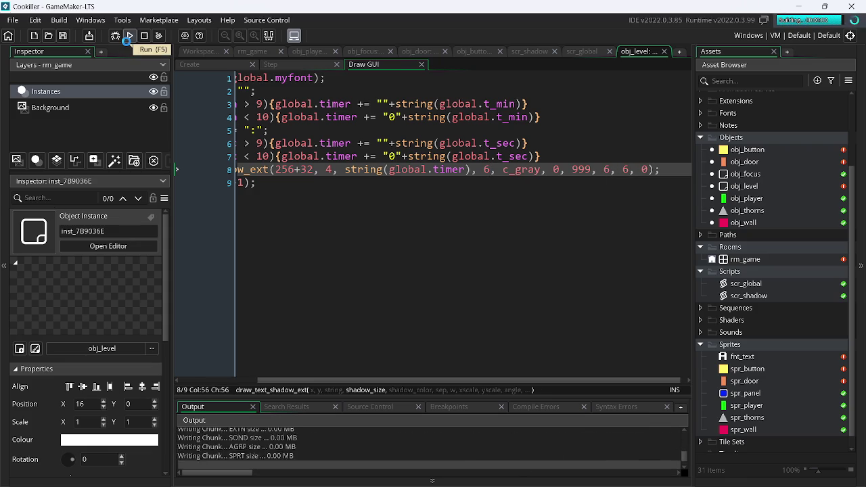
{"action": "key", "text": "Left"}
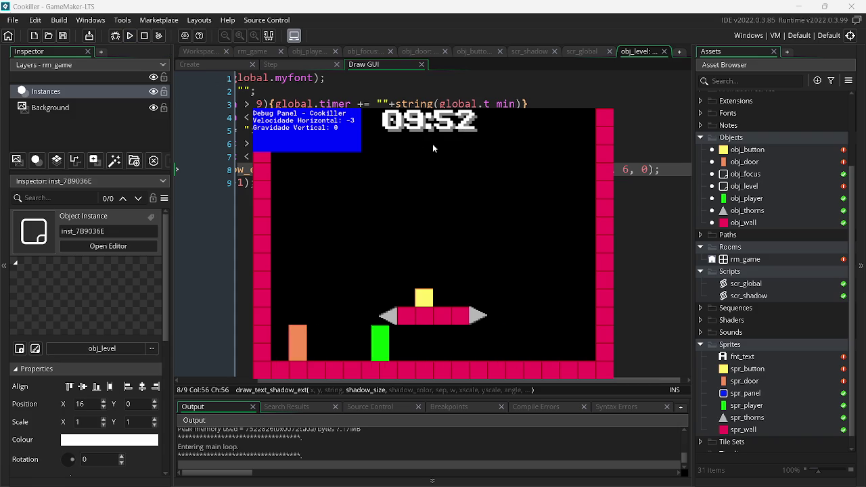
{"action": "key", "text": "space"}
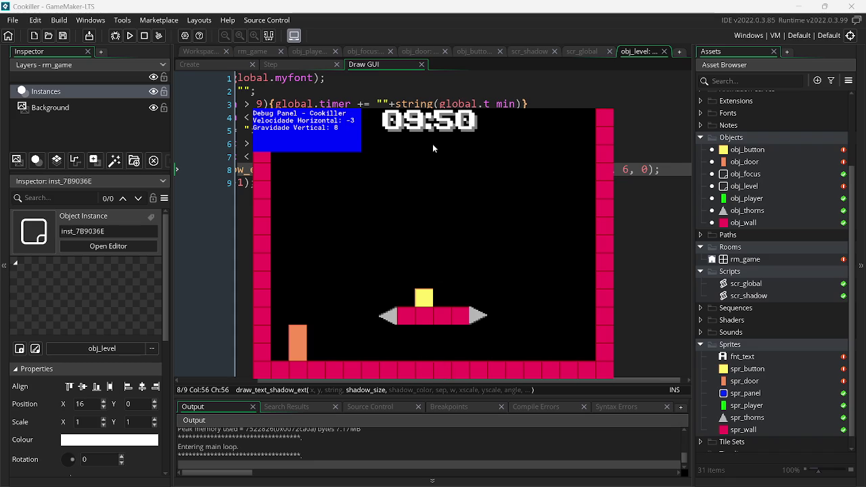
{"action": "left_click_drag", "start_coordinate": [316, 170], "coordinate": [279, 172]}
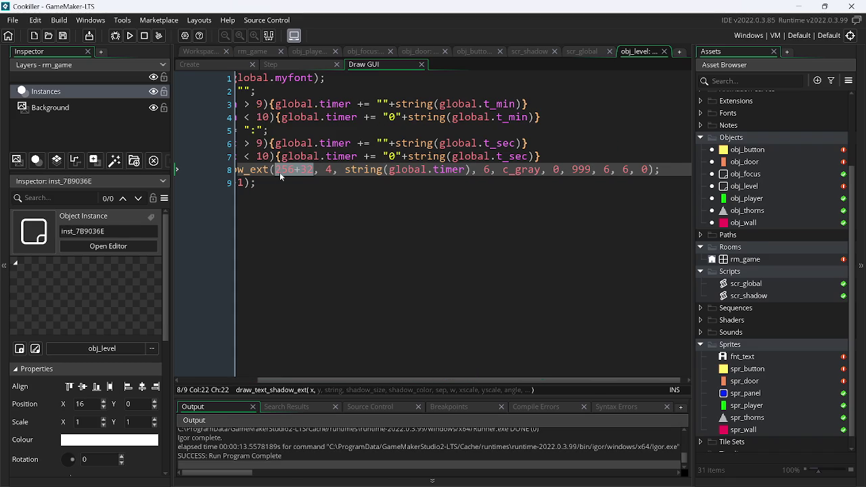
Step: Copy UpAndDown's camera width, height and display_set_gui_size lines to the top of Cookiller's Create event
{"action": "key", "text": "alt+Tab"}
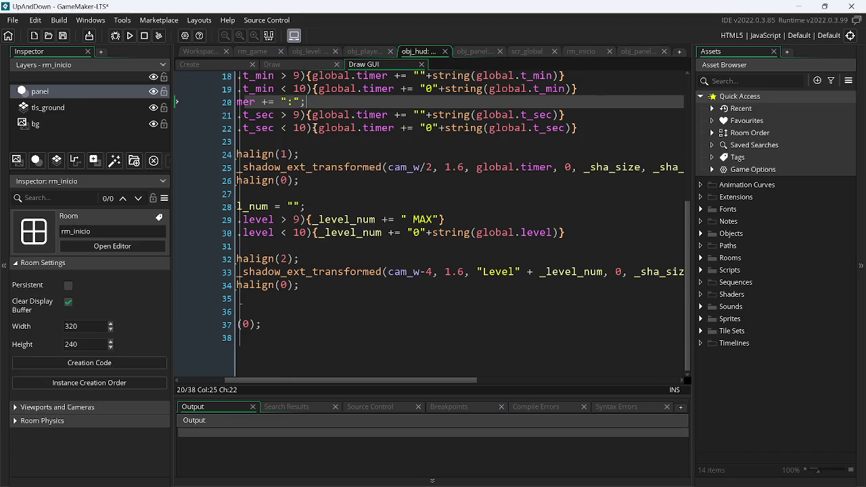
{"action": "left_click", "coordinate": [213, 64]}
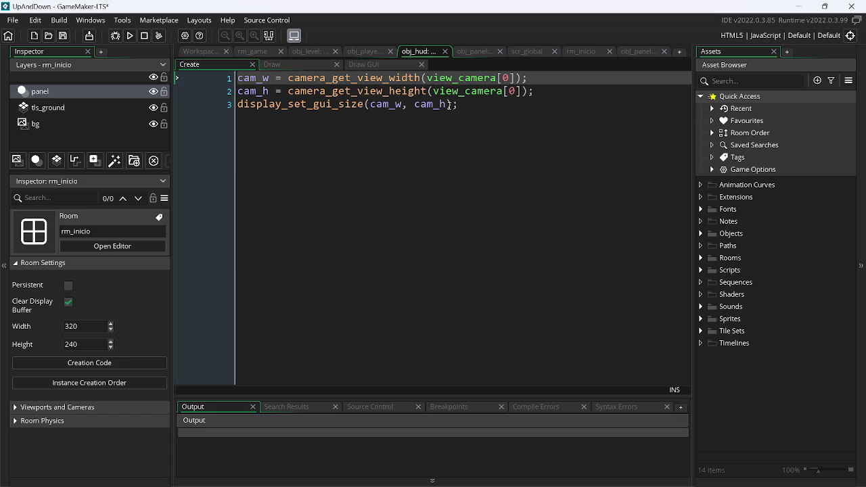
{"action": "left_click_drag", "start_coordinate": [457, 106], "coordinate": [224, 81]}
{"action": "key", "text": "ctrl+c"}
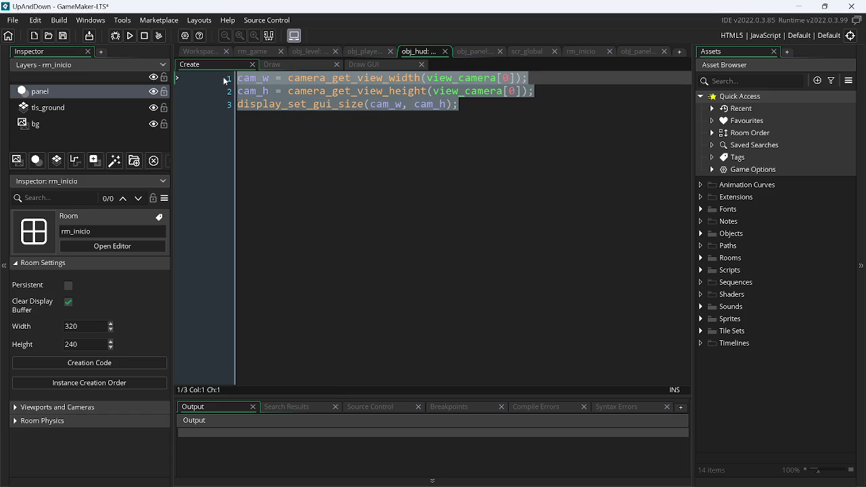
{"action": "key", "text": "alt+Tab"}
{"action": "left_click", "coordinate": [234, 67]}
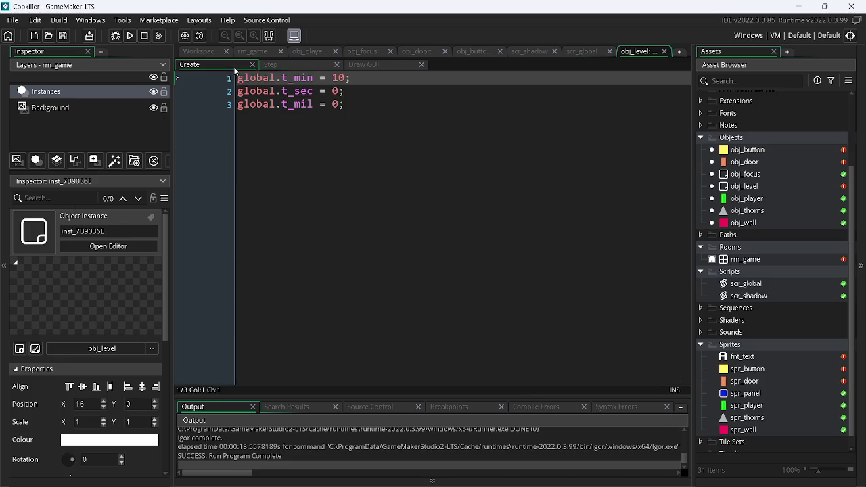
{"action": "key", "text": "Return"}
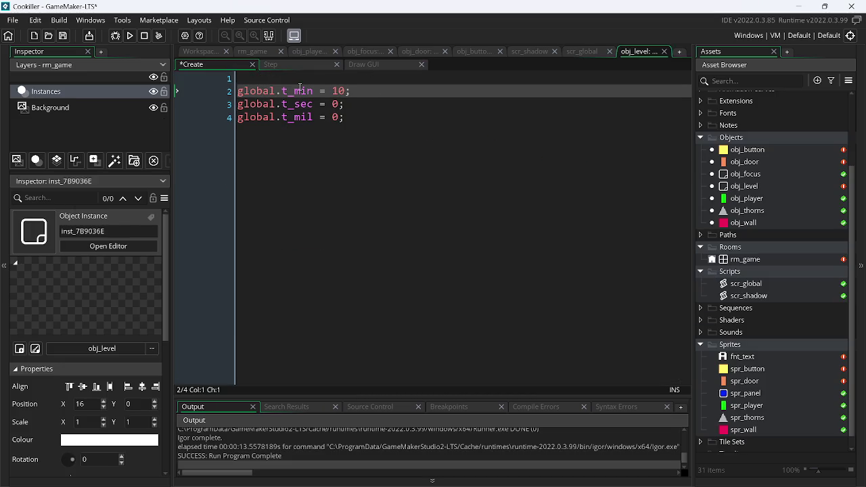
{"action": "key", "text": "ctrl+v"}
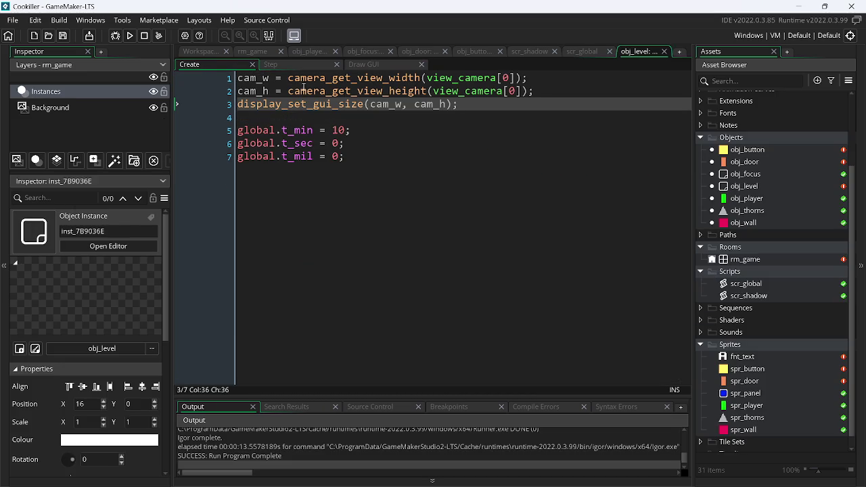
{"action": "left_click", "coordinate": [374, 67]}
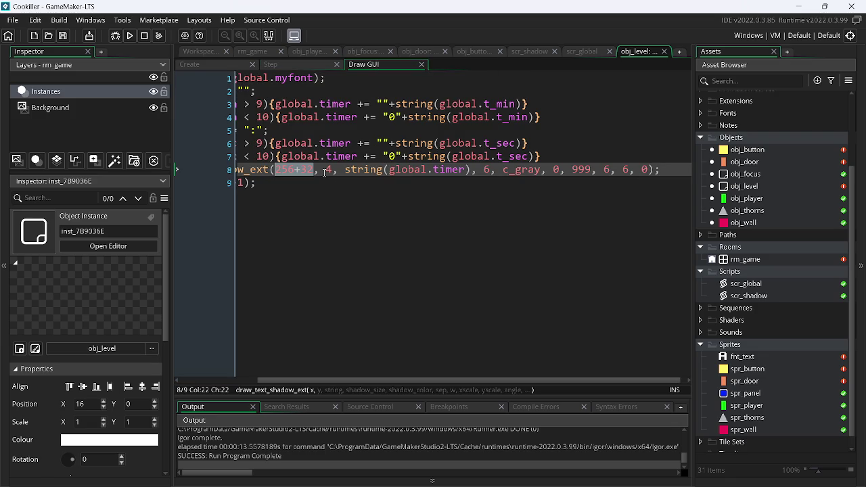
Step: Replace the timer's x value 256+32 with cam_w/2 and test-run the game
{"action": "left_click", "coordinate": [203, 64]}
{"action": "left_click", "coordinate": [366, 65]}
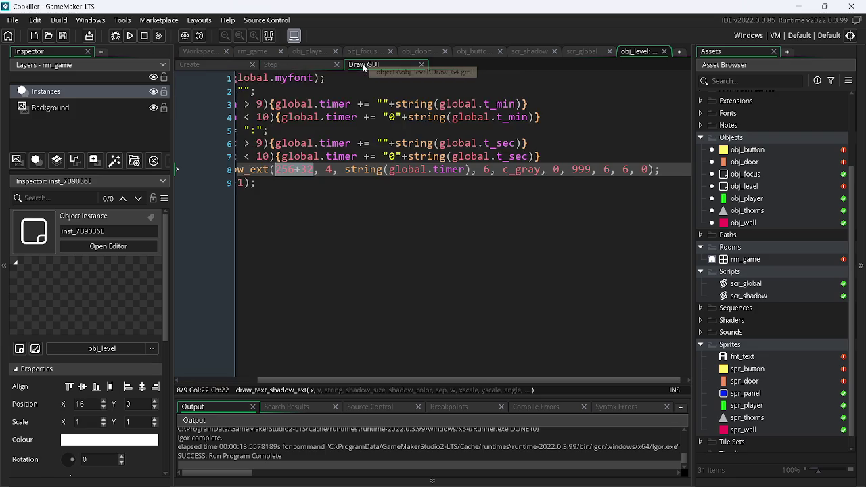
{"action": "type", "text": "cam_"}
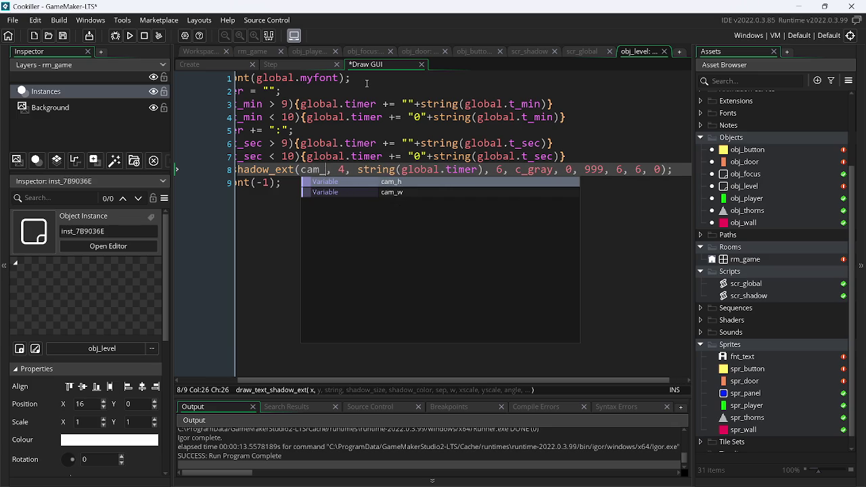
{"action": "type", "text": "w"}
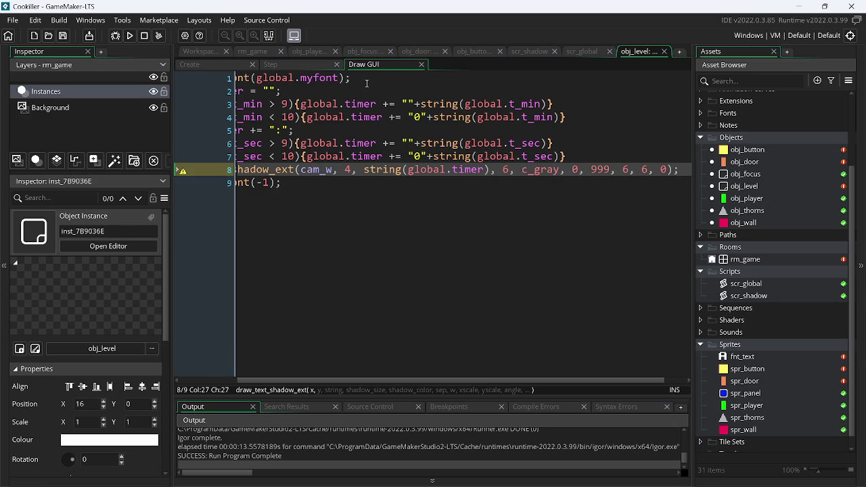
{"action": "type", "text": "/2"}
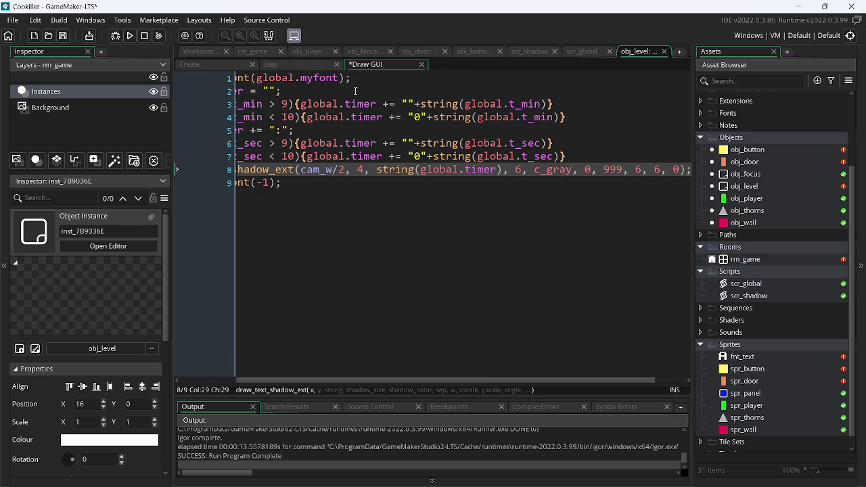
{"action": "left_click", "coordinate": [130, 36]}
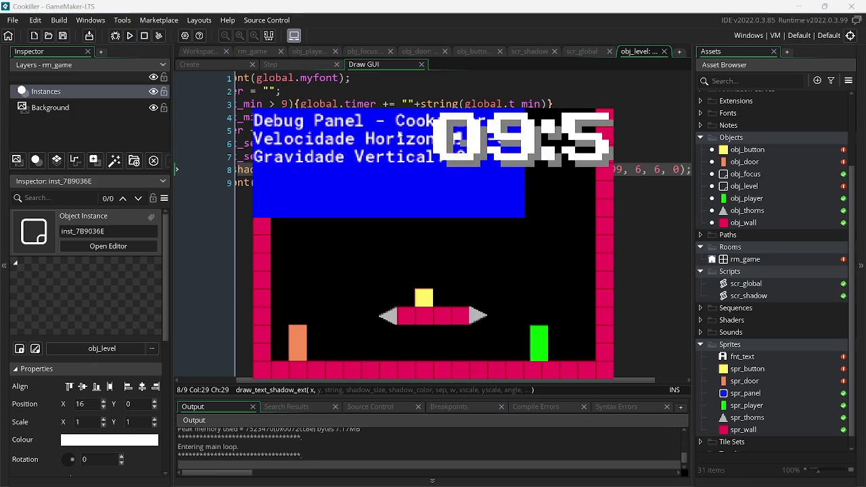
{"action": "key", "text": "Escape"}
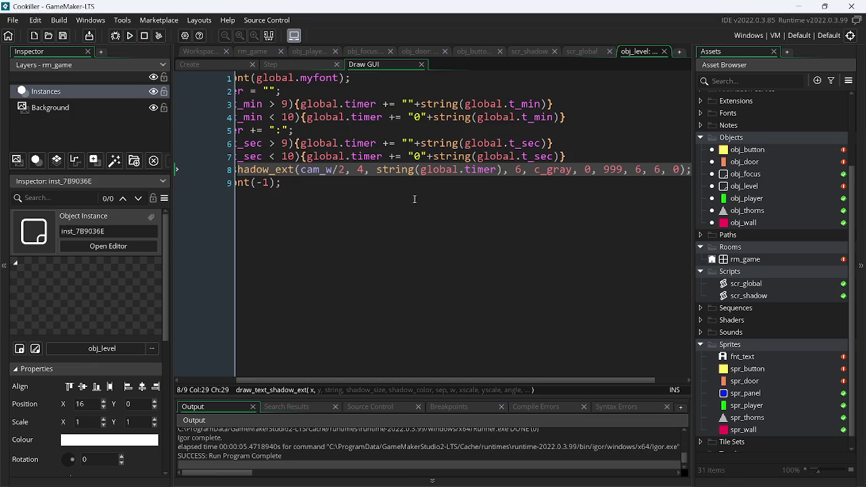
{"action": "left_click", "coordinate": [205, 62]}
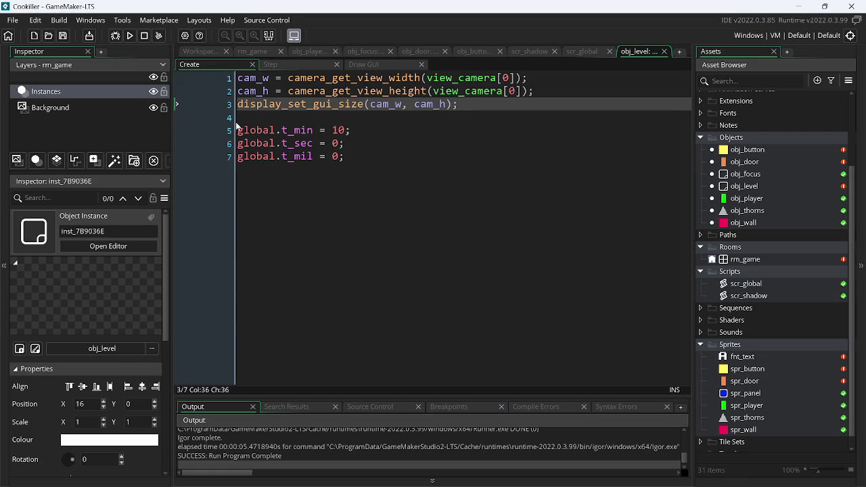
{"action": "left_click", "coordinate": [374, 67]}
{"action": "scroll", "coordinate": [479, 183], "scroll_direction": "left", "scroll_amount": 2}
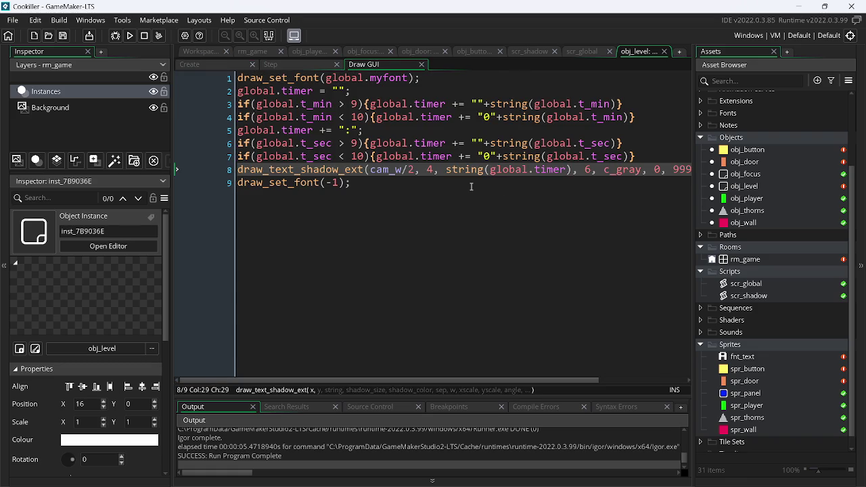
{"action": "left_click", "coordinate": [131, 37]}
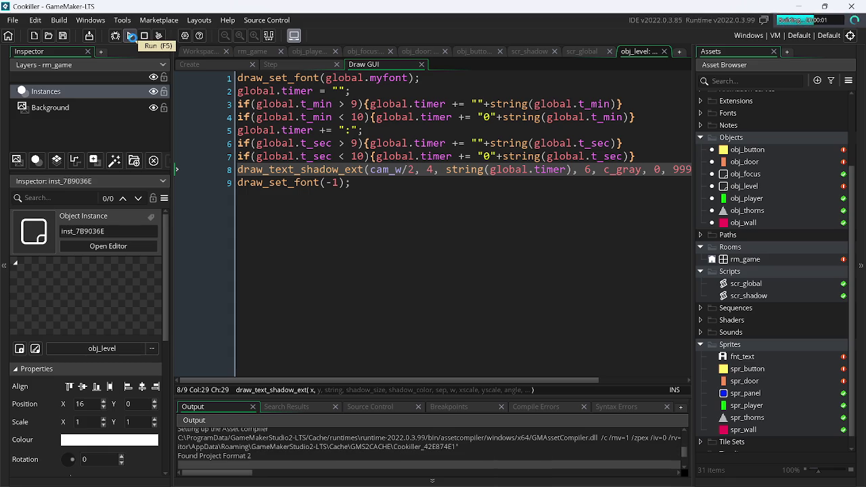
{"action": "key", "text": "Left"}
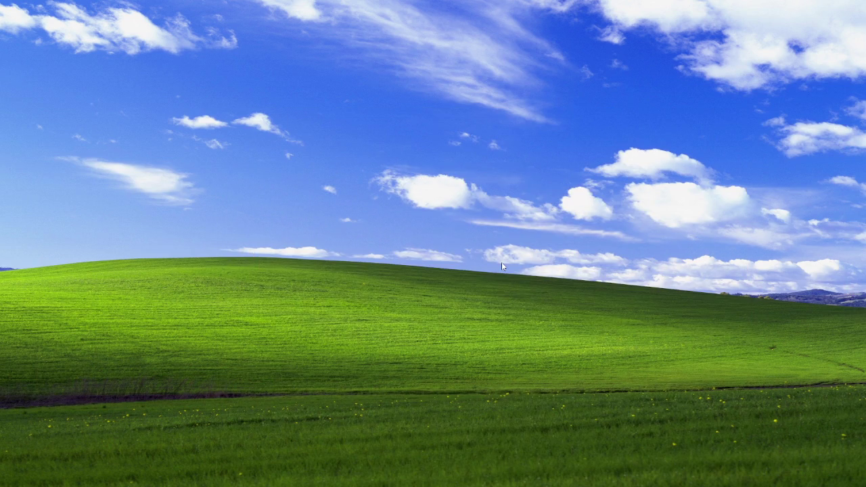
{"action": "key", "text": "alt+Tab"}
{"action": "key", "text": "Tab"}
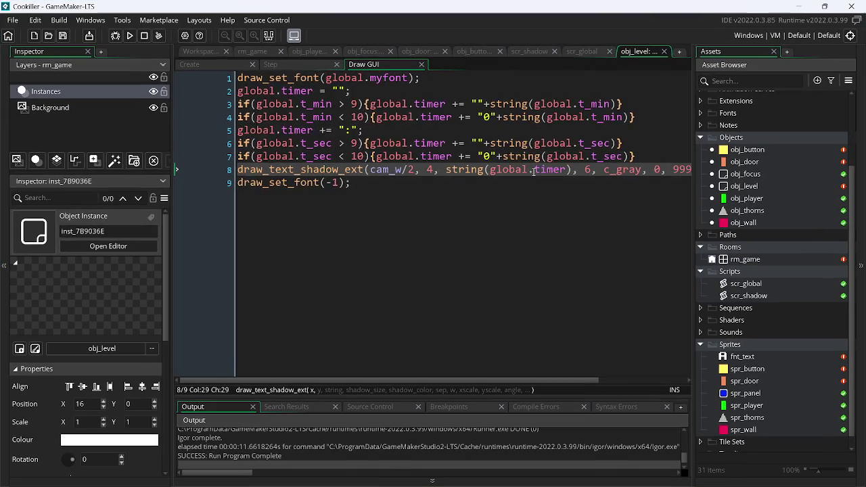
{"action": "scroll", "coordinate": [534, 171], "scroll_direction": "right", "scroll_amount": 3}
Step: Set the timer's xscale and yscale to 2 and shadow size to 2, then test-run
{"action": "double_click", "coordinate": [601, 170]}
{"action": "type", "text": "2"}
{"action": "key", "text": "Right"}
{"action": "key", "text": "Right"}
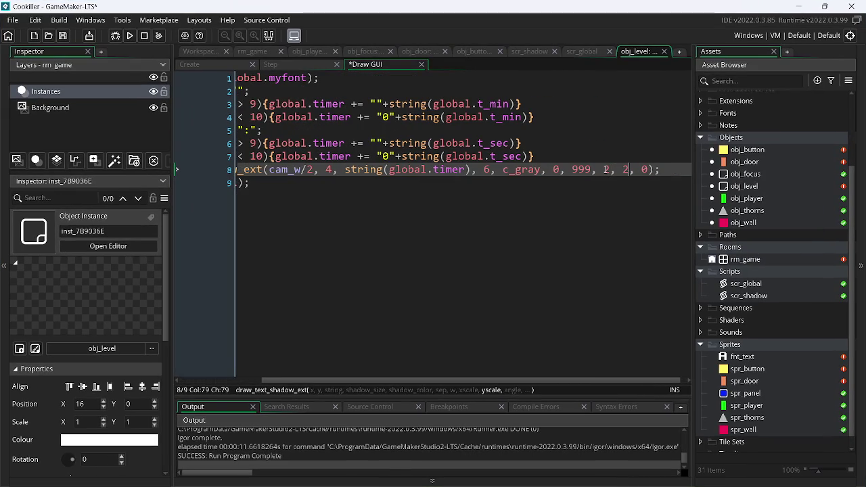
{"action": "key", "text": "Left"}
{"action": "key", "text": "Left"}
{"action": "key", "text": "Left"}
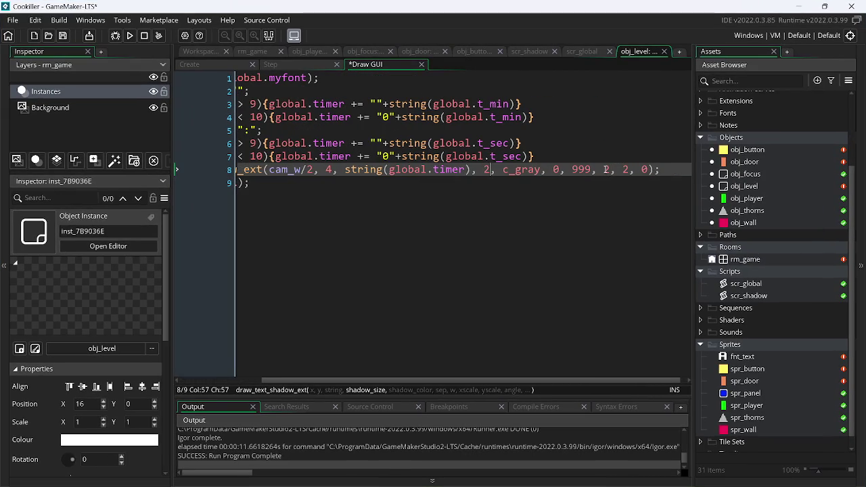
{"action": "left_click", "coordinate": [130, 36]}
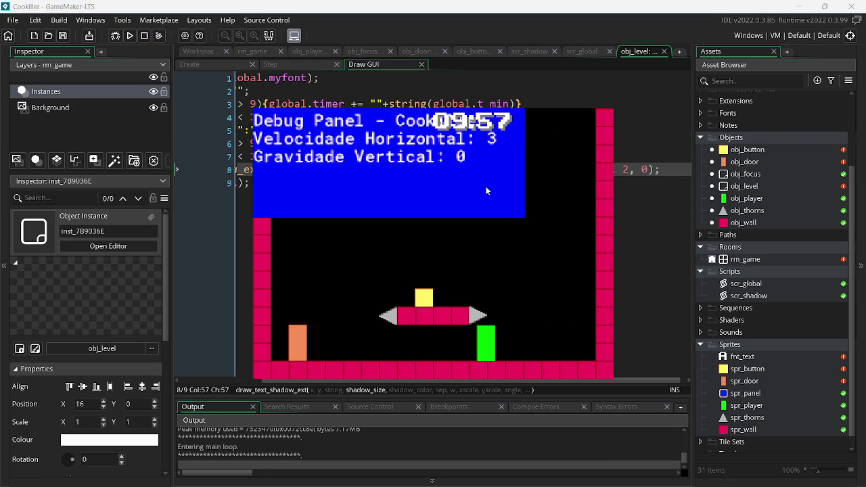
{"action": "key", "text": "Escape"}
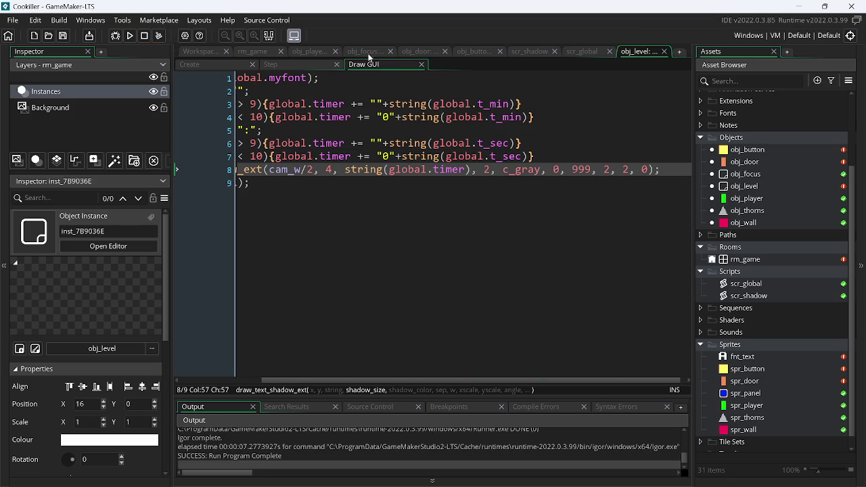
{"action": "left_click", "coordinate": [306, 52]}
Step: Comment out all seven debug-panel lines in obj_player's Draw GUI with Ctrl+K
{"action": "left_click", "coordinate": [438, 65]}
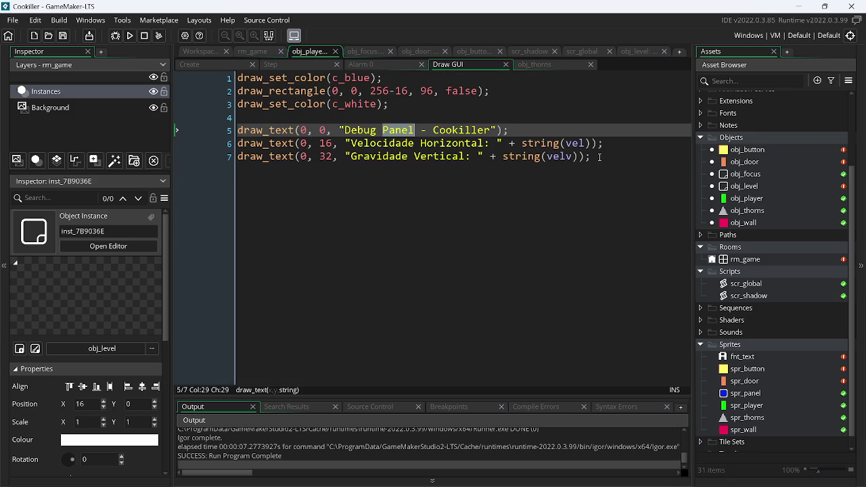
{"action": "left_click_drag", "start_coordinate": [600, 157], "coordinate": [166, 73]}
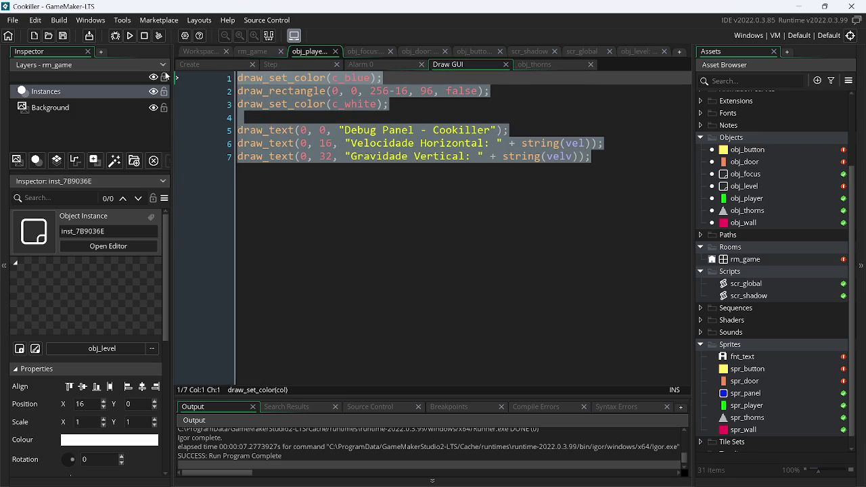
{"action": "key", "text": "ctrl+k"}
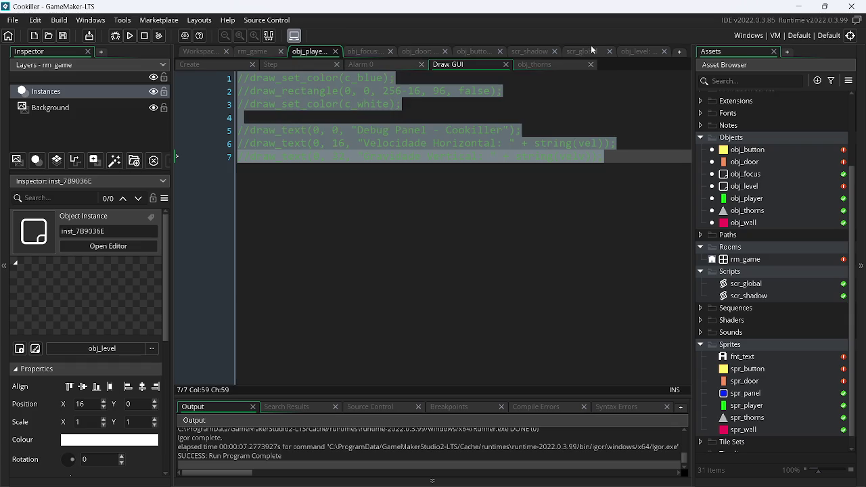
{"action": "left_click", "coordinate": [591, 50]}
{"action": "left_click", "coordinate": [523, 52]}
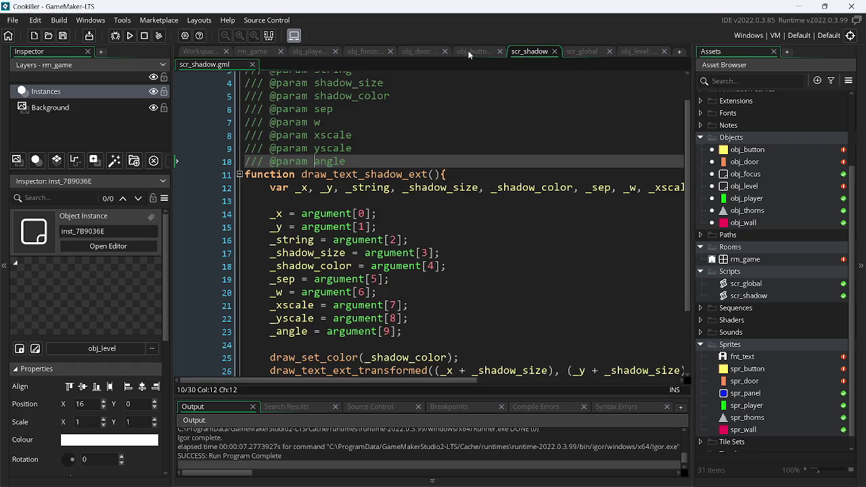
{"action": "left_click", "coordinate": [469, 50]}
{"action": "left_click", "coordinate": [640, 52]}
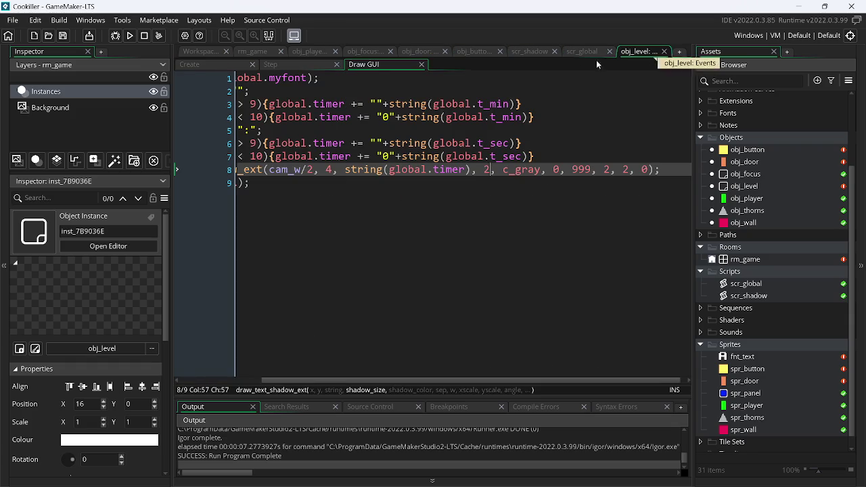
Step: Set the timer's shadow size and both scales to 3, then test-run the game
{"action": "key", "text": "BackSpace"}
{"action": "type", "text": "3"}
{"action": "key", "text": "Right"}
{"action": "key", "text": "Right"}
{"action": "key", "text": "Right"}
{"action": "key", "text": "BackSpace"}
{"action": "type", "text": "3"}
{"action": "key", "text": "Right"}
{"action": "key", "text": "Right"}
{"action": "key", "text": "Right"}
{"action": "key", "text": "BackSpace"}
{"action": "type", "text": "3"}
{"action": "key", "text": "F5"}
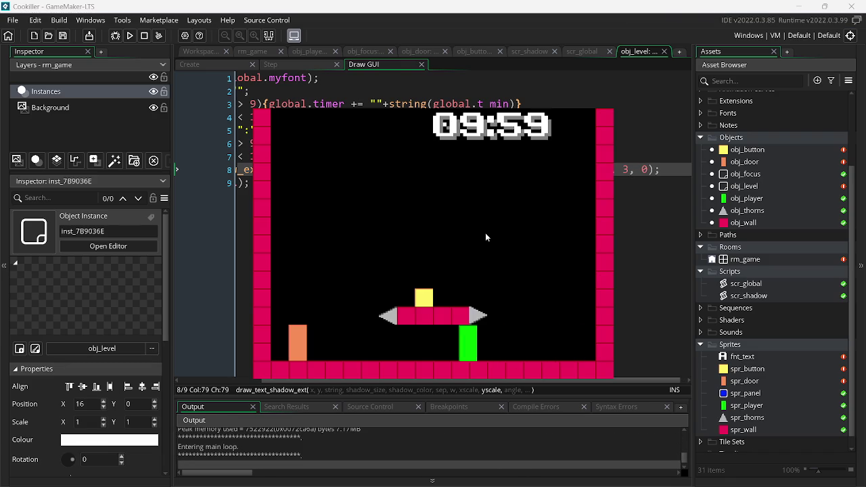
{"action": "key", "text": "Escape"}
{"action": "left_click", "coordinate": [555, 161]}
{"action": "key", "text": "End"}
{"action": "key", "text": "Return"}
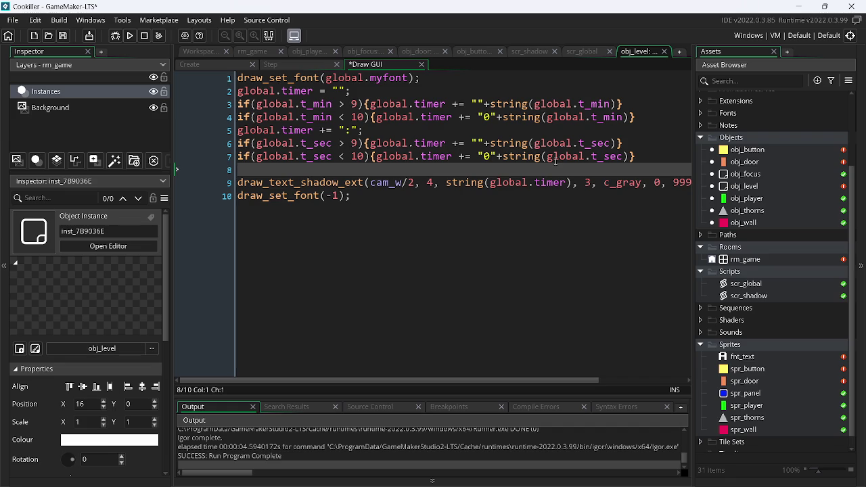
Step: Add draw_set_halign(1) and draw_set_valign(1) right after the draw_set_font line
{"action": "key", "text": "BackSpace"}
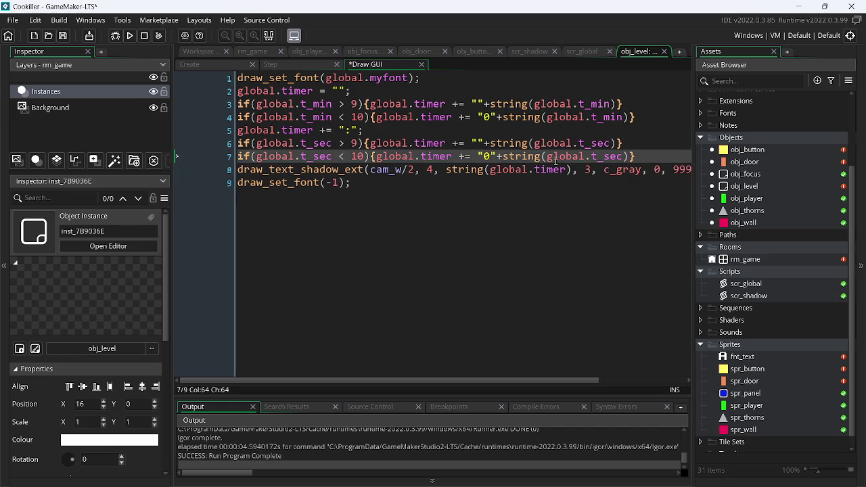
{"action": "left_click", "coordinate": [442, 77]}
{"action": "key", "text": "Return"}
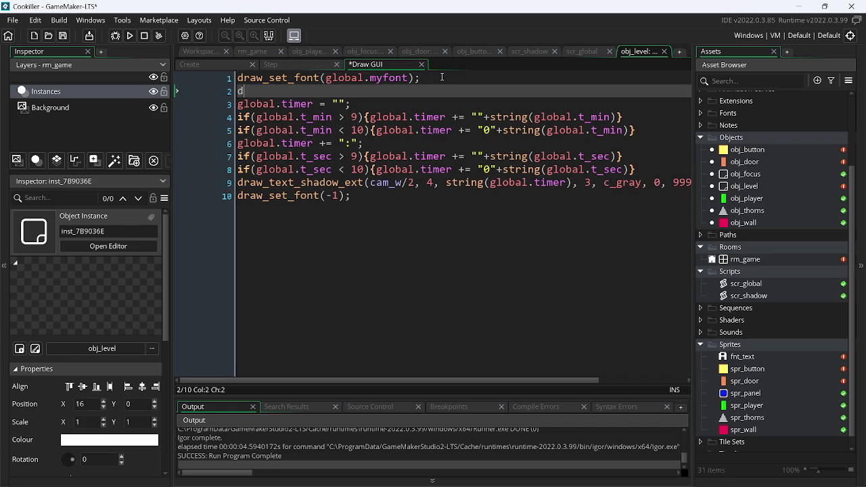
{"action": "type", "text": "draw_set"}
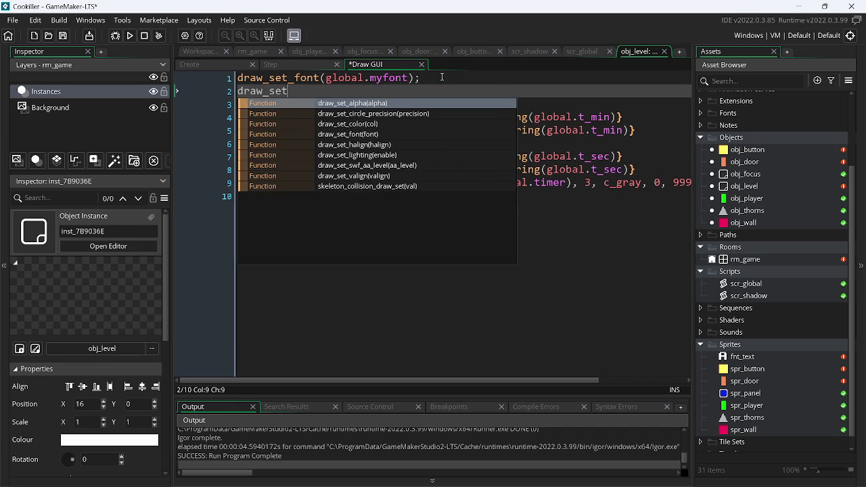
{"action": "key", "text": "Down"}
{"action": "key", "text": "Down"}
{"action": "key", "text": "Down"}
{"action": "key", "text": "Return"}
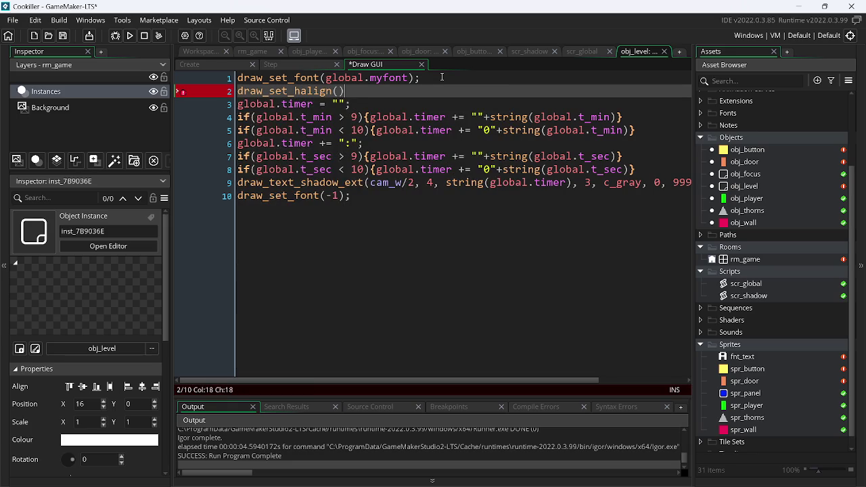
{"action": "key", "text": "ctrl+d"}
{"action": "key", "text": "Left"}
{"action": "key", "text": "Left"}
{"action": "key", "text": "Left"}
{"action": "key", "text": "BackSpace"}
{"action": "type", "text": "v"}
{"action": "key", "text": "Right"}
{"action": "key", "text": "Right"}
{"action": "key", "text": "Right"}
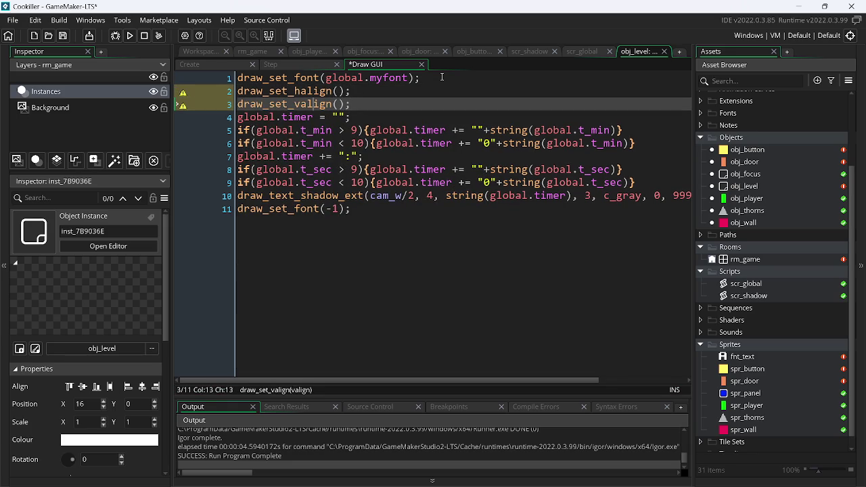
{"action": "type", "text": "1"}
{"action": "key", "text": "Up"}
{"action": "key", "text": "Left"}
{"action": "type", "text": "1"}
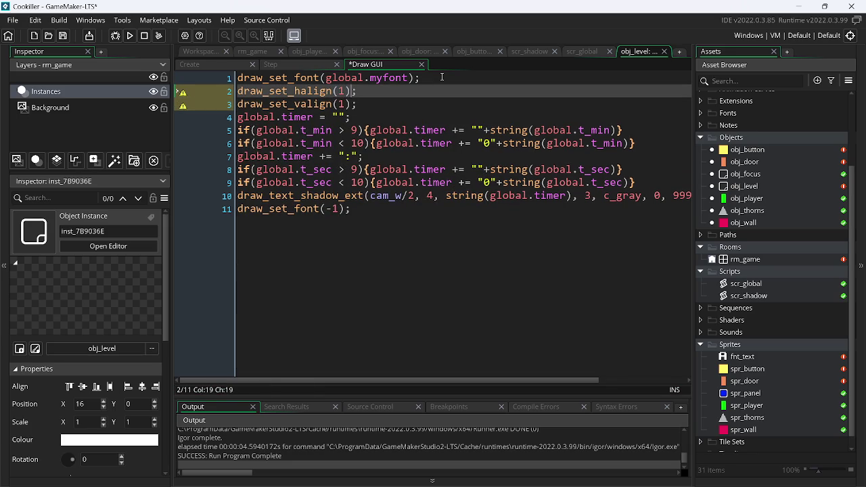
Step: Copy both alignment lines above draw_set_font(-1) with values 0, then save and run the game
{"action": "key", "text": "Down"}
{"action": "key", "text": "End"}
{"action": "key", "text": "shift+Home"}
{"action": "key", "text": "shift+Up"}
{"action": "key", "text": "ctrl+c"}
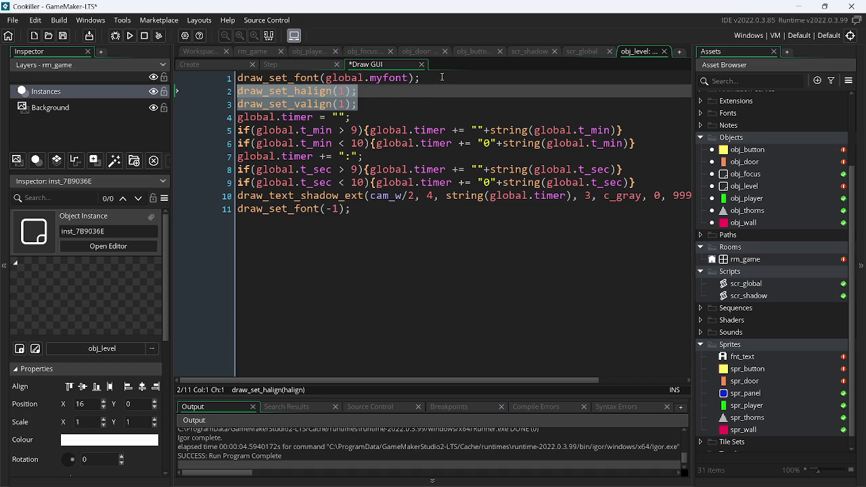
{"action": "left_click", "coordinate": [241, 209]}
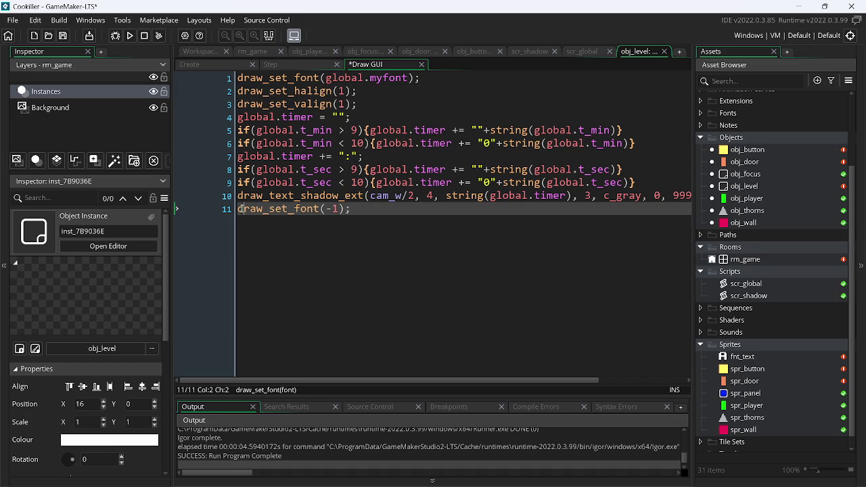
{"action": "key", "text": "Home"}
{"action": "key", "text": "Return"}
{"action": "key", "text": "Up"}
{"action": "key", "text": "ctrl+v"}
{"action": "key", "text": "Left"}
{"action": "key", "text": "Left"}
{"action": "key", "text": "BackSpace"}
{"action": "type", "text": "0"}
{"action": "key", "text": "Up"}
{"action": "key", "text": "BackSpace"}
{"action": "type", "text": "0"}
{"action": "key", "text": "ctrl+s"}
{"action": "left_click", "coordinate": [130, 36]}
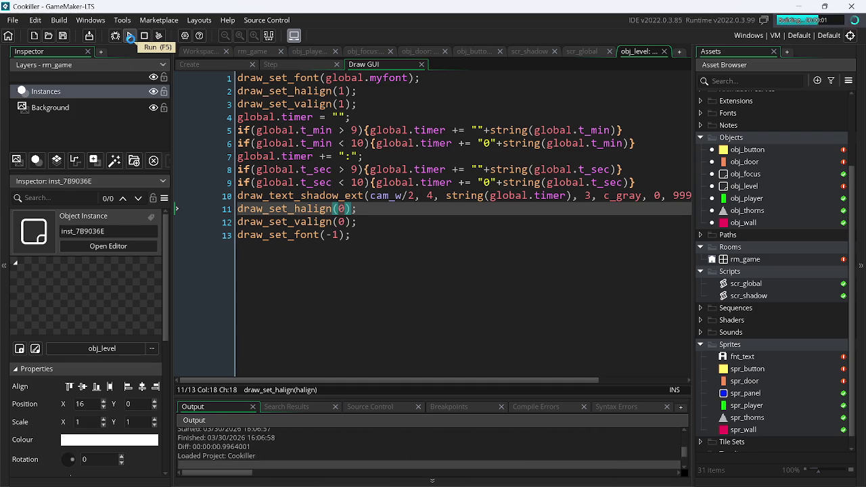
Step: Move the player around, then minimize the IDE so the game window is visible
{"action": "key", "text": "Left"}
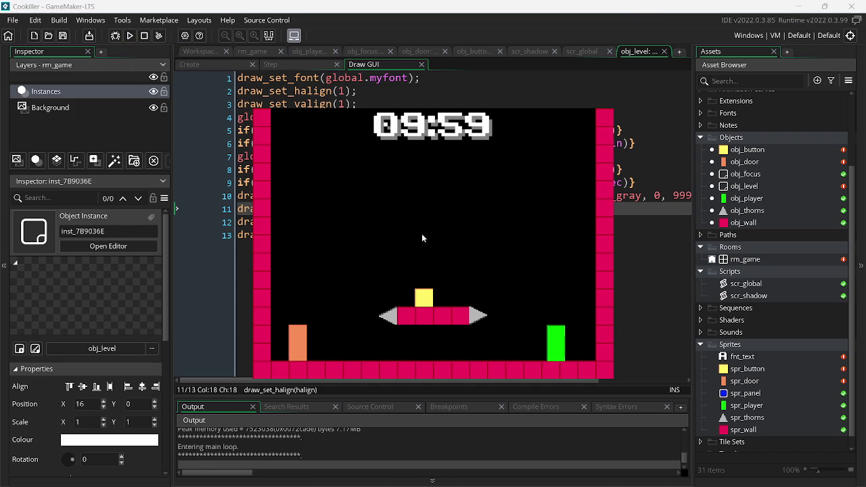
{"action": "key", "text": "Right"}
{"action": "key", "text": "Up"}
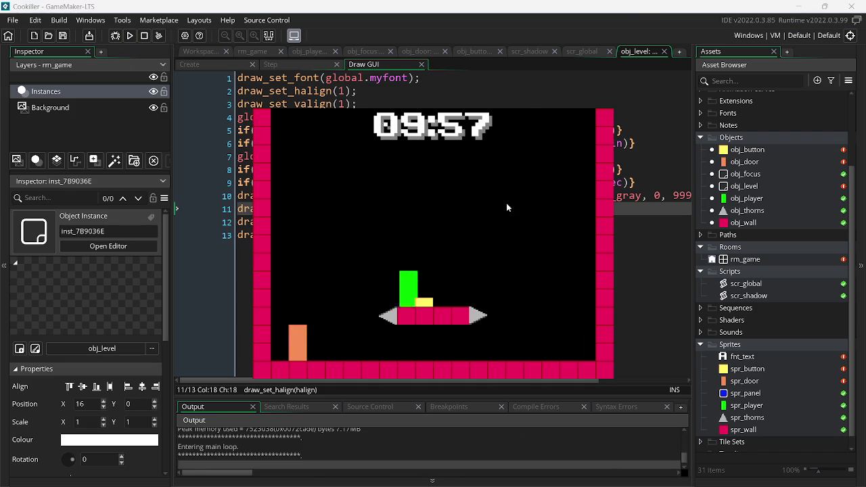
{"action": "key", "text": "Left"}
{"action": "key", "text": "Up"}
{"action": "key", "text": "Left"}
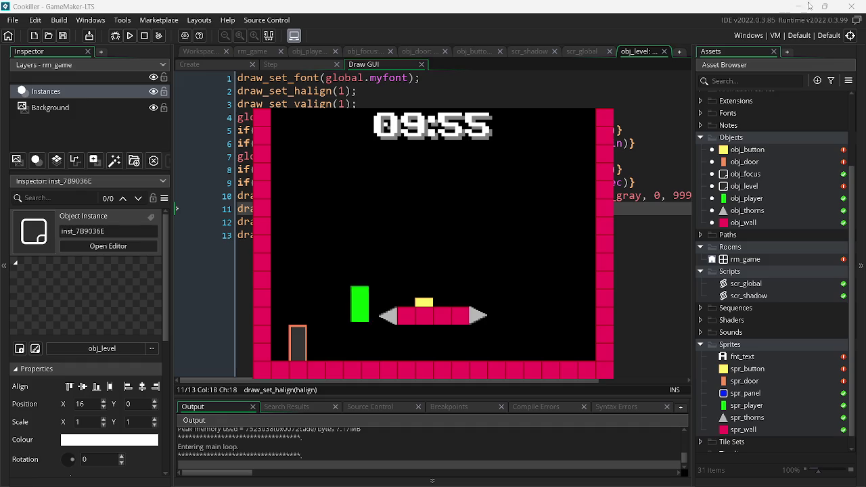
{"action": "left_click", "coordinate": [798, 4]}
{"action": "left_click", "coordinate": [825, 6]}
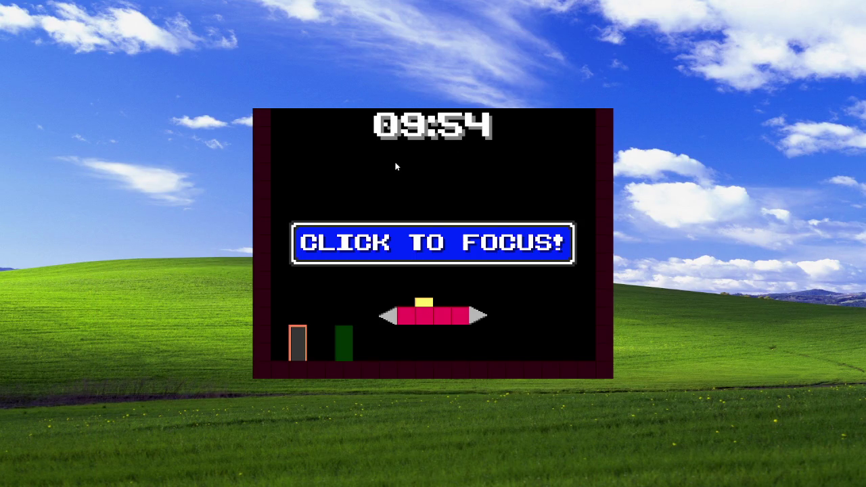
{"action": "left_click", "coordinate": [413, 169]}
Step: Run and jump between the door and platforms while watching the countdown, then close the game and switch to UpAndDown
{"action": "key", "text": "Right"}
{"action": "key", "text": "Left"}
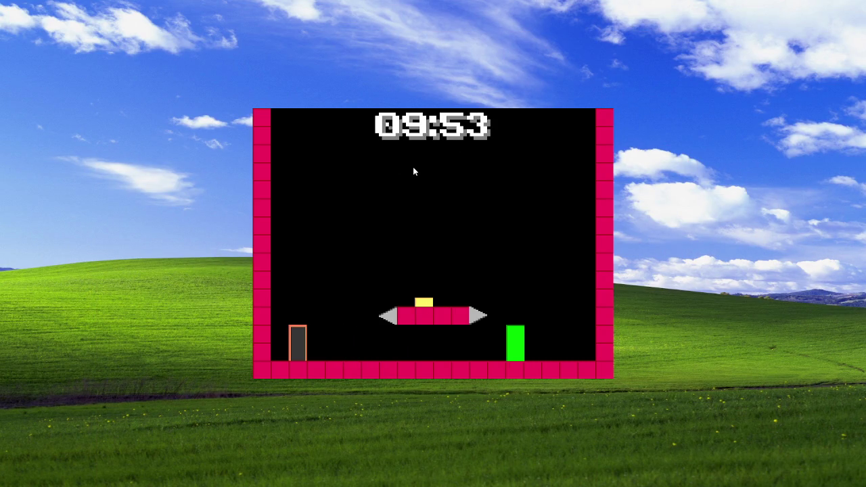
{"action": "key", "text": "Left"}
{"action": "left_click", "coordinate": [683, 121]}
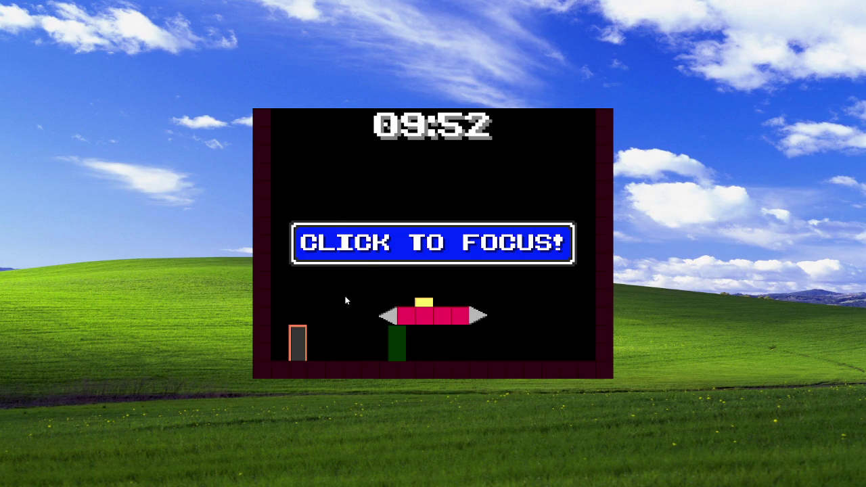
{"action": "left_click", "coordinate": [449, 284]}
{"action": "key", "text": "Left"}
{"action": "key", "text": "Right"}
{"action": "key", "text": "Up"}
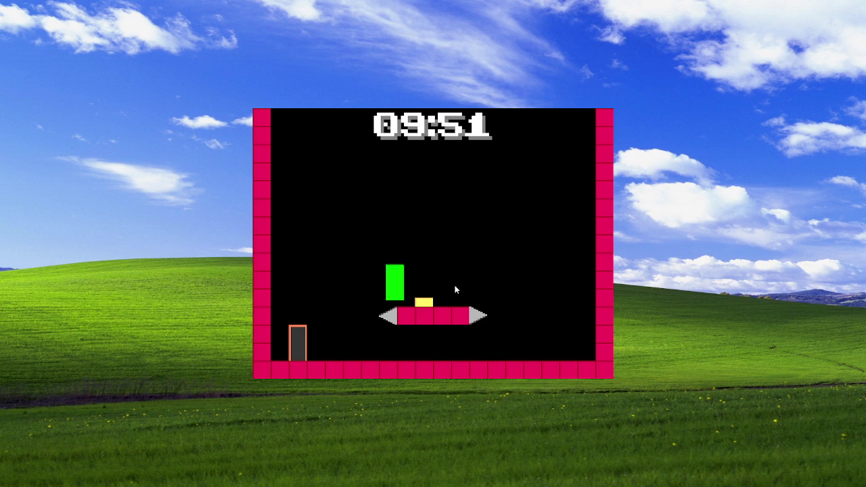
{"action": "key", "text": "Left"}
{"action": "key", "text": "Up"}
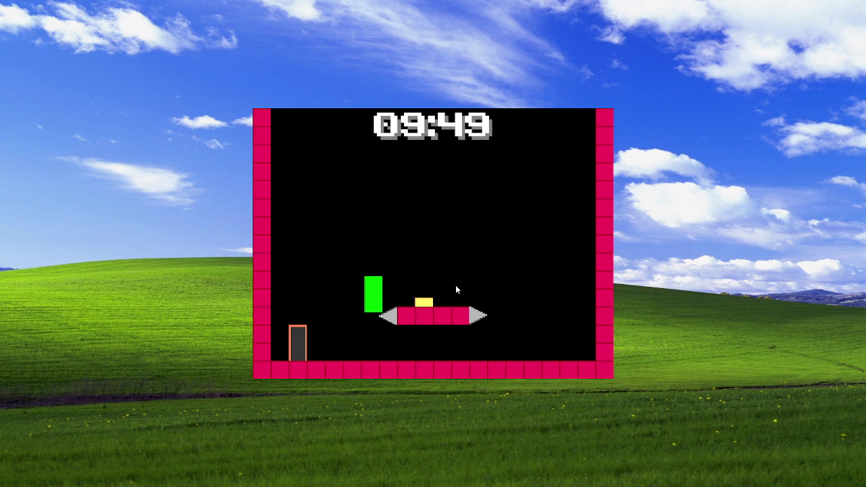
{"action": "key", "text": "Right"}
{"action": "key", "text": "Up"}
{"action": "key", "text": "Left"}
{"action": "key", "text": "Up"}
{"action": "key", "text": "Right"}
{"action": "key", "text": "Up"}
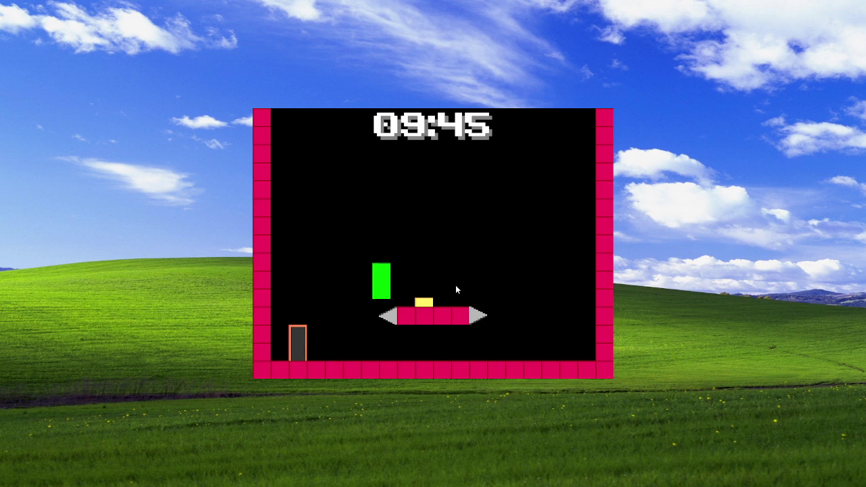
{"action": "key", "text": "Left"}
{"action": "key", "text": "Up"}
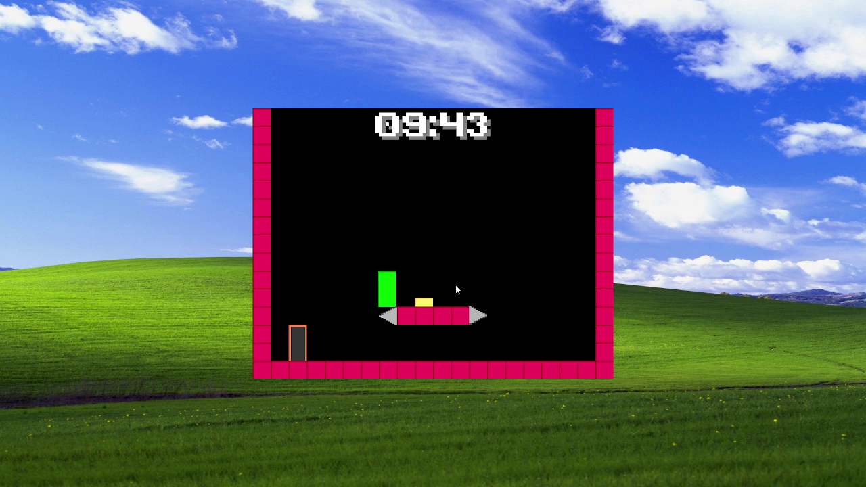
{"action": "key", "text": "Right"}
{"action": "key", "text": "Up"}
{"action": "key", "text": "Left"}
{"action": "key", "text": "Up"}
{"action": "key", "text": "Right"}
{"action": "key", "text": "Up"}
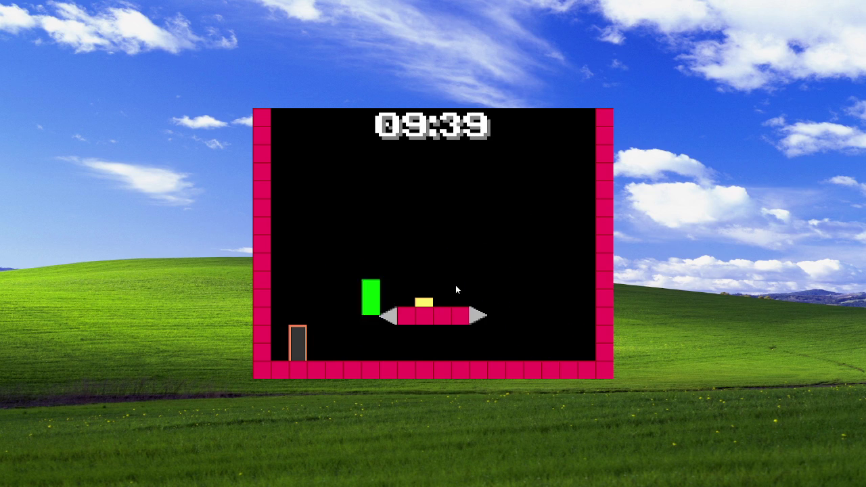
{"action": "key", "text": "Escape"}
{"action": "key", "text": "alt+Tab"}
{"action": "key", "text": "alt+Tab"}
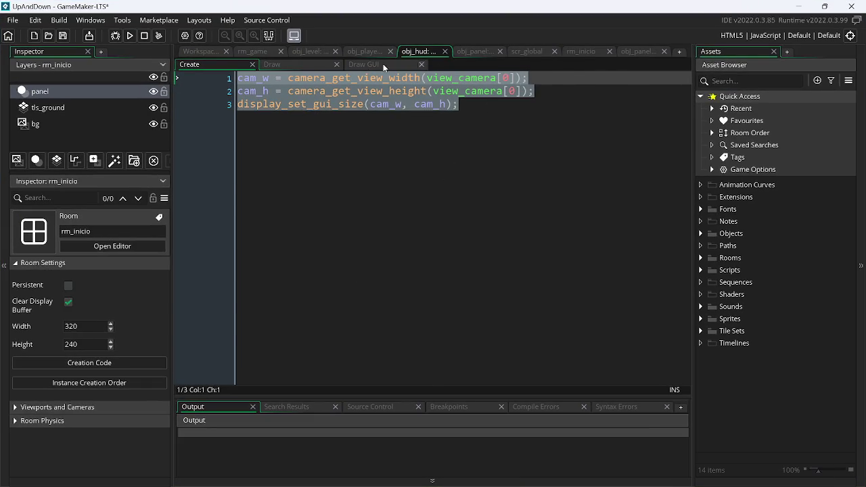
Step: Duplicate the colon and t_sec lines in obj_hud's Draw GUI code
{"action": "left_click", "coordinate": [364, 65]}
{"action": "scroll", "coordinate": [467, 160], "scroll_direction": "up", "scroll_amount": 1}
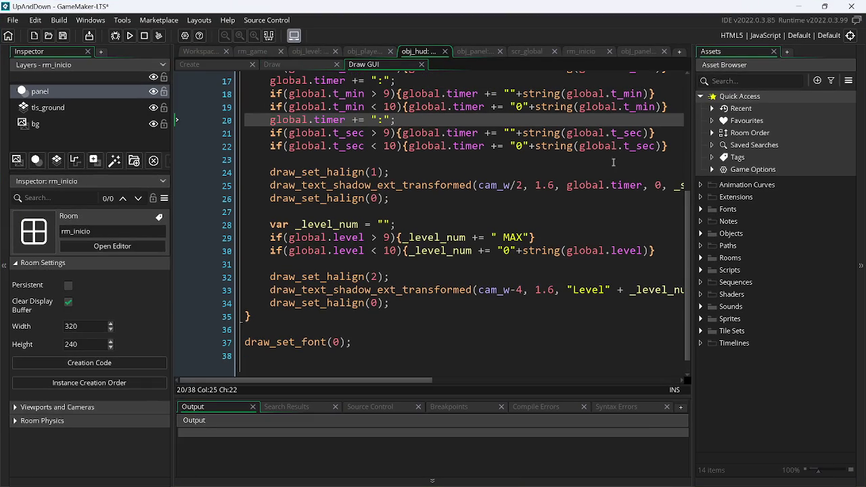
{"action": "left_click_drag", "start_coordinate": [674, 146], "coordinate": [291, 121]}
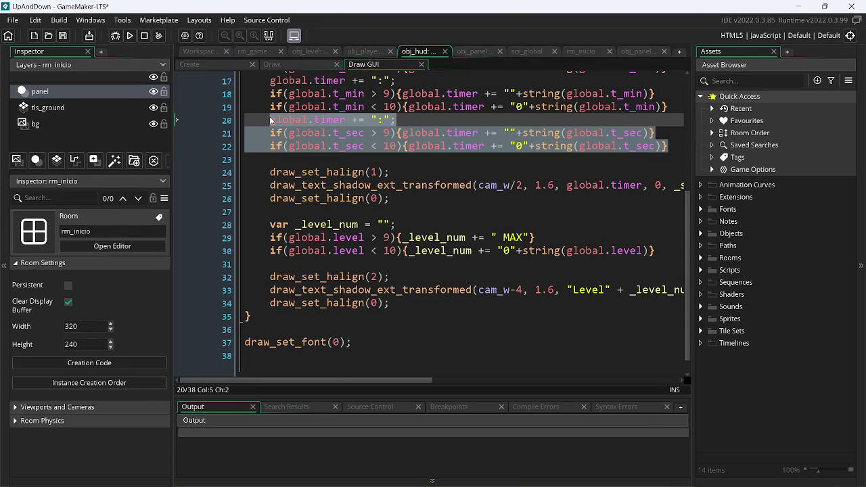
{"action": "key", "text": "ctrl+c"}
{"action": "left_click", "coordinate": [676, 145]}
{"action": "key", "text": "Return"}
{"action": "key", "text": "ctrl+v"}
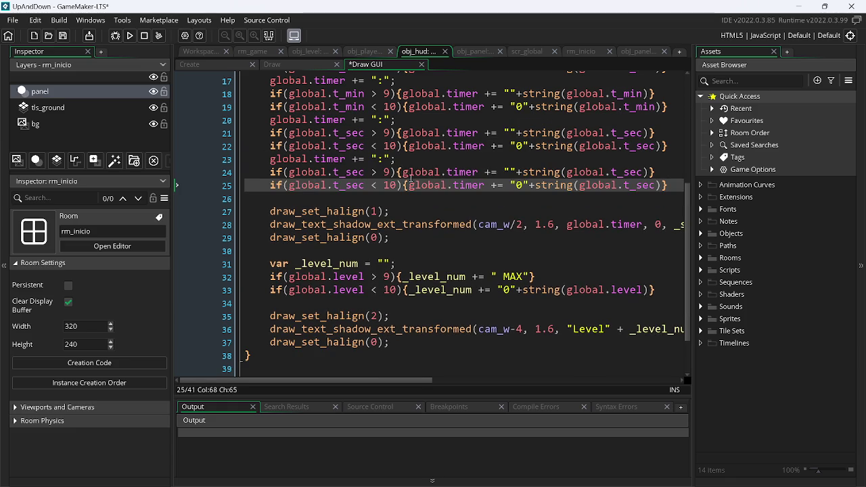
Step: Replace t_sec with global.t_mil in the copied lines and run the game
{"action": "double_click", "coordinate": [352, 173]}
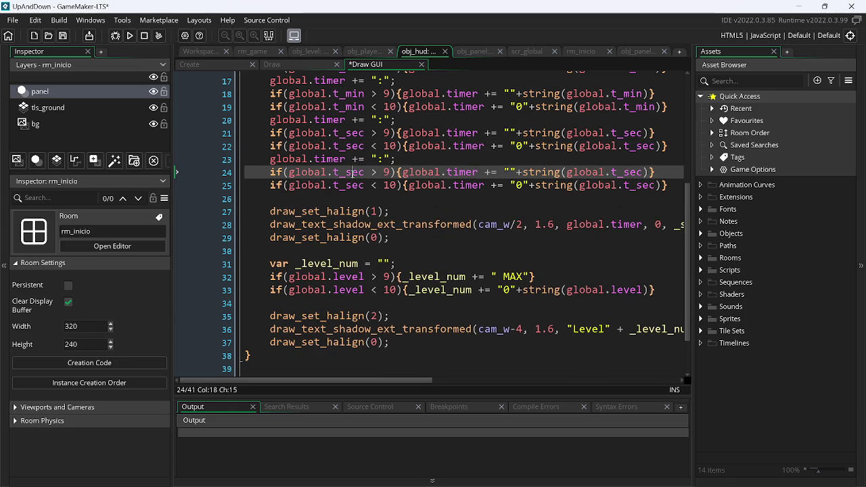
{"action": "type", "text": "t"}
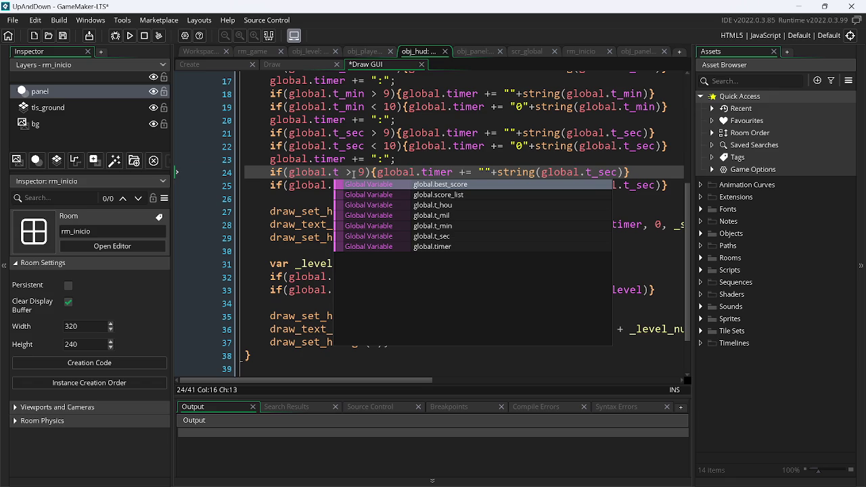
{"action": "type", "text": "_"}
{"action": "key", "text": "Down"}
{"action": "key", "text": "Down"}
{"action": "key", "text": "Return"}
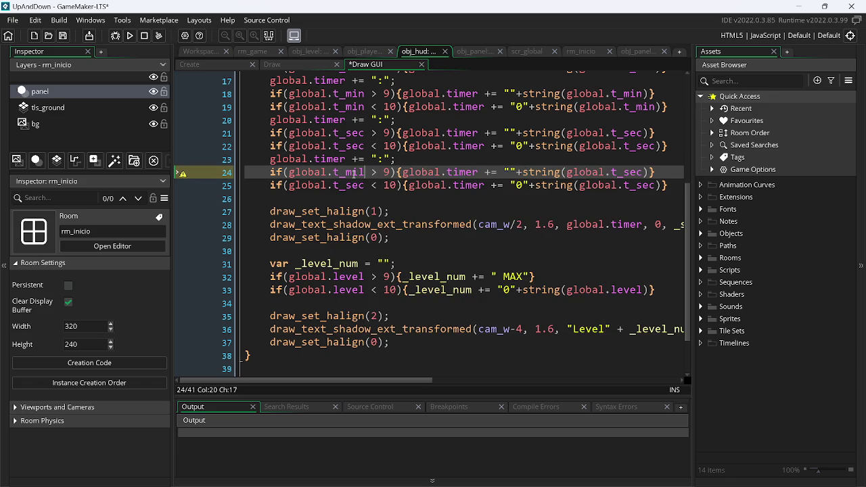
{"action": "double_click", "coordinate": [353, 174]}
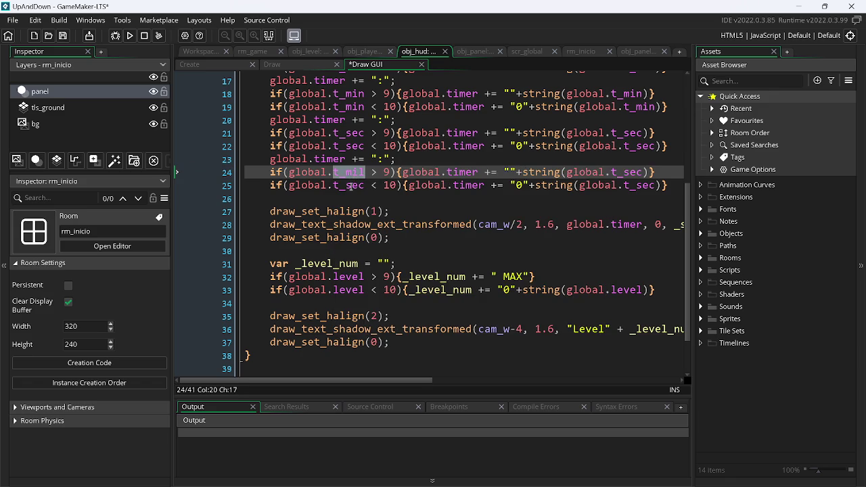
{"action": "left_click", "coordinate": [350, 187]}
{"action": "type", "text": "mil"}
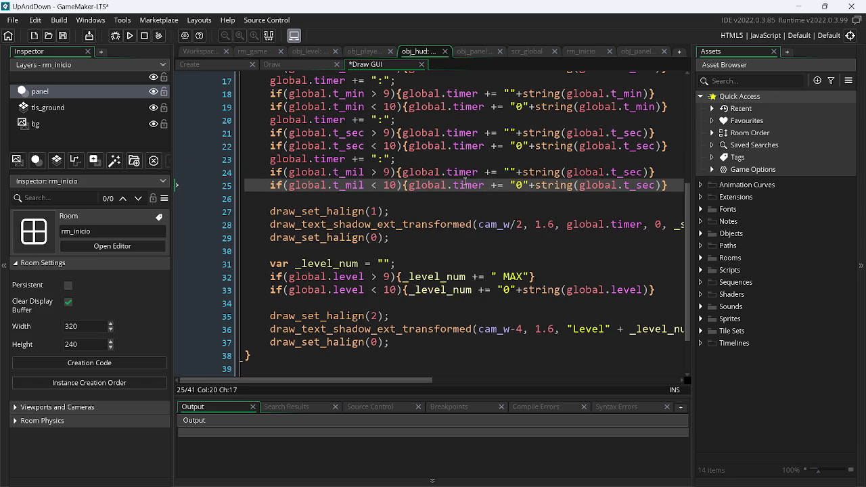
{"action": "double_click", "coordinate": [634, 173]}
{"action": "key", "text": "ctrl+v"}
{"action": "double_click", "coordinate": [634, 186]}
{"action": "key", "text": "ctrl+v"}
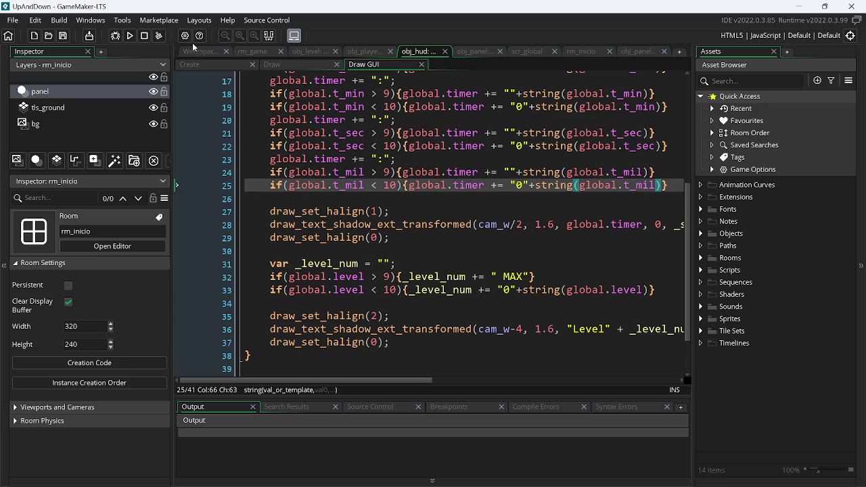
{"action": "left_click", "coordinate": [131, 36]}
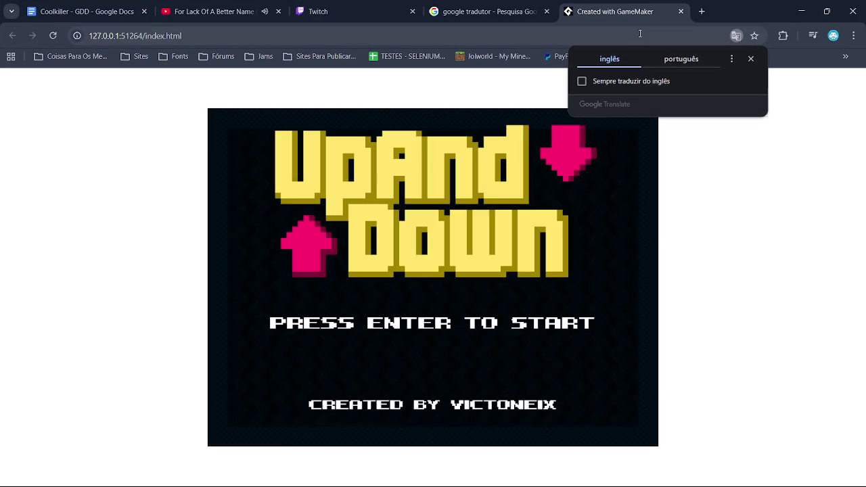
Step: Close the 'Created with GameMaker' tab and minimize Chrome
{"action": "left_click", "coordinate": [681, 11]}
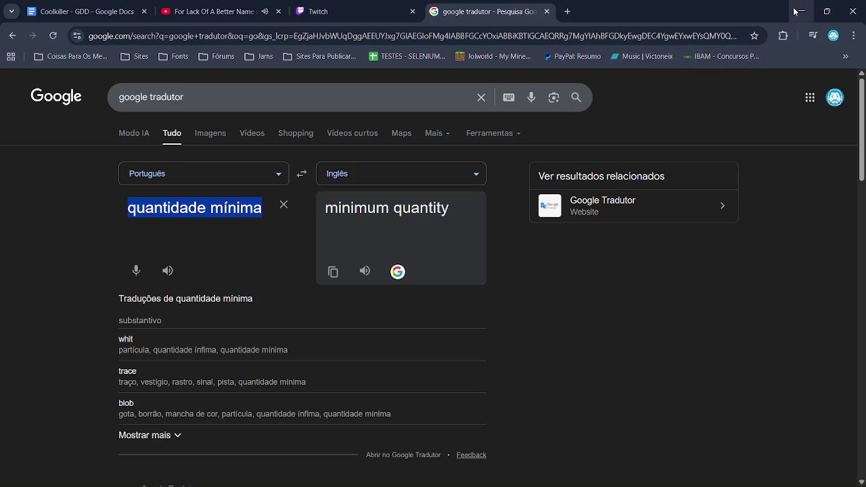
{"action": "left_click", "coordinate": [801, 11]}
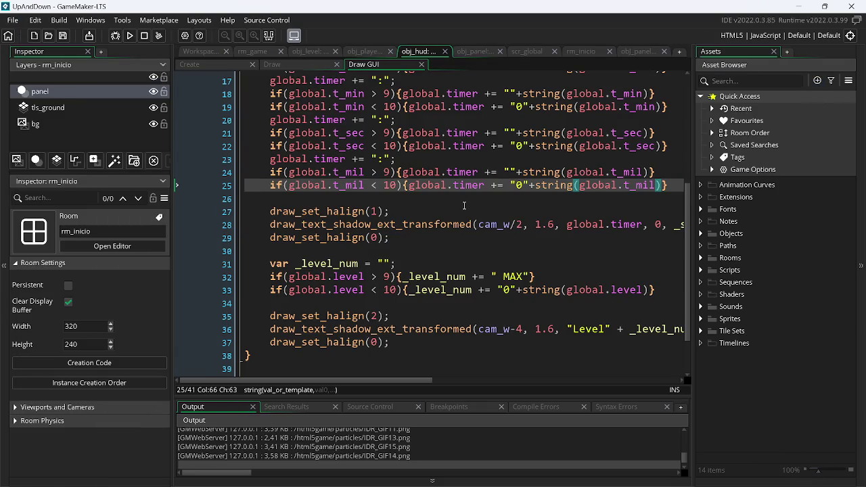